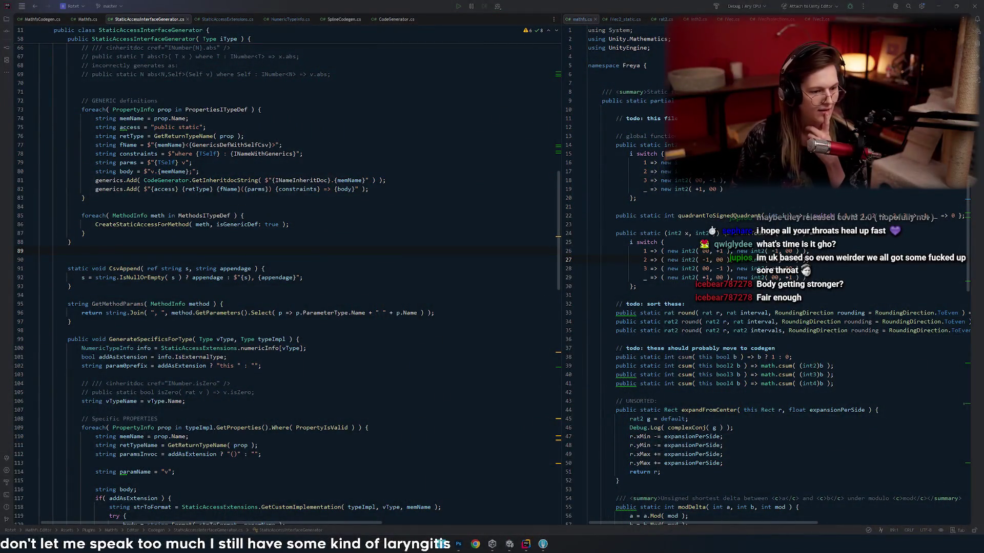
- Review the method loop and braces across lines 79–95 of StaticAccessInterfaceGenerator.cs
{"action": "left_click", "coordinate": [374, 189]}
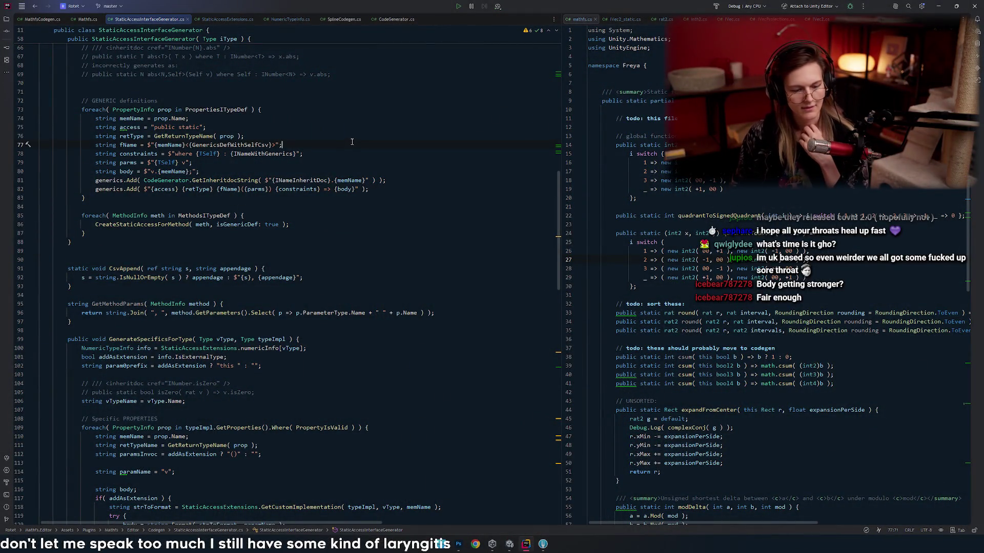
{"action": "left_click", "coordinate": [327, 244]}
{"action": "left_click", "coordinate": [304, 304]}
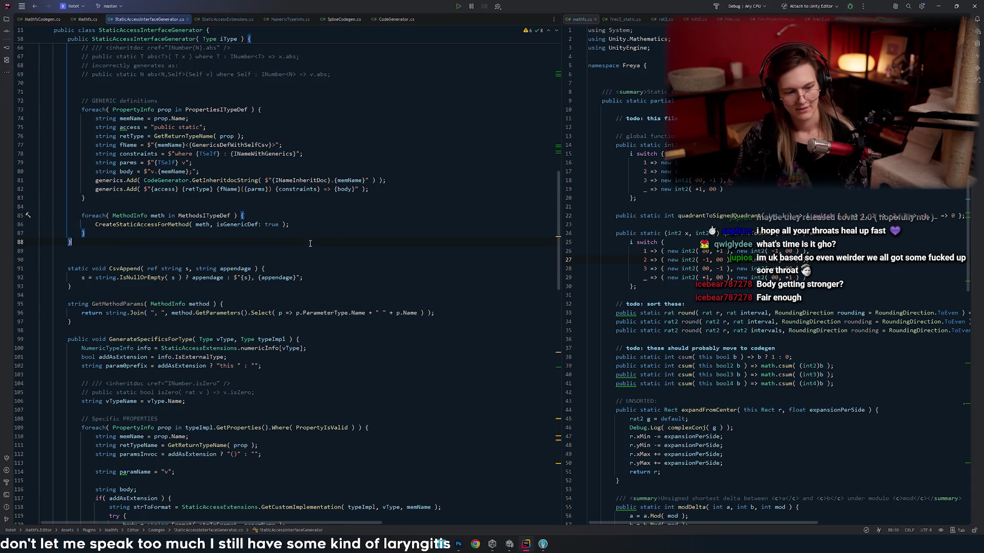
{"action": "left_click", "coordinate": [251, 215]}
{"action": "left_click", "coordinate": [154, 243]}
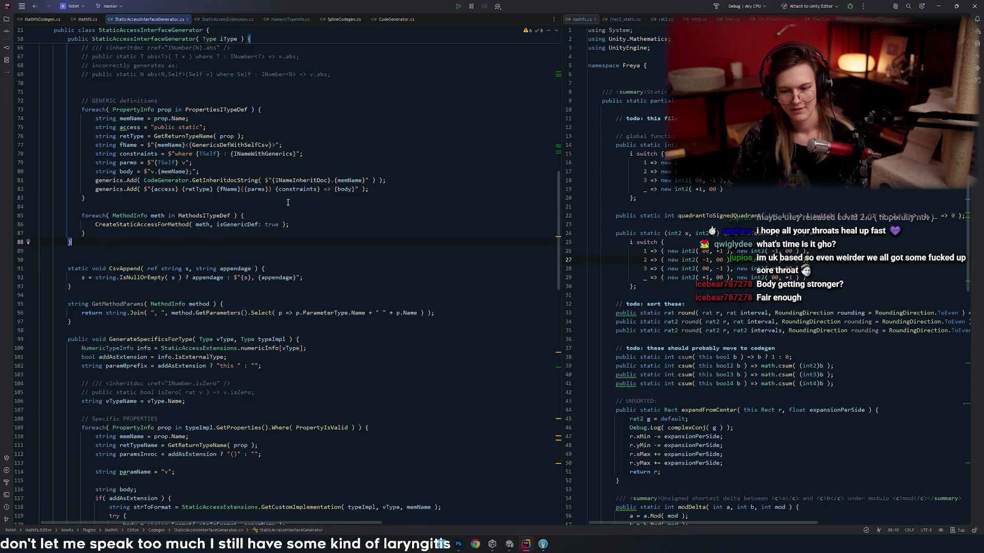
{"action": "left_click", "coordinate": [351, 164]}
- Widen the Mathfs.cs pane, then bring up the window switcher to head toward Fork
{"action": "left_click", "coordinate": [630, 339]}
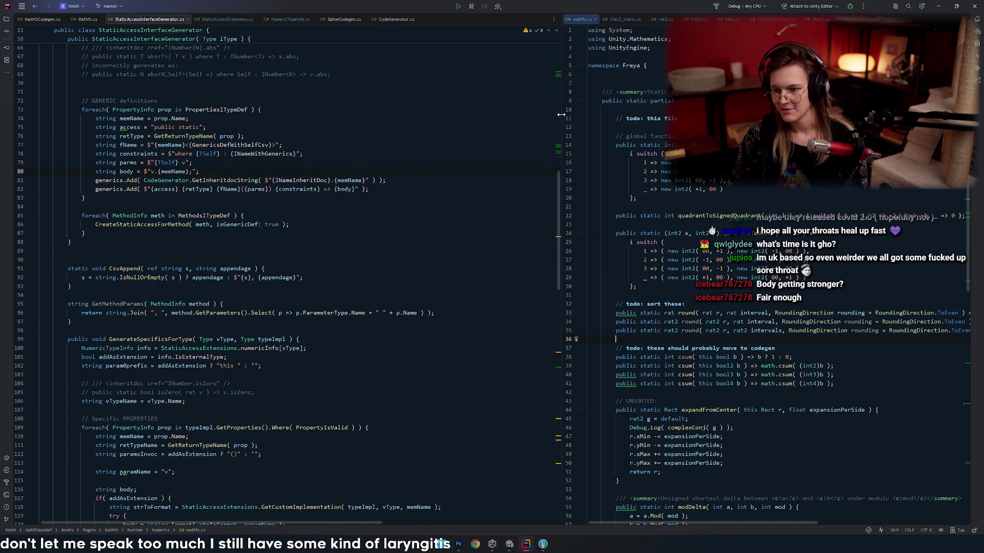
{"action": "mouse_move", "coordinate": [563, 149]}
{"action": "left_mouse_down"}
{"action": "mouse_move", "coordinate": [303, 149]}
{"action": "mouse_move", "coordinate": [574, 148]}
{"action": "left_mouse_up"}
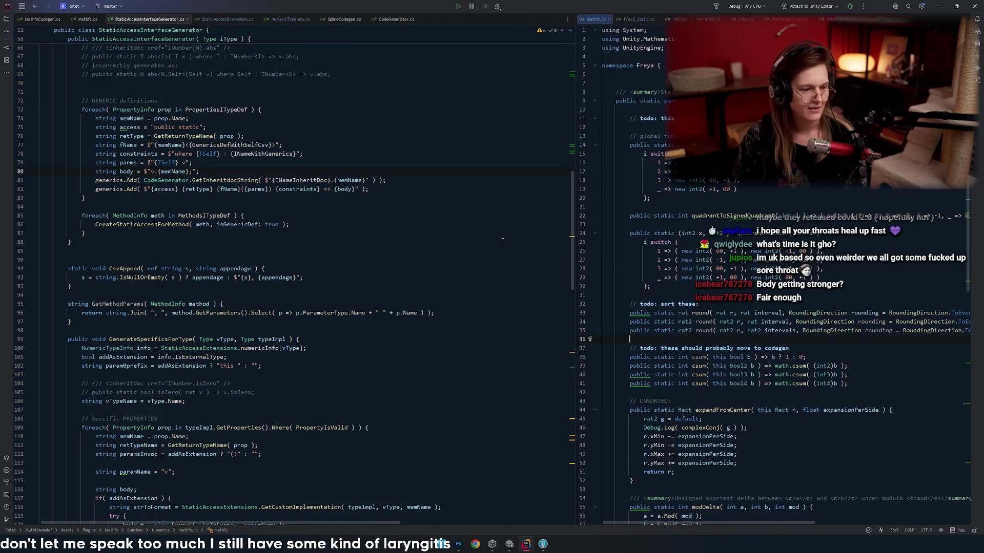
{"action": "key", "text": "alt+Tab"}
{"action": "key", "text": "alt+Tab"}
{"action": "key", "text": "alt+Tab"}
{"action": "key", "text": "alt+shift+Tab"}
{"action": "key", "text": "alt+shift+Tab"}
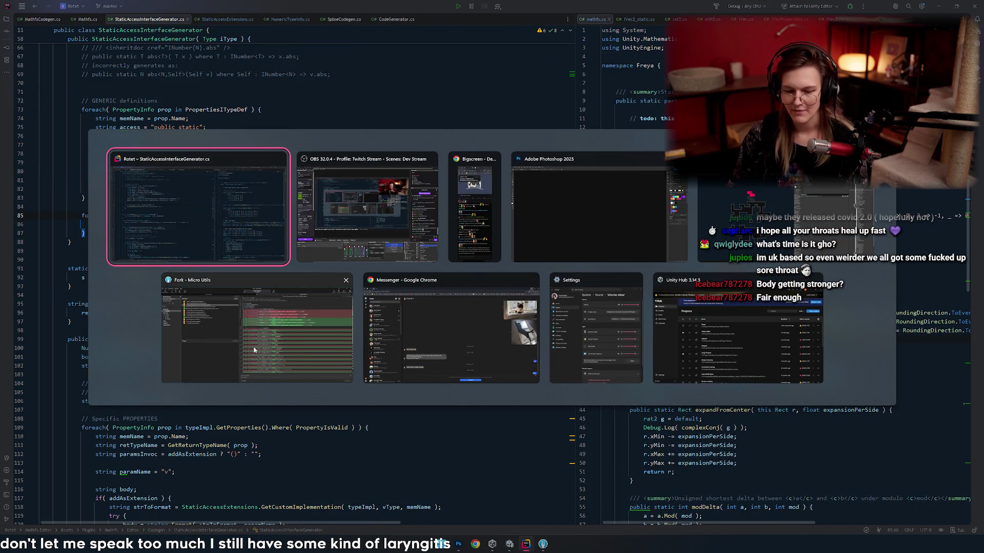
- Bring Fork forward, snap it left and widen it, narrowing the file list for a larger diff
{"action": "left_click", "coordinate": [253, 346]}
{"action": "left_click", "coordinate": [343, 157]}
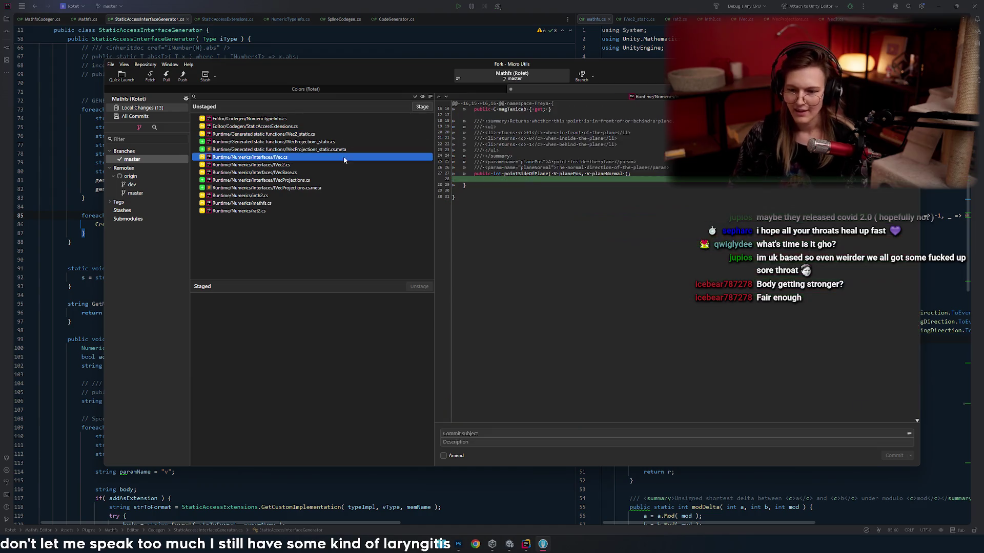
{"action": "left_click_drag", "start_coordinate": [321, 64], "coordinate": [337, 93]}
{"action": "key", "text": "super+Left"}
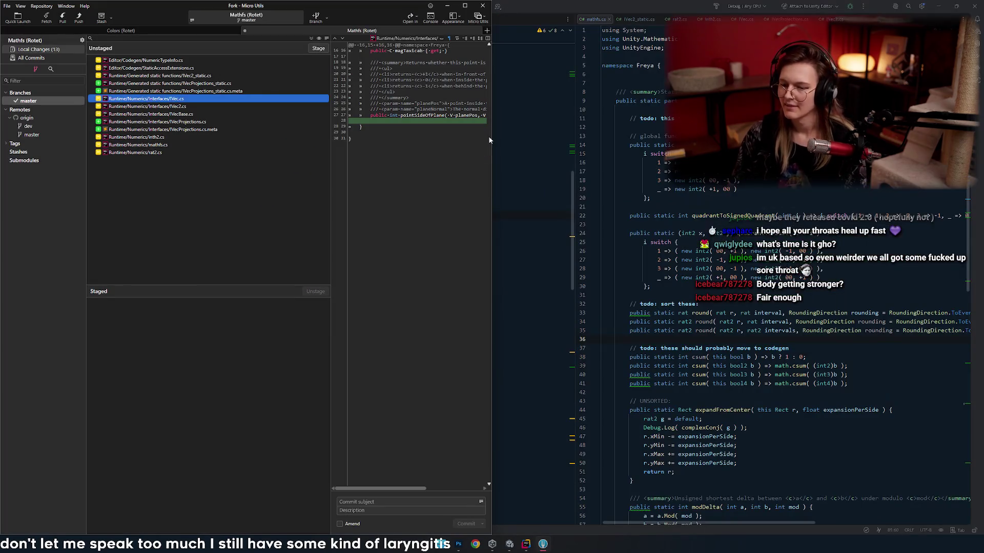
{"action": "left_click_drag", "start_coordinate": [490, 137], "coordinate": [730, 137]}
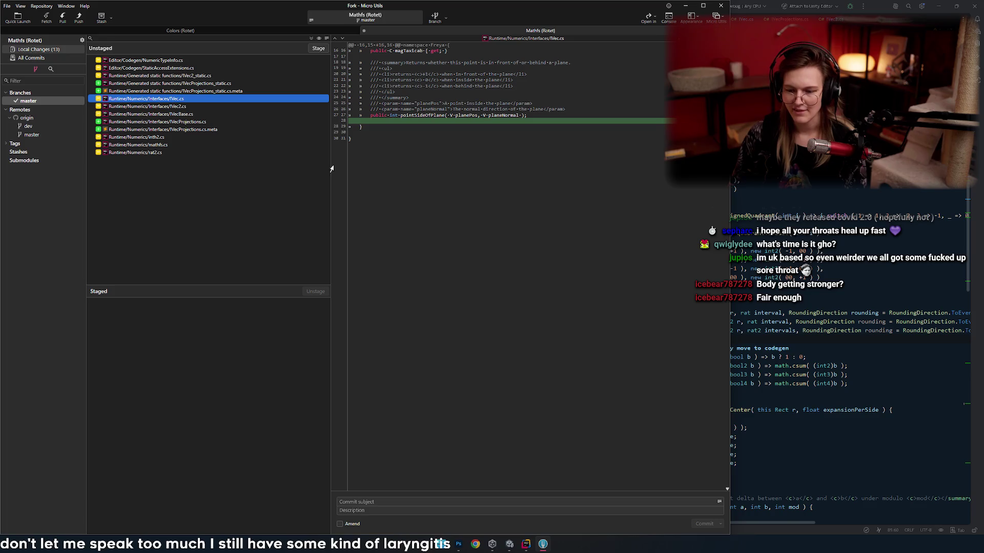
{"action": "left_click_drag", "start_coordinate": [331, 169], "coordinate": [300, 185]}
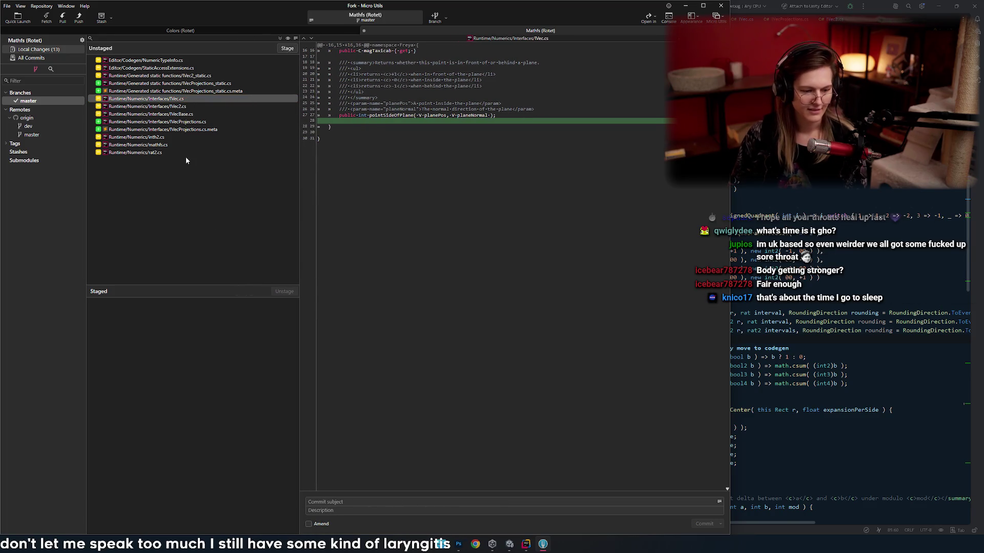
- Click through the unstaged files' diffs, including IVecProjections.cs.meta and IVec.cs
{"action": "left_click", "coordinate": [169, 103]}
{"action": "left_click", "coordinate": [169, 83]}
{"action": "left_click", "coordinate": [179, 130]}
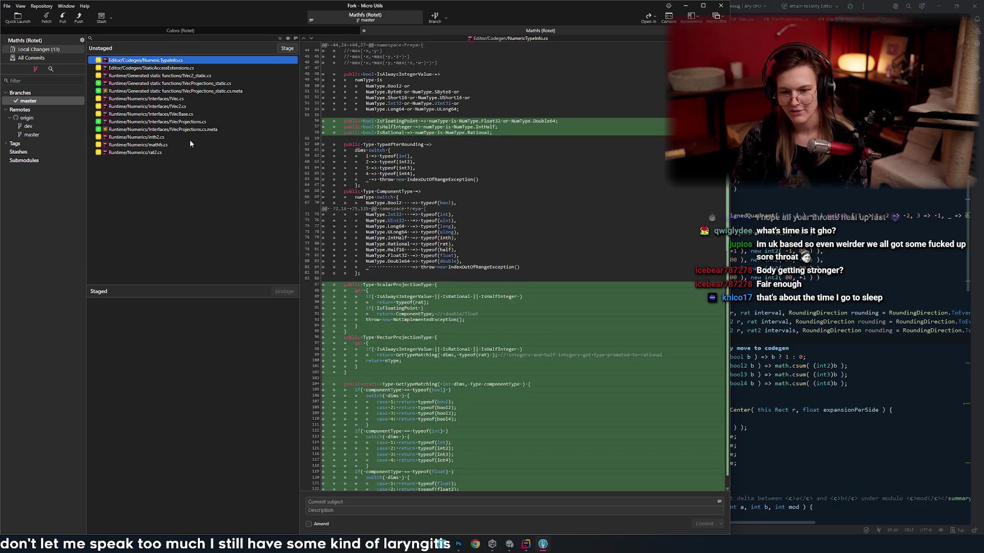
{"action": "left_click", "coordinate": [178, 115]}
{"action": "left_click", "coordinate": [181, 107]}
{"action": "left_click", "coordinate": [185, 100]}
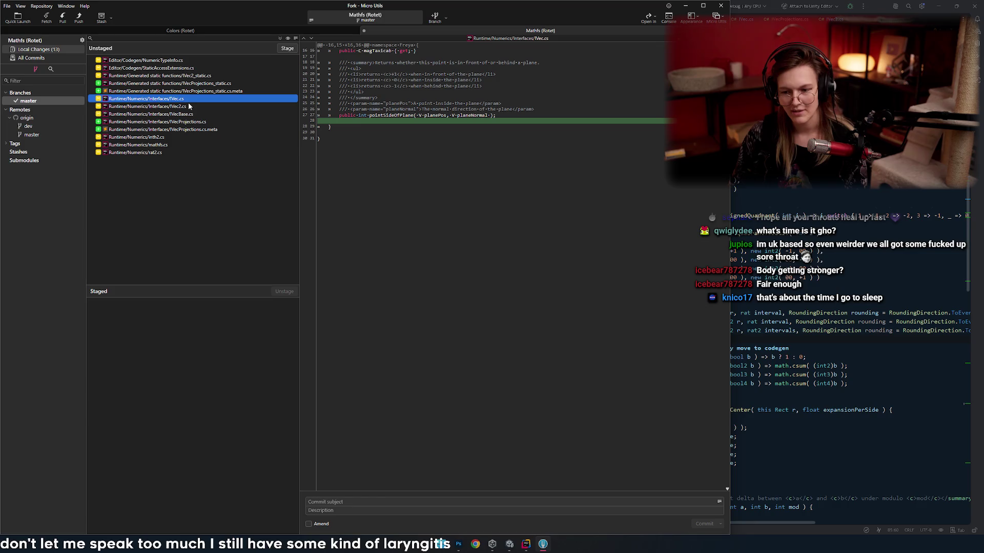
- Toggle between Fork and Rider, then return to Fork showing the IVec2.cs diff
{"action": "key", "text": "alt+Tab"}
{"action": "key", "text": "Tab"}
{"action": "key", "text": "shift+Tab"}
{"action": "key", "text": "shift+Tab"}
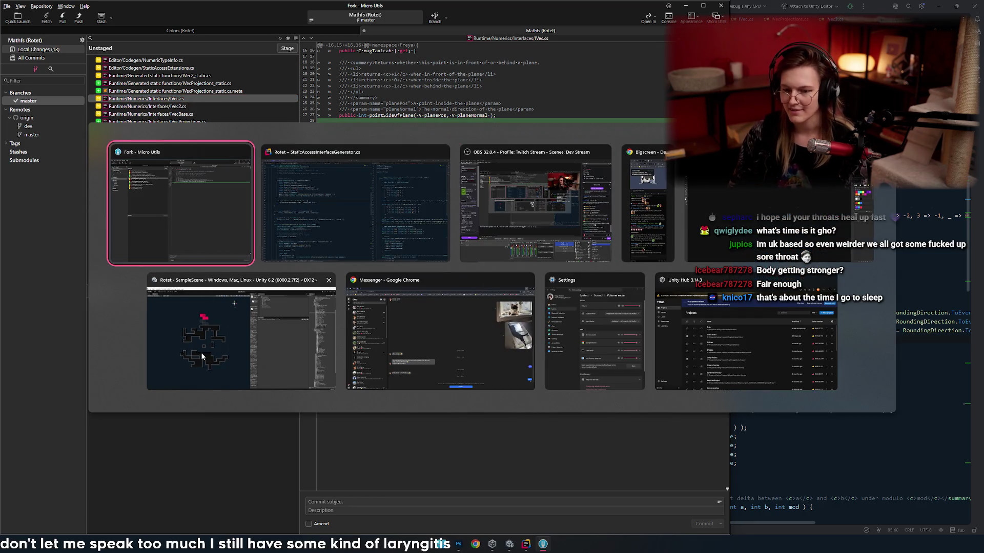
{"action": "key", "text": "Tab"}
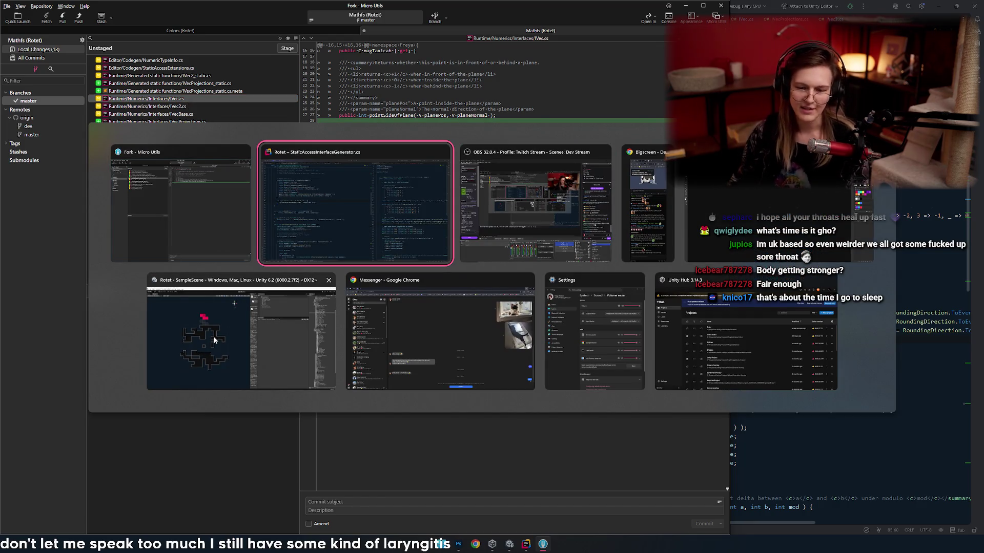
{"action": "key", "text": "shift+Tab"}
{"action": "key", "text": "Tab"}
{"action": "key", "text": "shift+Tab"}
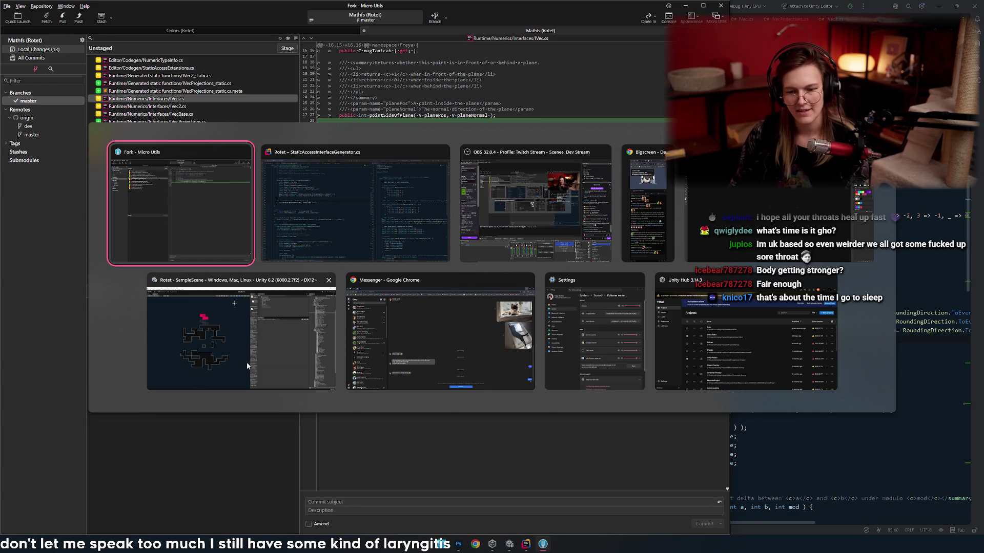
{"action": "key", "text": "Tab"}
{"action": "key", "text": "alt+Tab"}
{"action": "left_click", "coordinate": [189, 106]}
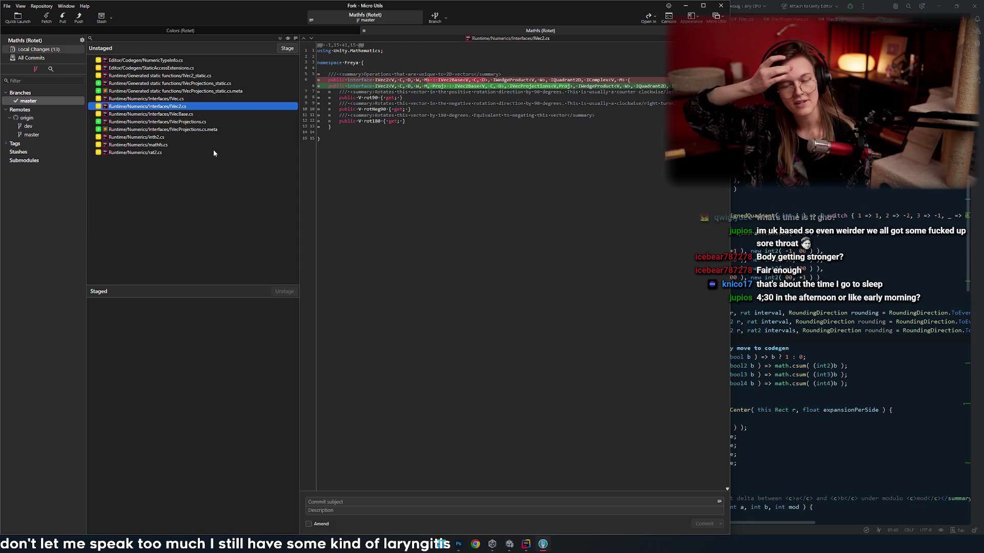
- Read the IVec2_static.cs, IVecProjections_static.cs, IVec.cs and NumericTypeInfo.cs diffs
{"action": "left_click", "coordinate": [193, 129]}
{"action": "key", "text": "Up"}
{"action": "key", "text": "Up"}
{"action": "key", "text": "Up"}
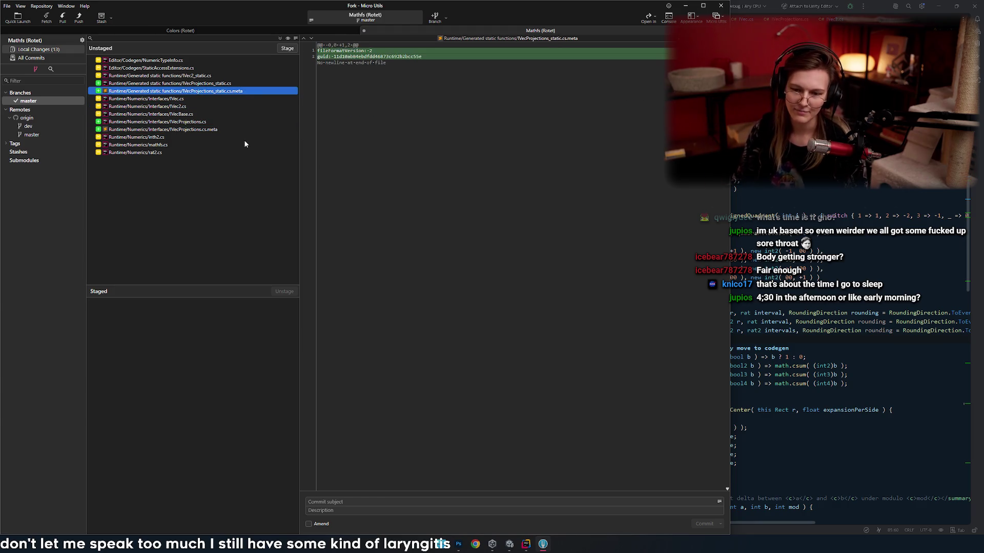
{"action": "key", "text": "Up"}
{"action": "key", "text": "Down"}
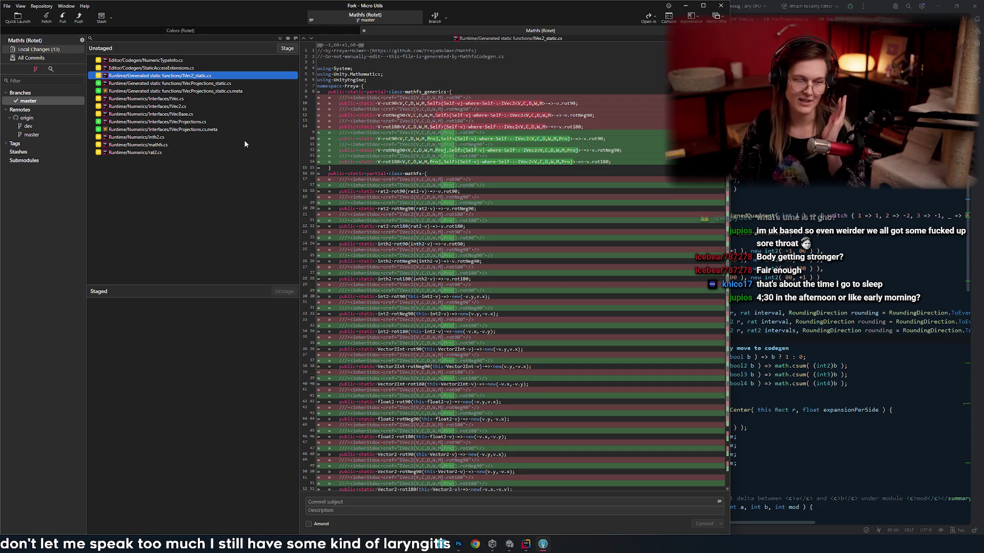
{"action": "key", "text": "Down"}
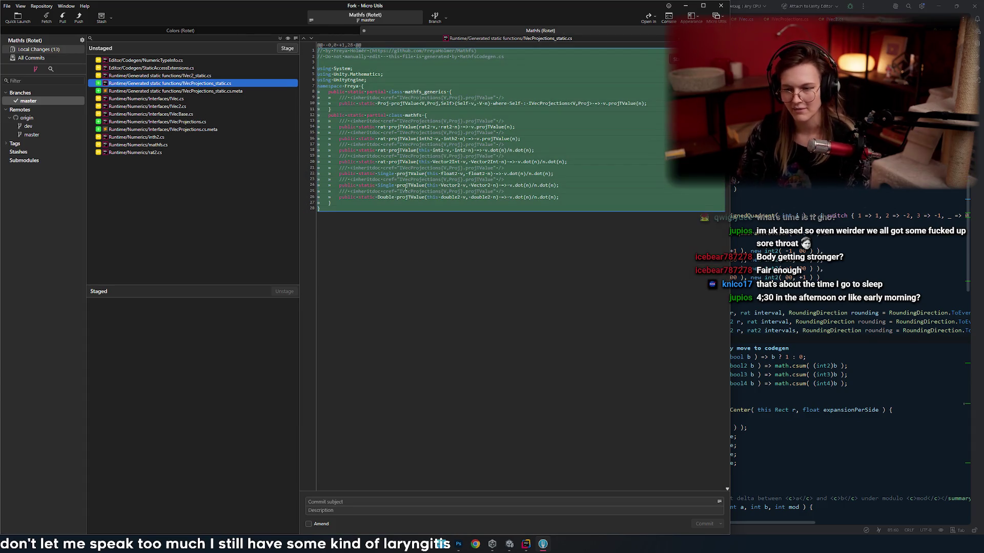
{"action": "key", "text": "Down"}
{"action": "key", "text": "Down"}
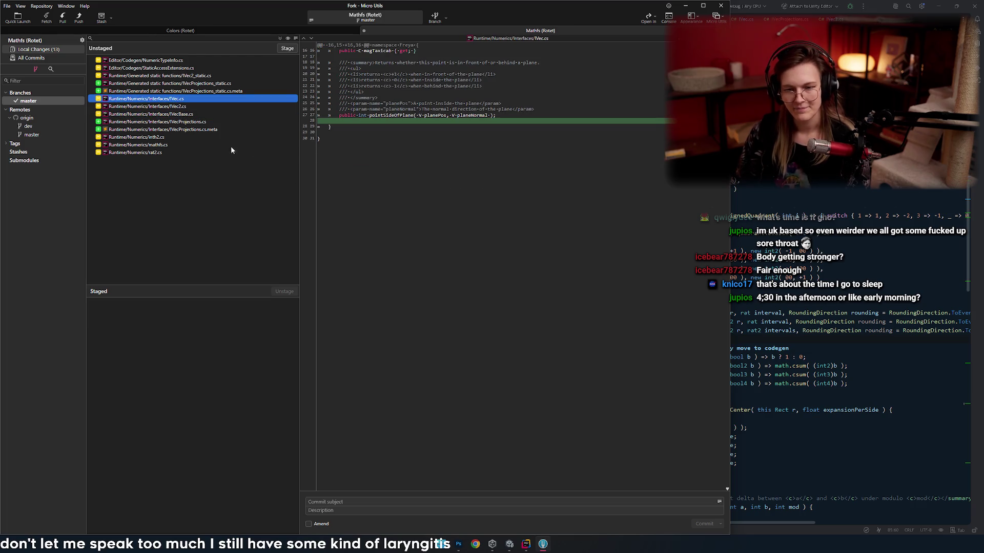
{"action": "left_click", "coordinate": [192, 62]}
{"action": "scroll", "coordinate": [407, 178], "scroll_direction": "down", "scroll_amount": 10}
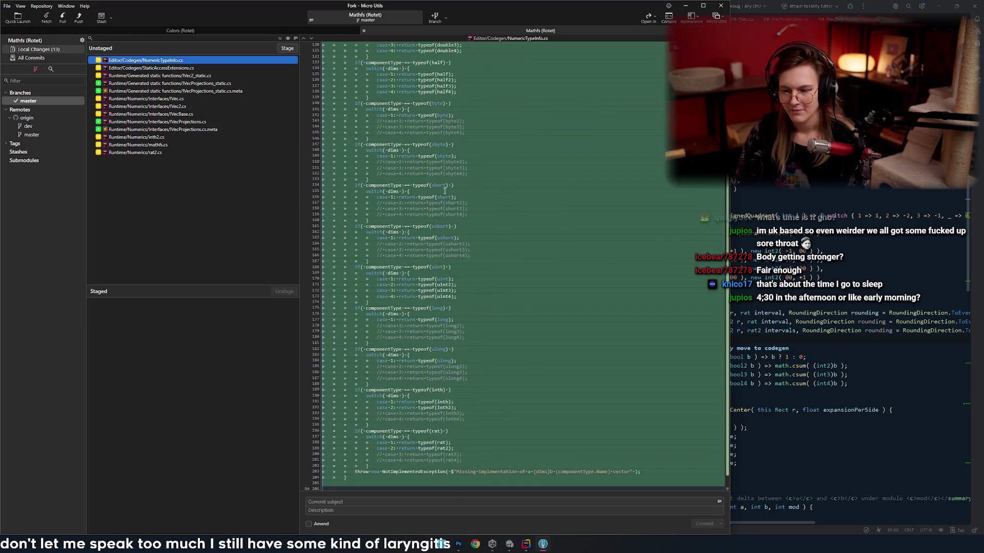
- Compare the numerics files' diffs, then stage int2.cs, mathfs.cs and rat2.cs
{"action": "left_click", "coordinate": [194, 114]}
{"action": "left_click", "coordinate": [165, 145]}
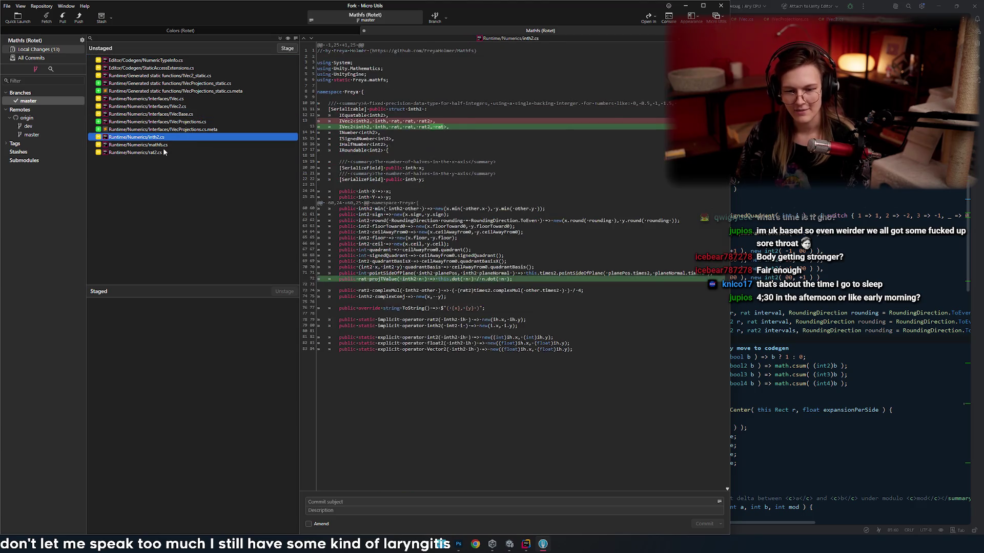
{"action": "left_click", "coordinate": [171, 153]}
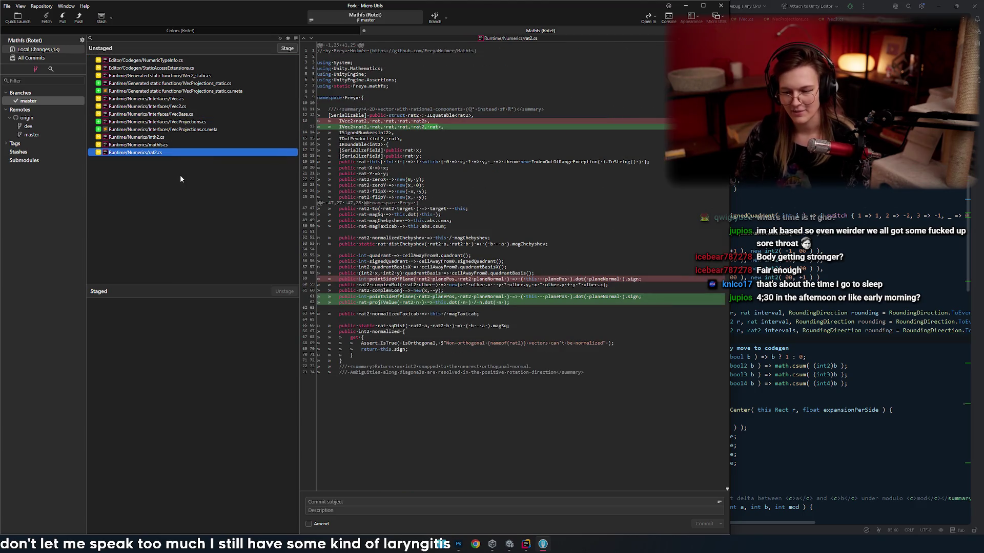
{"action": "key", "text": "Up"}
{"action": "key", "text": "Up"}
{"action": "key", "text": "Down"}
{"action": "key", "text": "Down"}
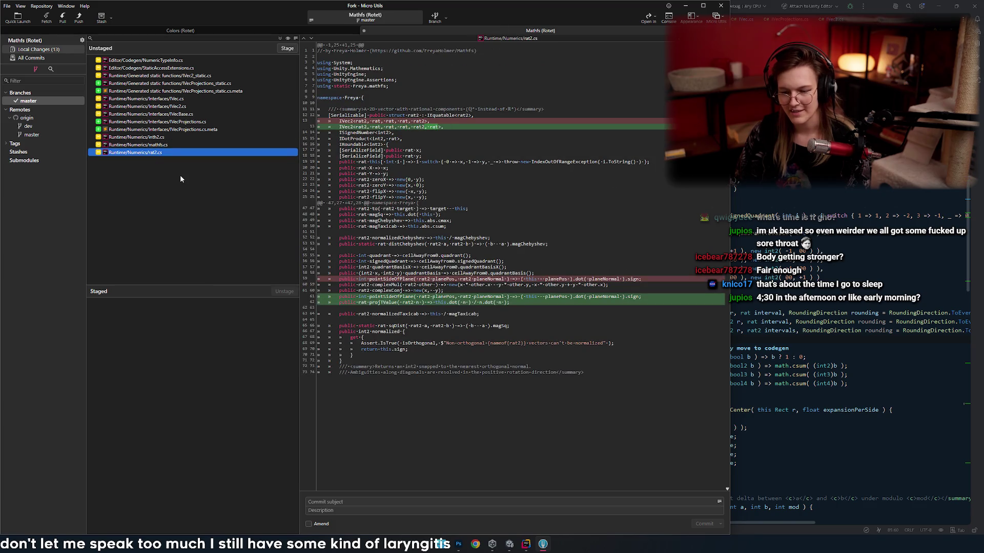
{"action": "key", "text": "Up"}
{"action": "key", "text": "Up"}
{"action": "key", "text": "Up"}
{"action": "key", "text": "Down"}
{"action": "key", "text": "Down"}
{"action": "key", "text": "Down"}
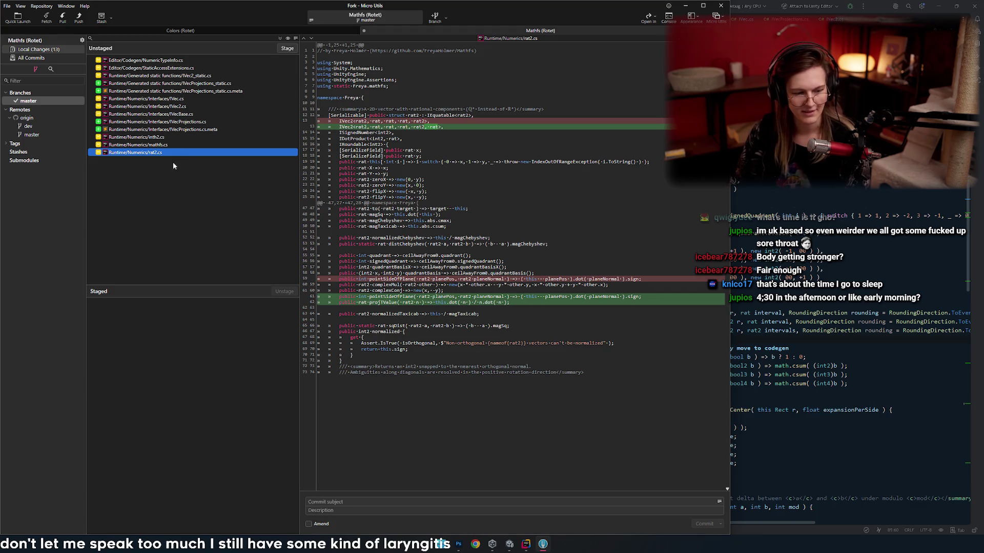
{"action": "key", "text": "Up"}
{"action": "key", "text": "Up"}
{"action": "key", "text": "Up"}
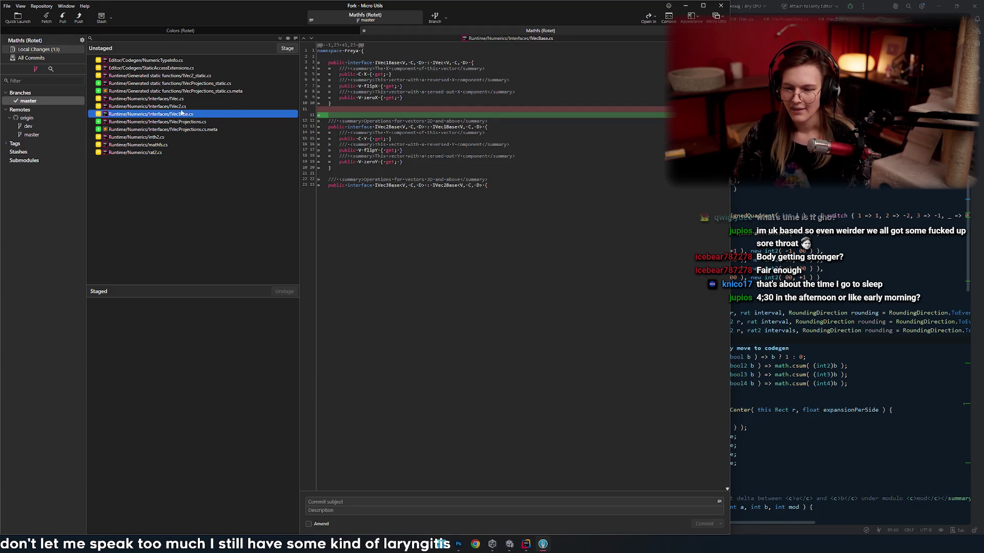
{"action": "key", "text": "Down"}
{"action": "key", "text": "Down"}
{"action": "key", "text": "Down"}
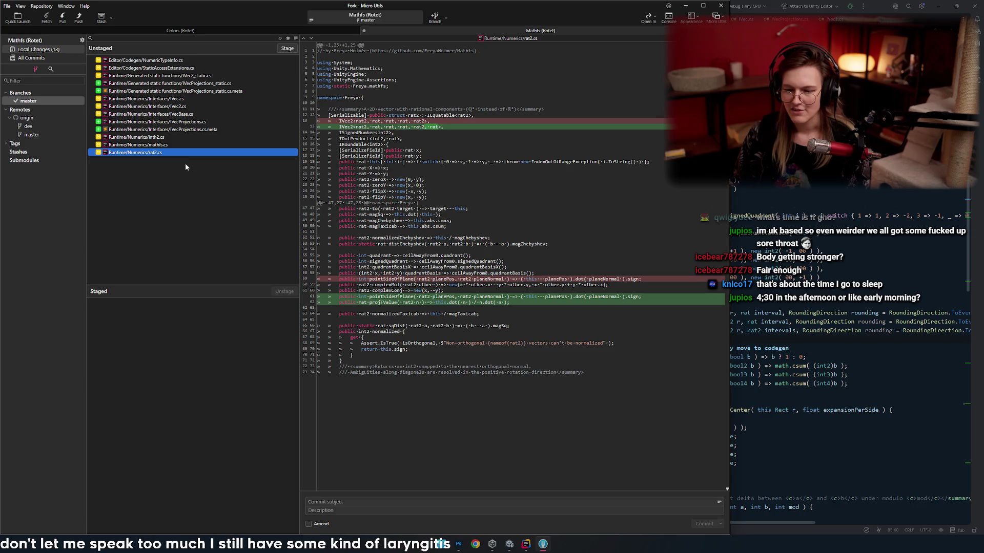
{"action": "key", "text": "Return"}
{"action": "key", "text": "Return"}
{"action": "key", "text": "Return"}
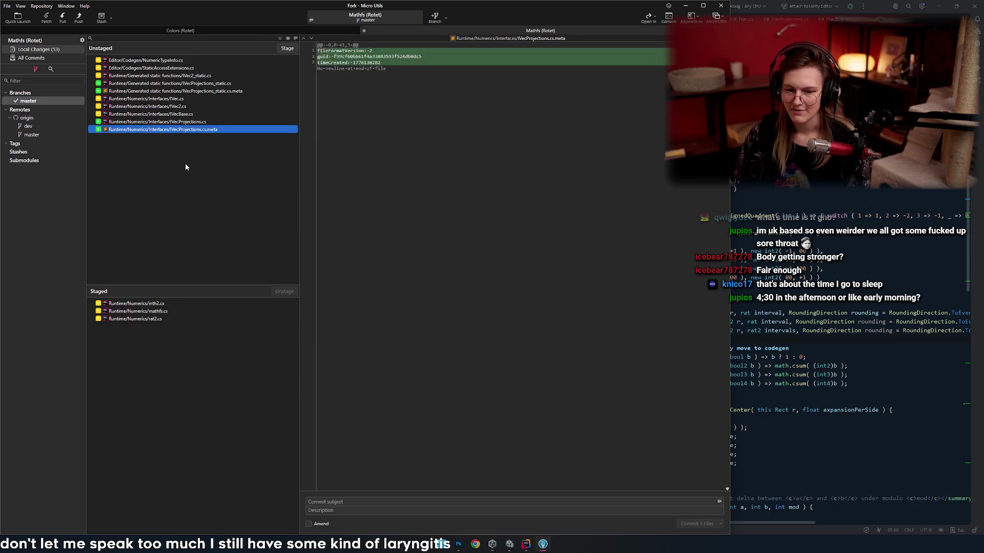
- Stage NumericTypeInfo.cs, then review the staged IVec.cs, IVecProjections_static.cs and IVecProjections.cs diffs
{"action": "key", "text": "Return"}
{"action": "key", "text": "Return"}
{"action": "key", "text": "Return"}
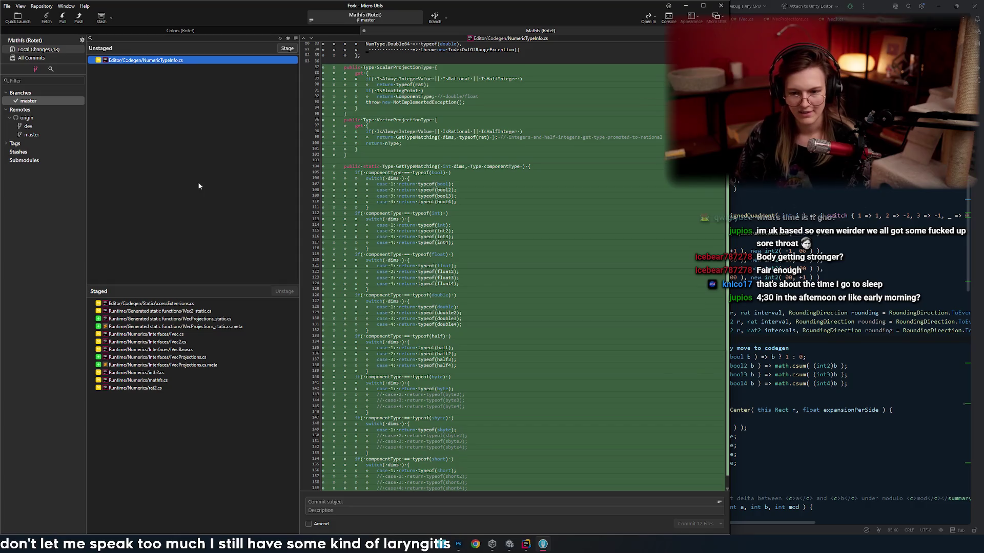
{"action": "key", "text": "Return"}
{"action": "left_click", "coordinate": [179, 334]}
{"action": "left_click", "coordinate": [187, 342]}
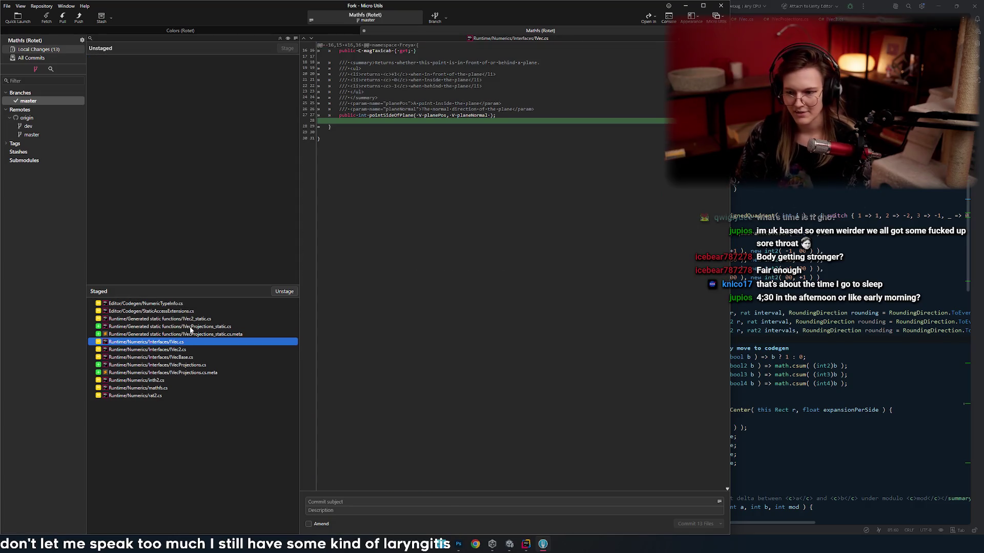
{"action": "left_click", "coordinate": [190, 328]}
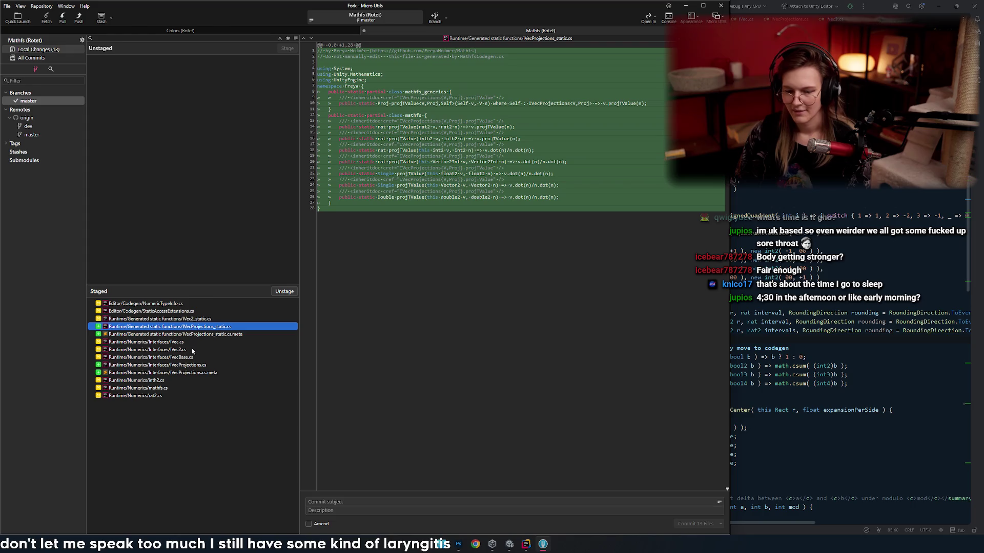
{"action": "left_click", "coordinate": [192, 350]}
{"action": "left_click", "coordinate": [189, 366]}
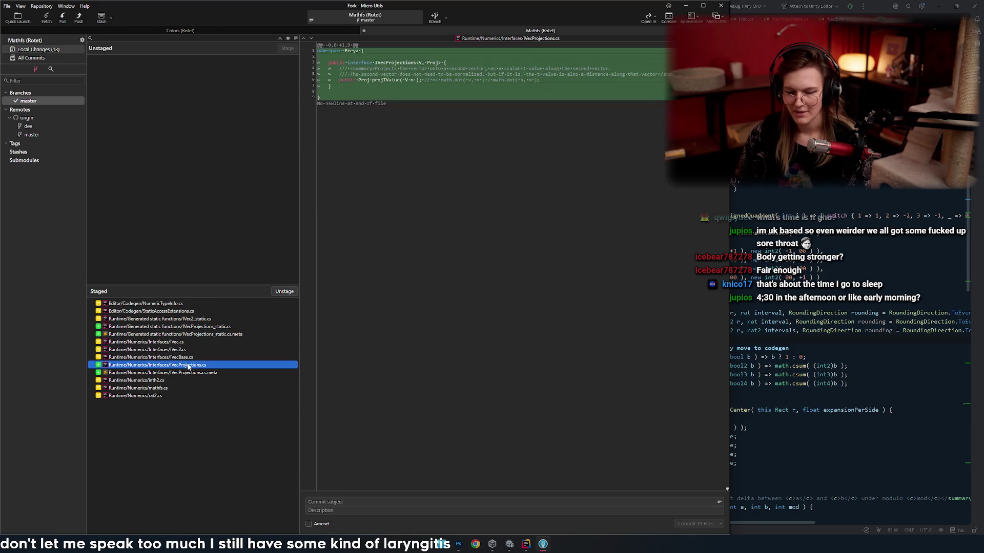
{"action": "left_click", "coordinate": [190, 374]}
{"action": "left_click", "coordinate": [183, 365]}
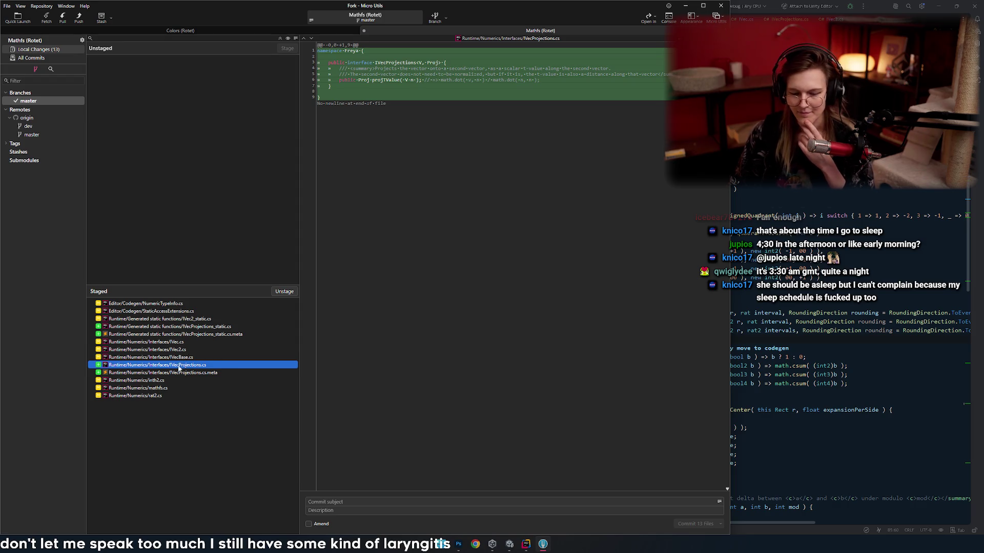
- Review the staged IVecProjections.cs.meta, inth2.cs, rat2.cs, IVec.cs and IVec2.cs diffs
{"action": "left_click", "coordinate": [180, 372]}
{"action": "left_click", "coordinate": [180, 383]}
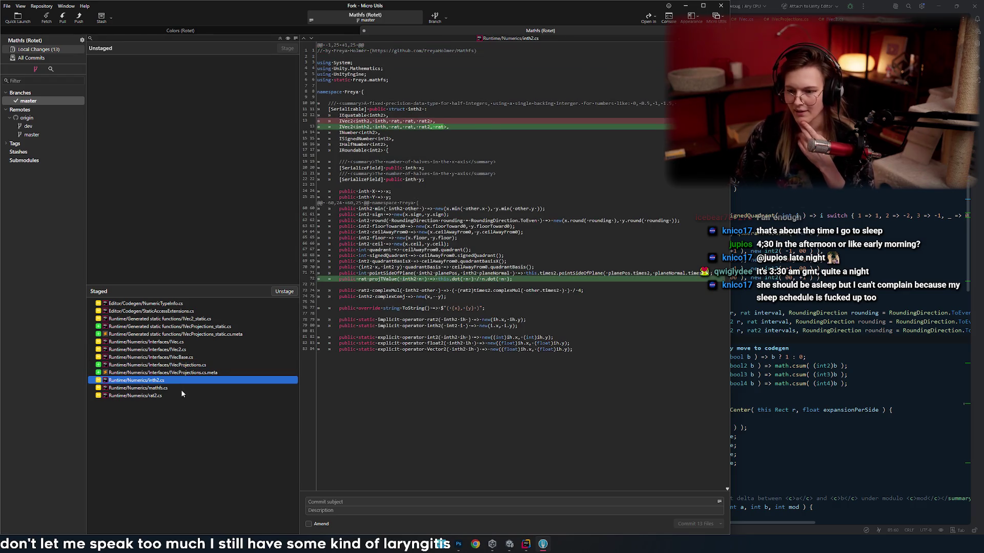
{"action": "left_click", "coordinate": [183, 395]}
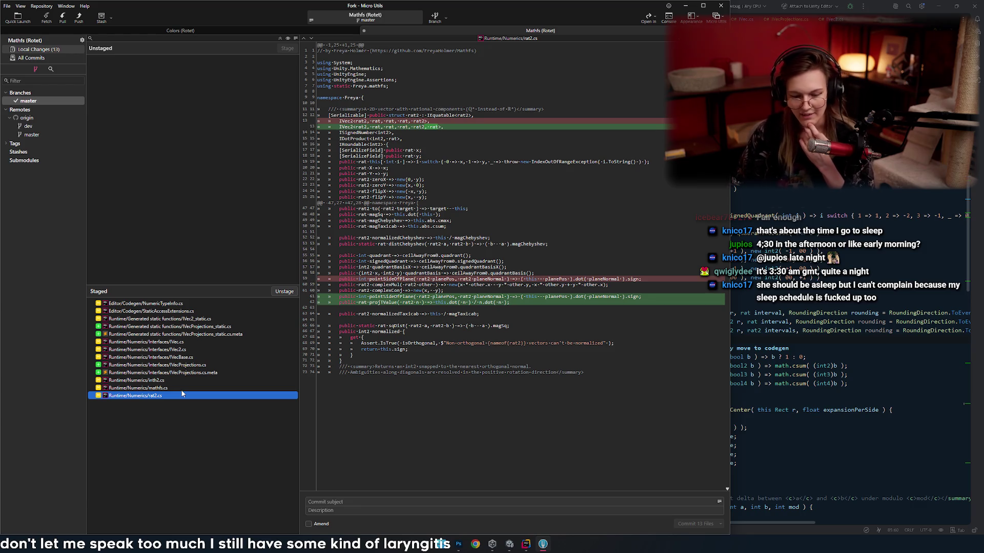
{"action": "key", "text": "Up"}
{"action": "key", "text": "Up"}
{"action": "key", "text": "Up"}
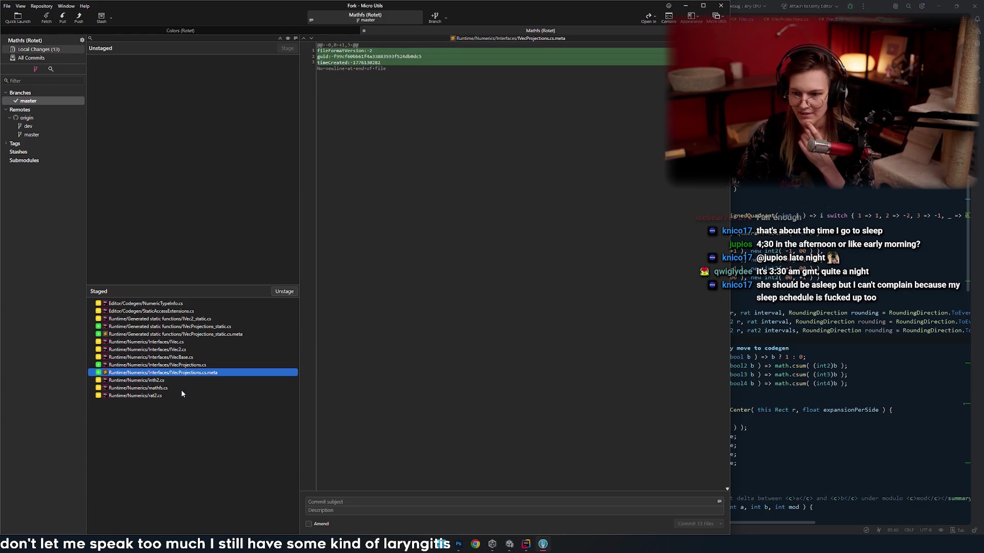
{"action": "key", "text": "Up"}
{"action": "key", "text": "Up"}
{"action": "key", "text": "Up"}
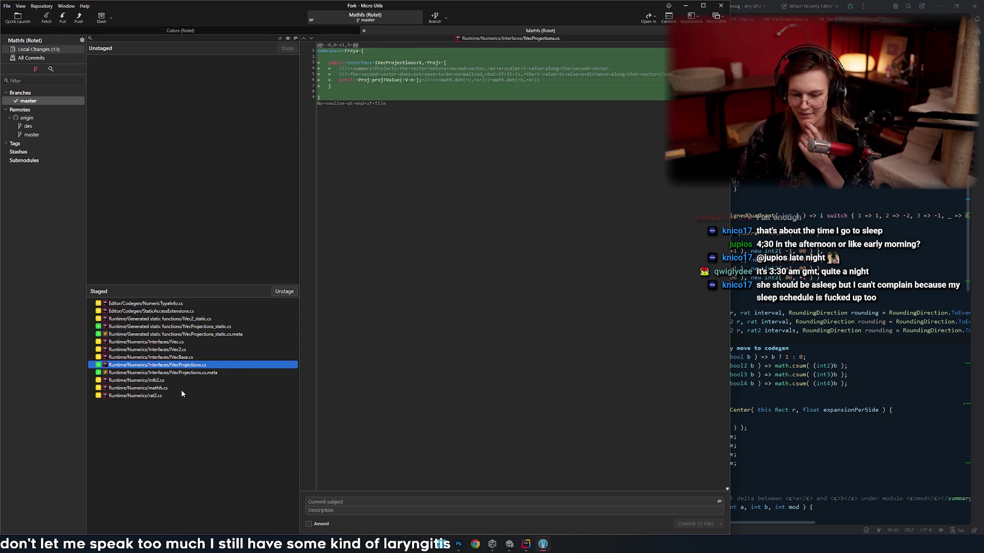
{"action": "key", "text": "Down"}
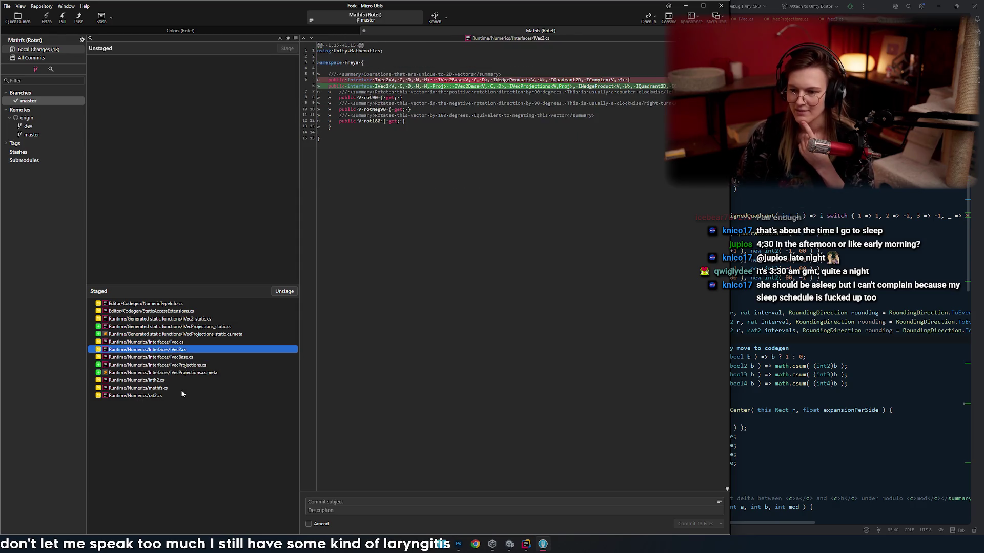
{"action": "key", "text": "Down"}
{"action": "key", "text": "Down"}
{"action": "key", "text": "Down"}
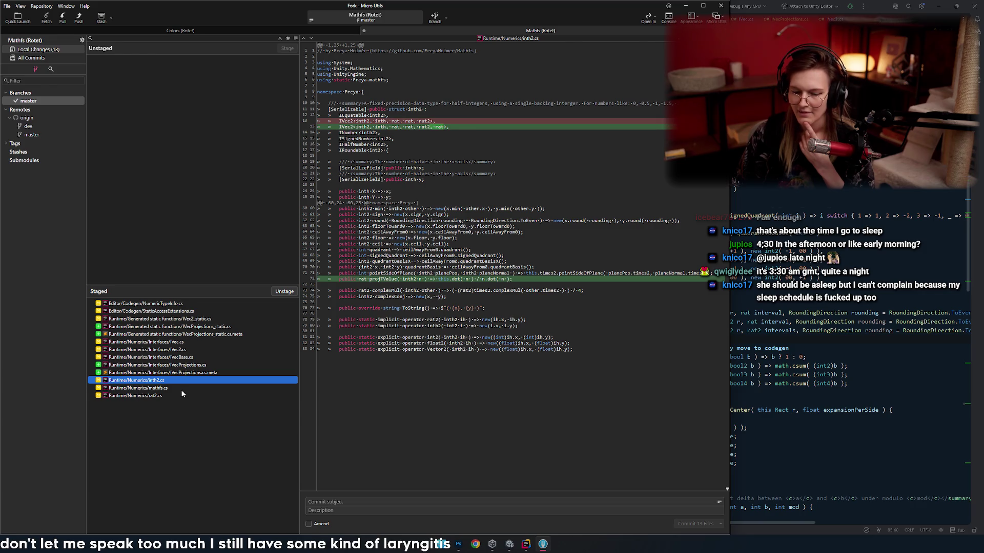
{"action": "key", "text": "Down"}
- Step back through the IVec.cs, IVecProjections_static.cs, IVec2_static.cs and StaticAccessExtensions.cs diffs
{"action": "key", "text": "Up"}
{"action": "key", "text": "Up"}
{"action": "key", "text": "Up"}
{"action": "key", "text": "Up"}
{"action": "key", "text": "Up"}
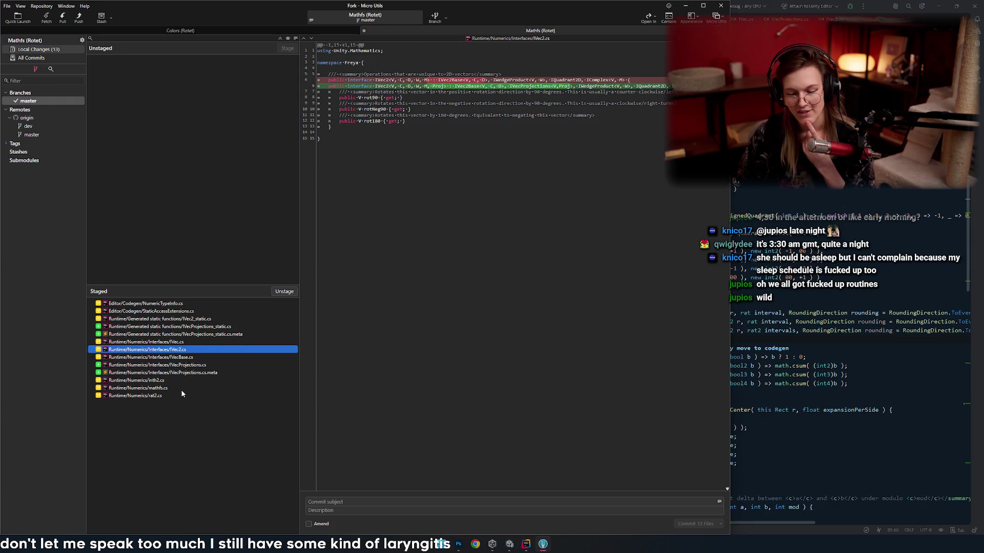
{"action": "key", "text": "Up"}
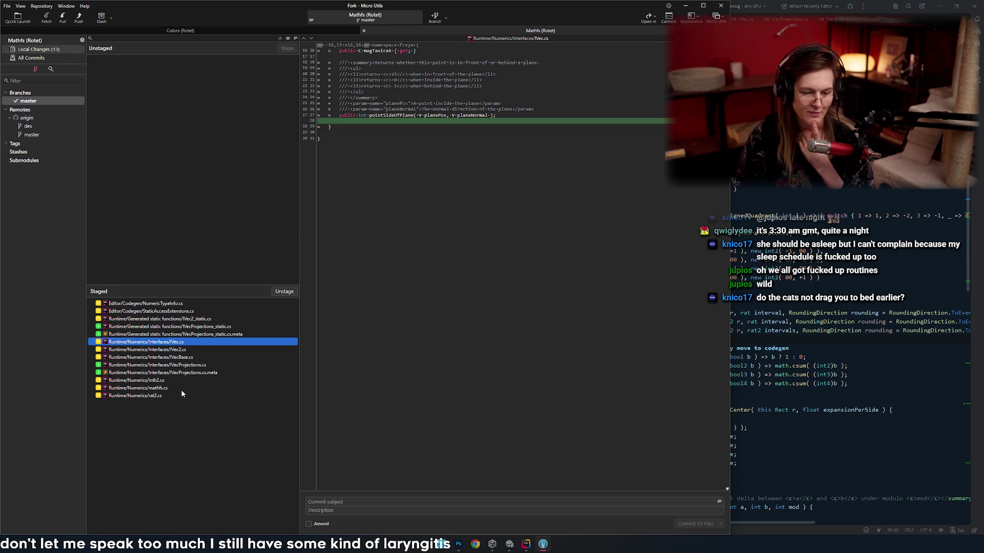
{"action": "key", "text": "Up"}
{"action": "key", "text": "Up"}
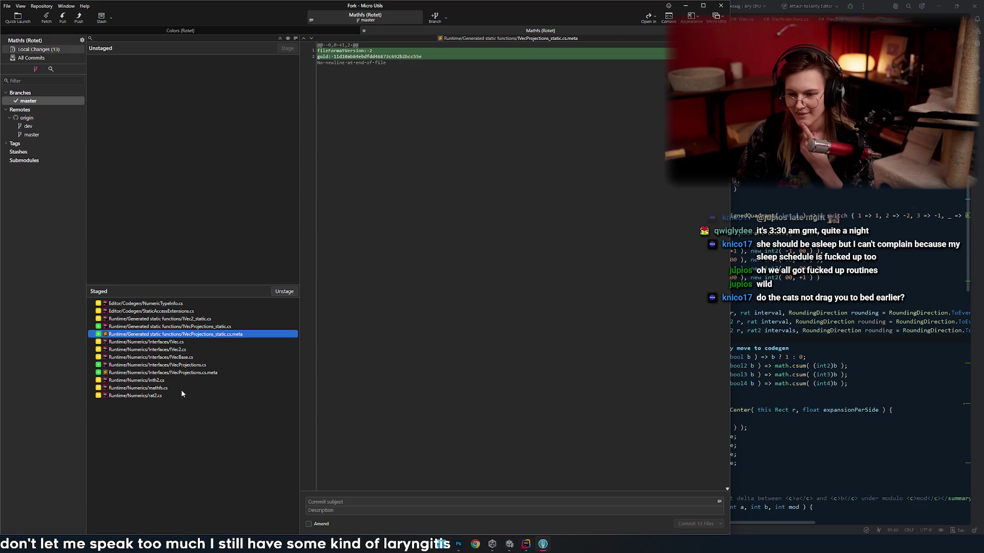
{"action": "key", "text": "Up"}
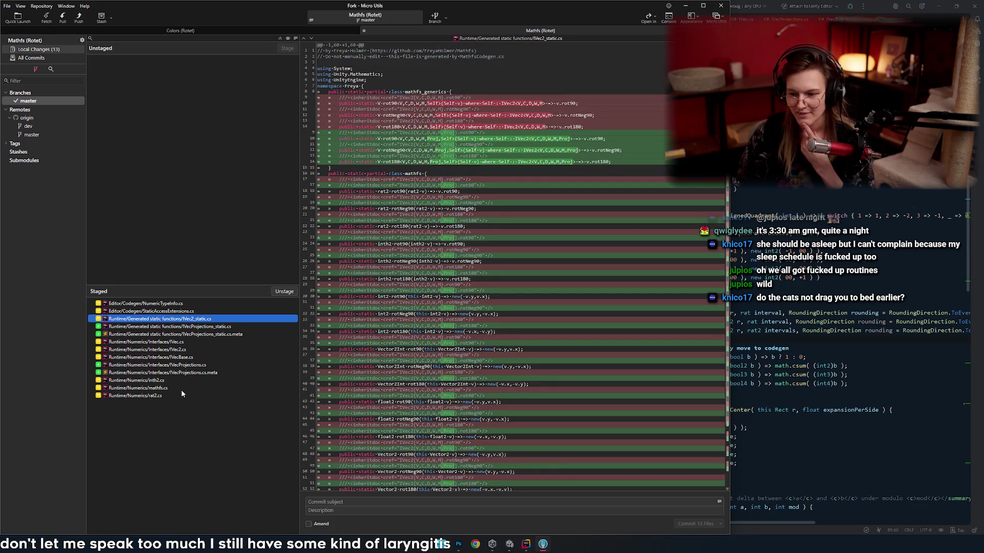
{"action": "key", "text": "Up"}
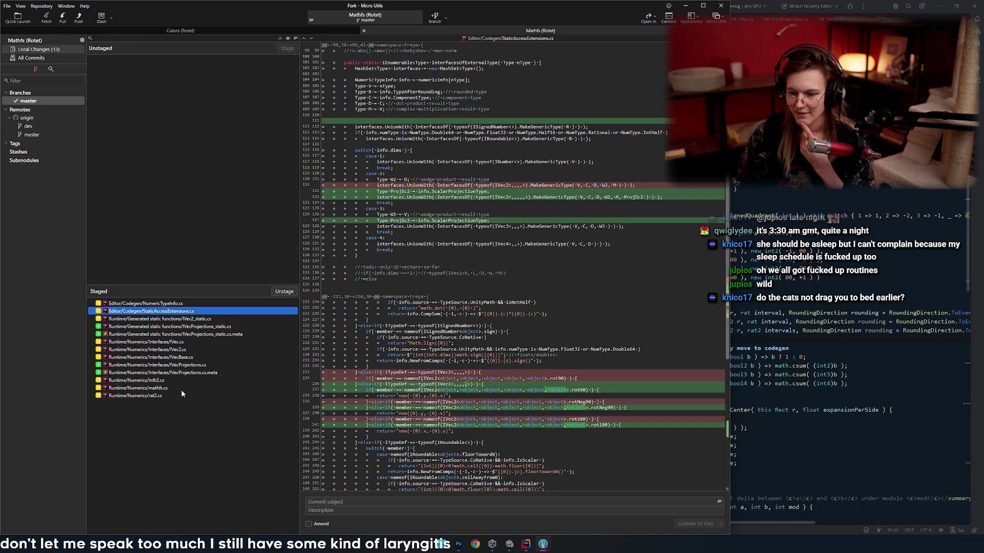
{"action": "scroll", "coordinate": [514, 318], "scroll_direction": "down", "scroll_amount": 10}
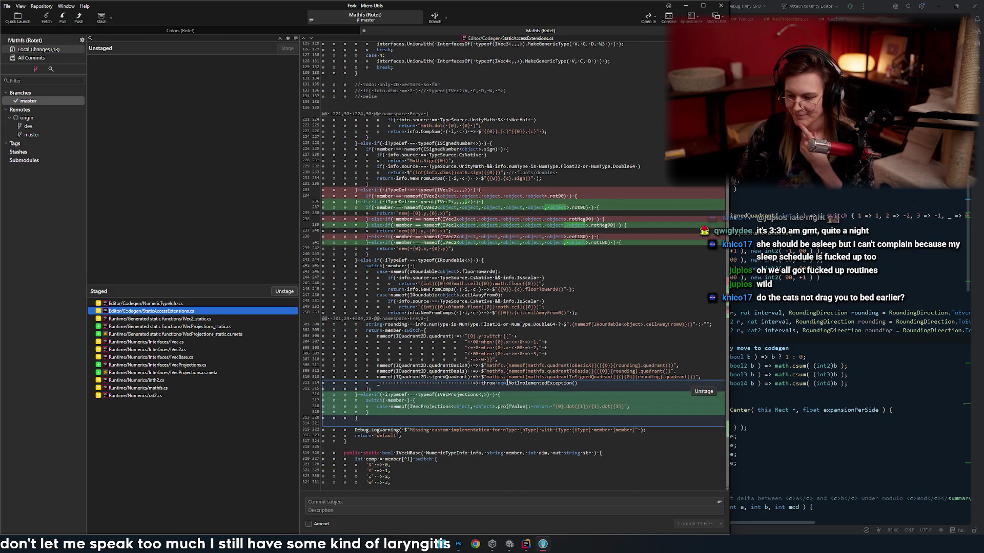
{"action": "key", "text": "Down"}
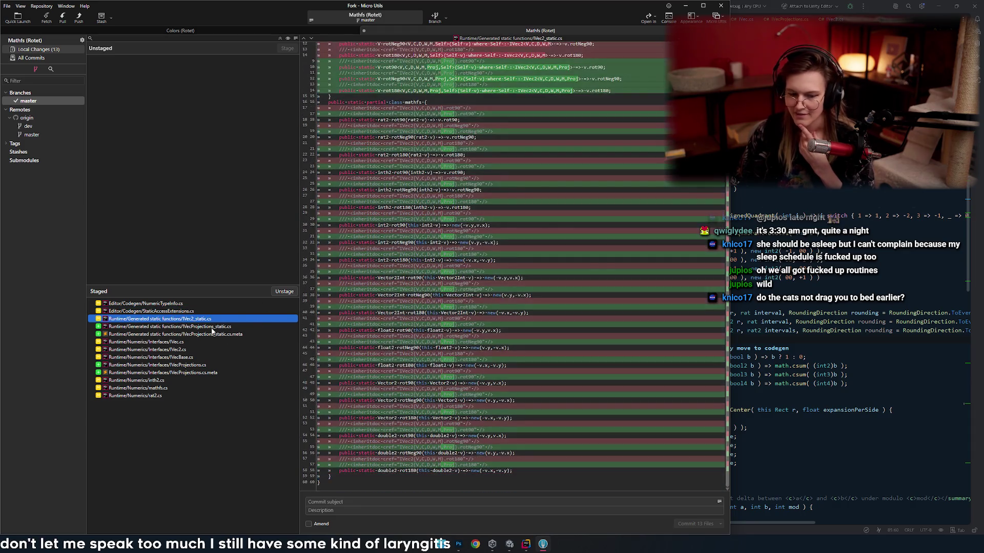
- Recheck the IVecProjections_static.cs.meta, IVec.cs and StaticAccessExtensions.cs diffs before committing
{"action": "left_click", "coordinate": [220, 334]}
{"action": "key", "text": "Up"}
{"action": "key", "text": "Down"}
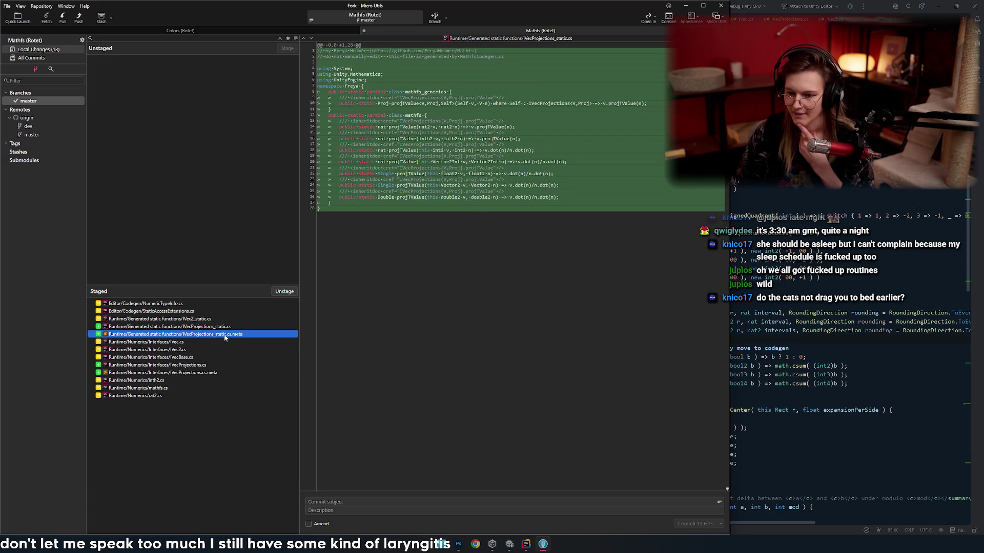
{"action": "left_click", "coordinate": [172, 344]}
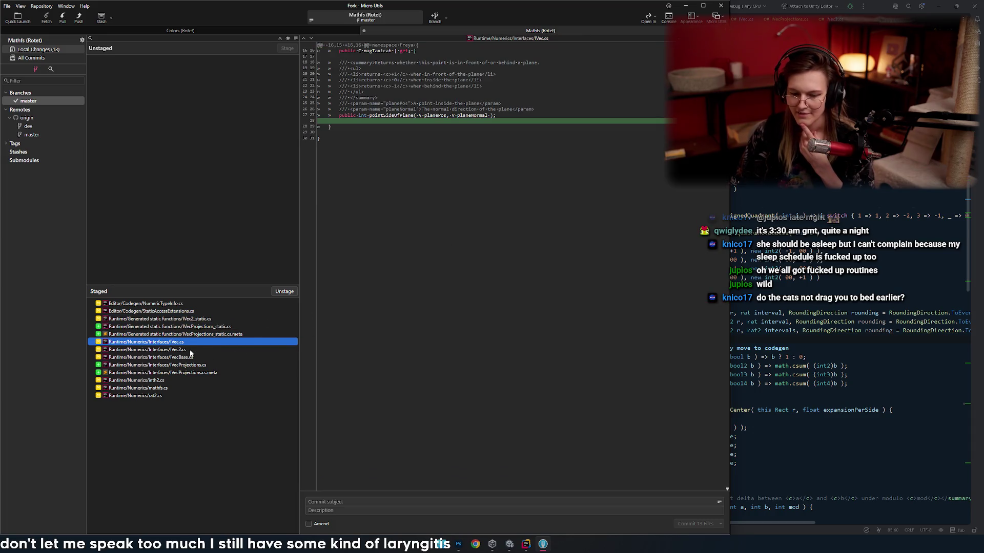
{"action": "left_click", "coordinate": [202, 312]}
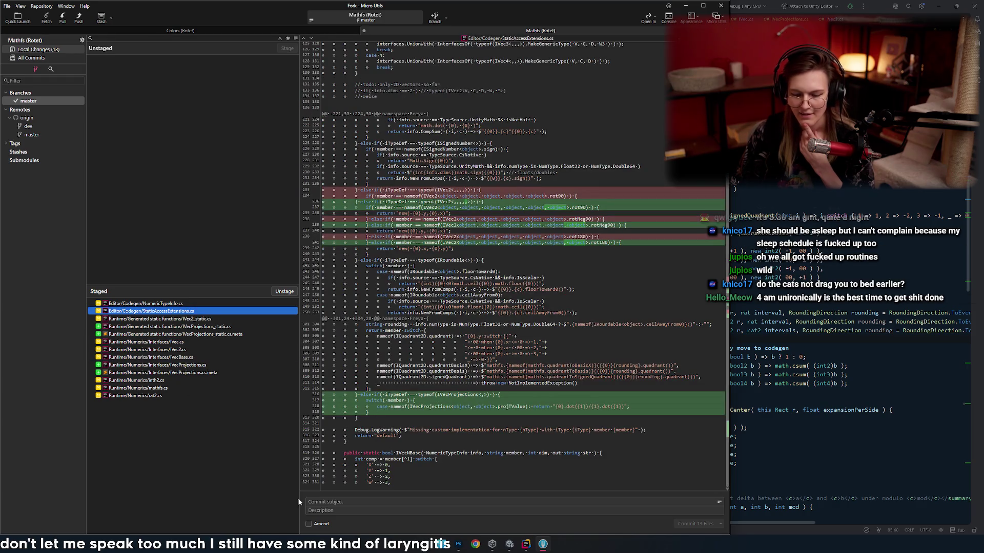
{"action": "left_click", "coordinate": [351, 503]}
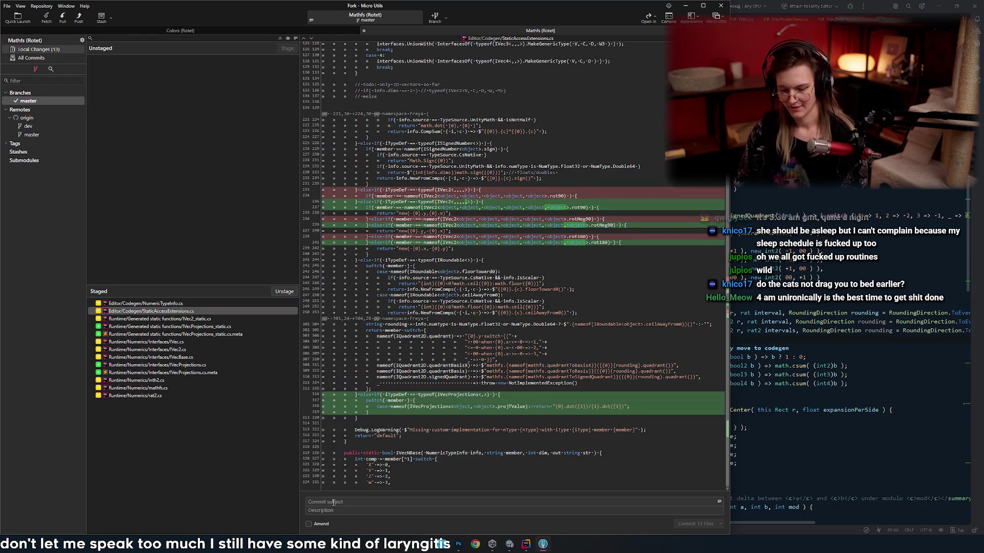
- Commit the 13 files as 'Vector projection', push master to origin, and minimize Fork
{"action": "type", "text": "Vector projectio"}
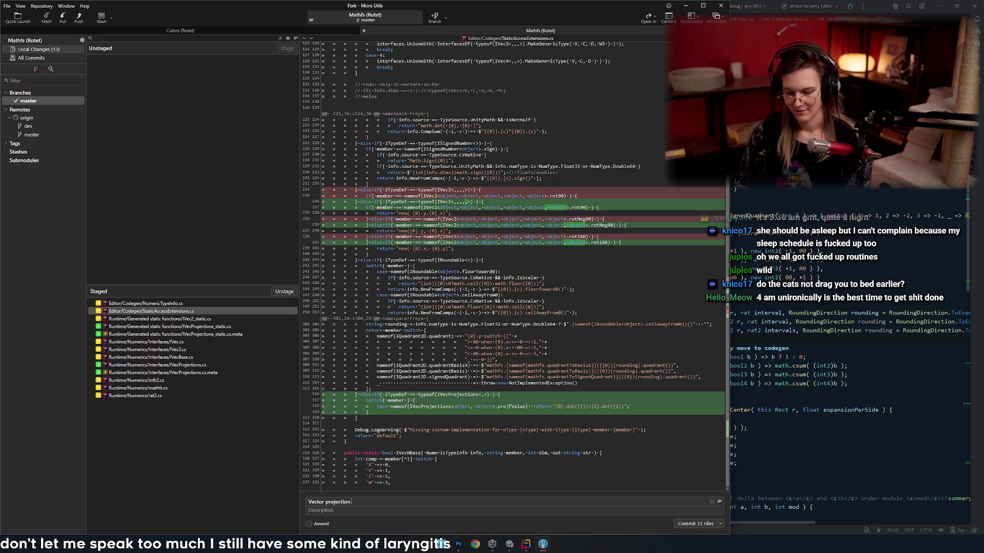
{"action": "type", "text": "n"}
{"action": "key", "text": "ctrl+Return"}
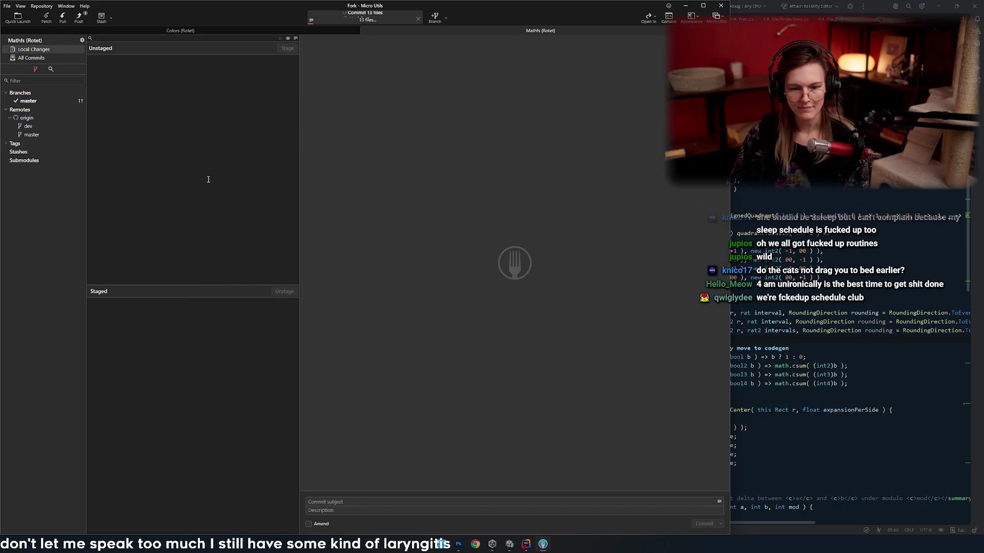
{"action": "left_click", "coordinate": [78, 18]}
{"action": "left_click", "coordinate": [415, 296]}
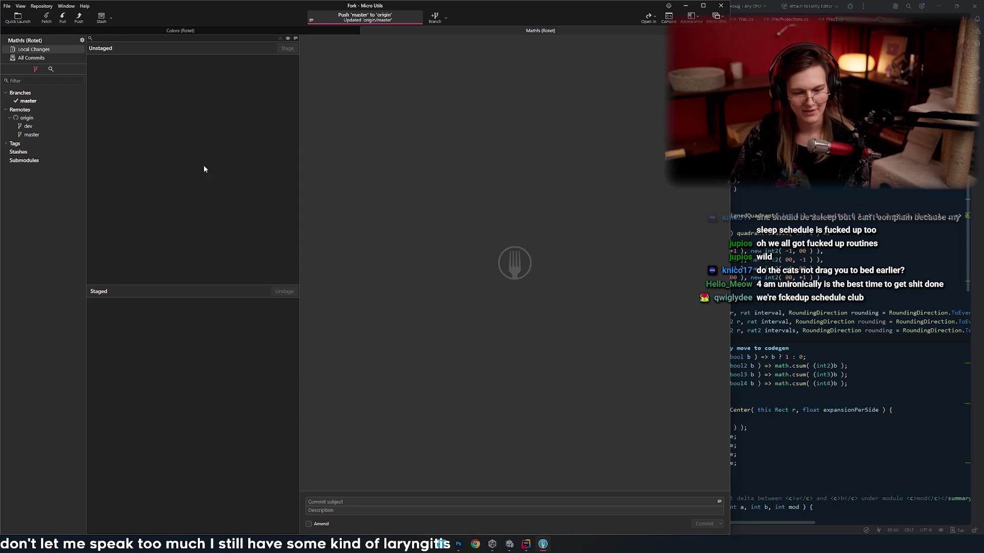
{"action": "left_click", "coordinate": [686, 6]}
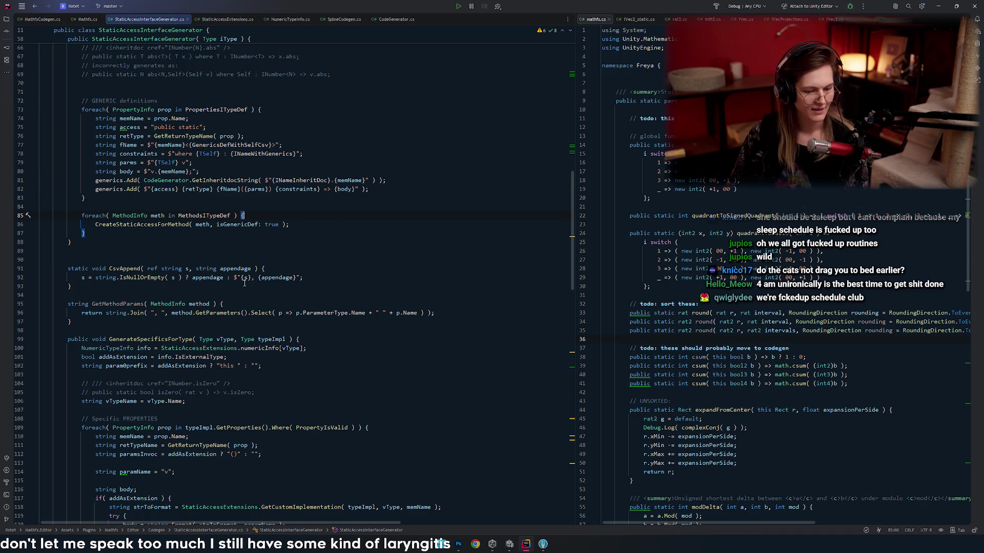
- Switch from Rider to the Unity editor
{"action": "scroll", "coordinate": [284, 236], "scroll_direction": "up", "scroll_amount": 10}
{"action": "left_click", "coordinate": [284, 233]}
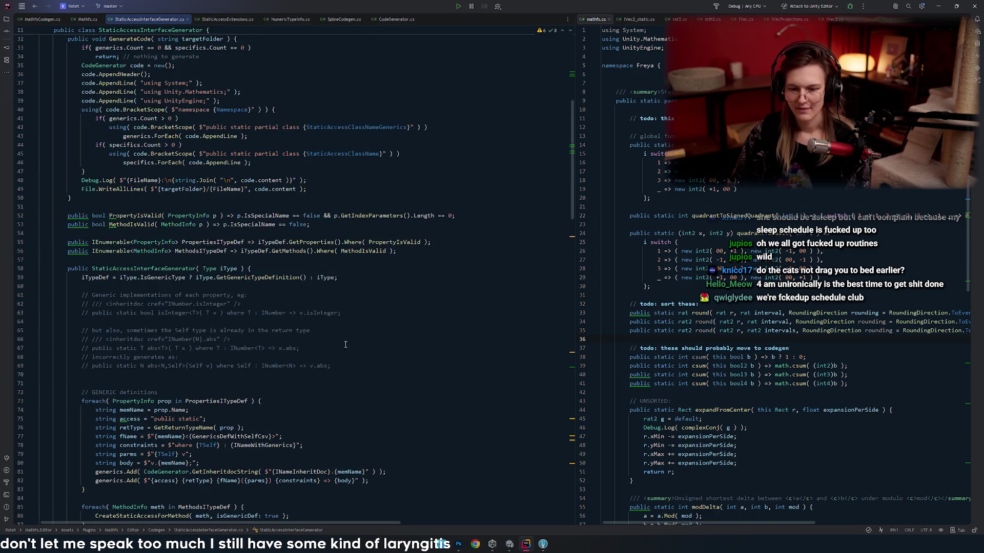
{"action": "key", "text": "alt+Tab"}
{"action": "key", "text": "Tab"}
{"action": "left_click", "coordinate": [241, 318]}
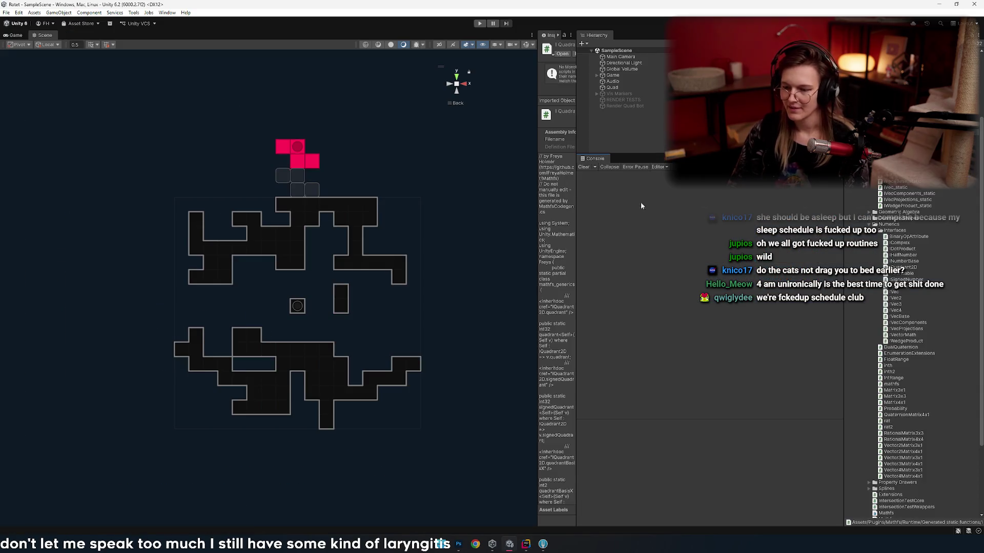
- Widen the Inspector, deselect the script, and enter Play mode with Ctrl+P
{"action": "left_click_drag", "start_coordinate": [577, 192], "coordinate": [720, 191]}
{"action": "left_click_drag", "start_coordinate": [535, 222], "coordinate": [594, 222]}
{"action": "left_click", "coordinate": [529, 210]}
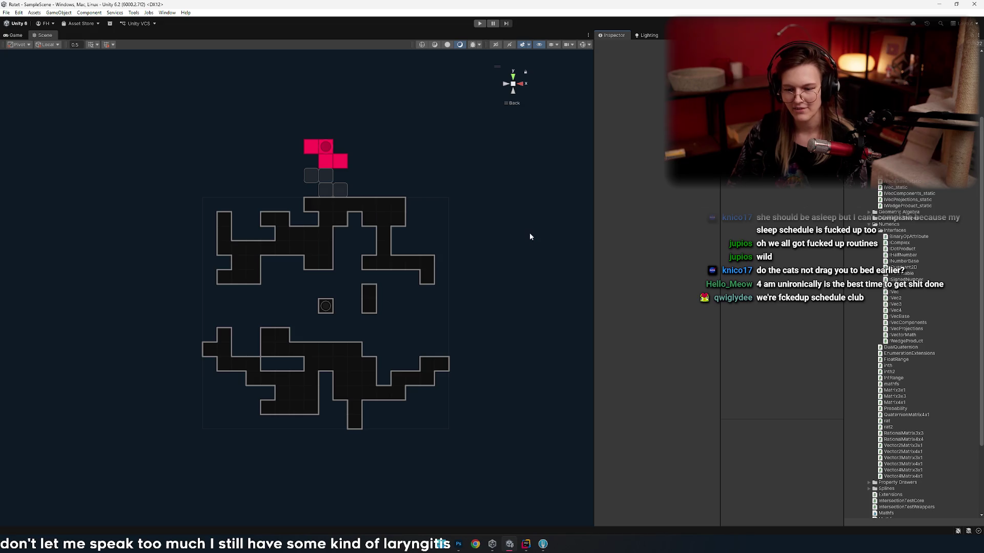
{"action": "key", "text": "ctrl+p"}
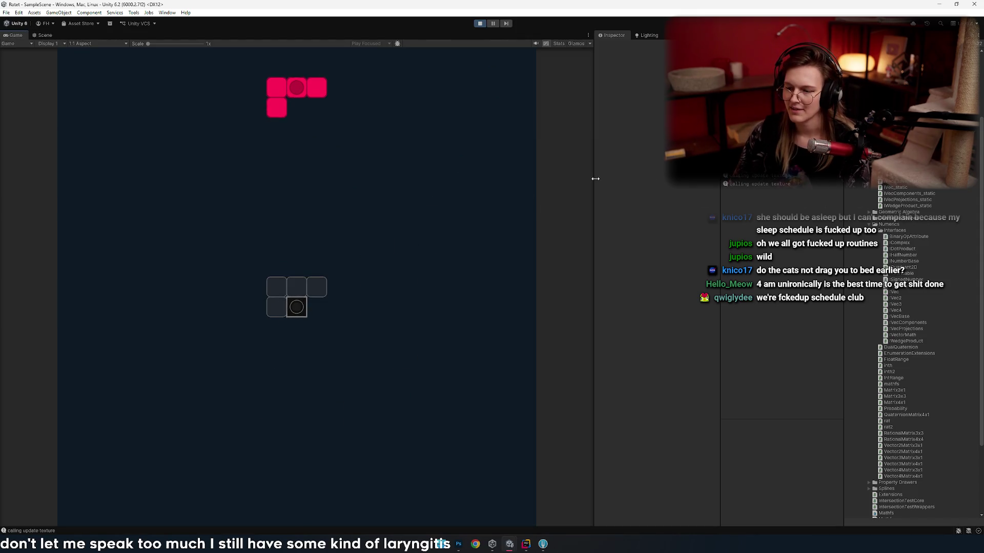
- Widen the Game view and try rotations and sideways shifts on the red piece
{"action": "left_click_drag", "start_coordinate": [595, 178], "coordinate": [647, 178]}
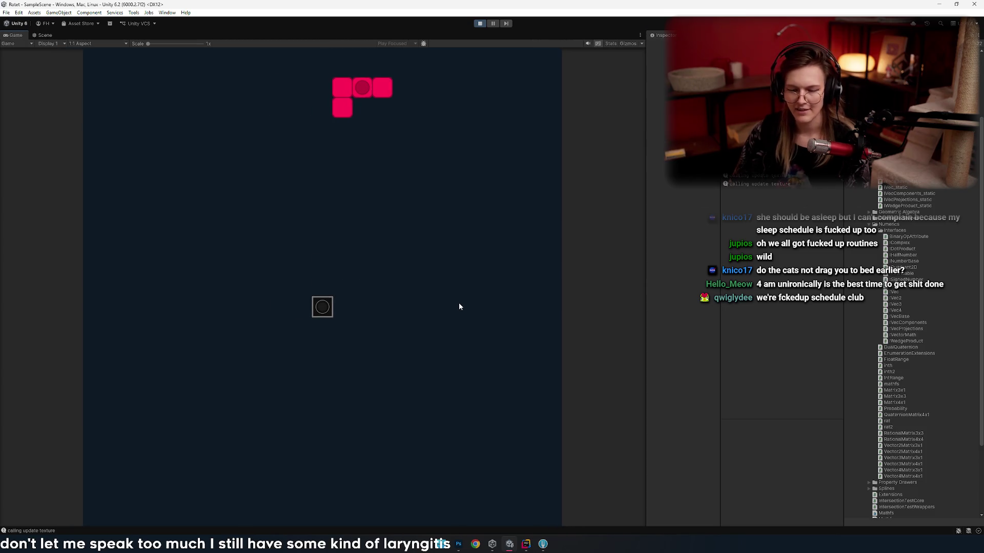
{"action": "key", "text": "Left"}
{"action": "key", "text": "Left"}
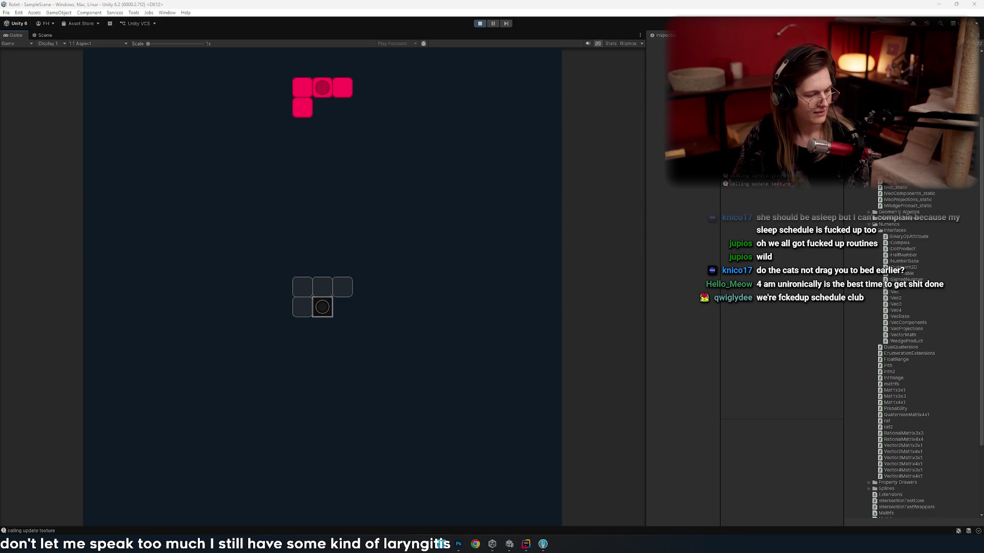
{"action": "key", "text": "Left"}
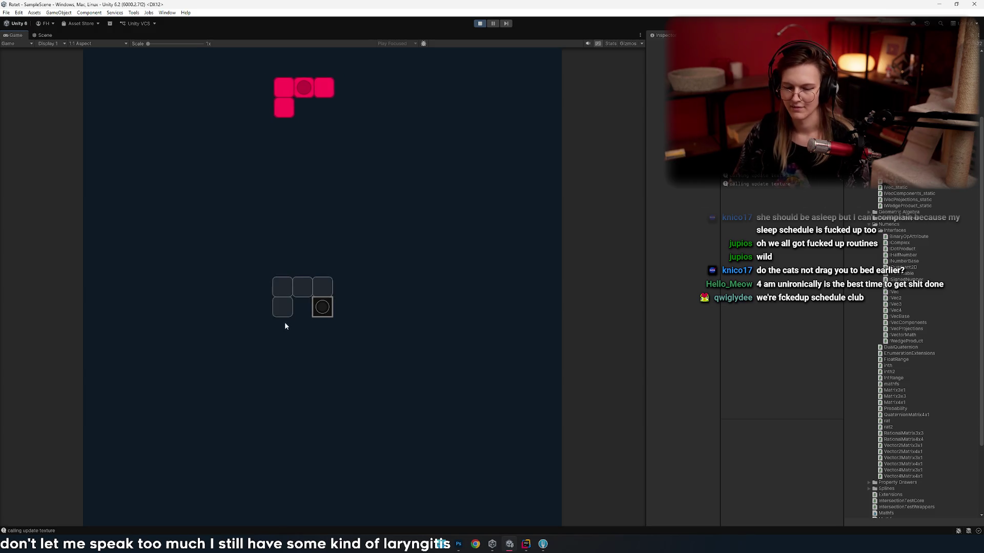
{"action": "key", "text": "Right"}
{"action": "key", "text": "Right"}
{"action": "key", "text": "Up"}
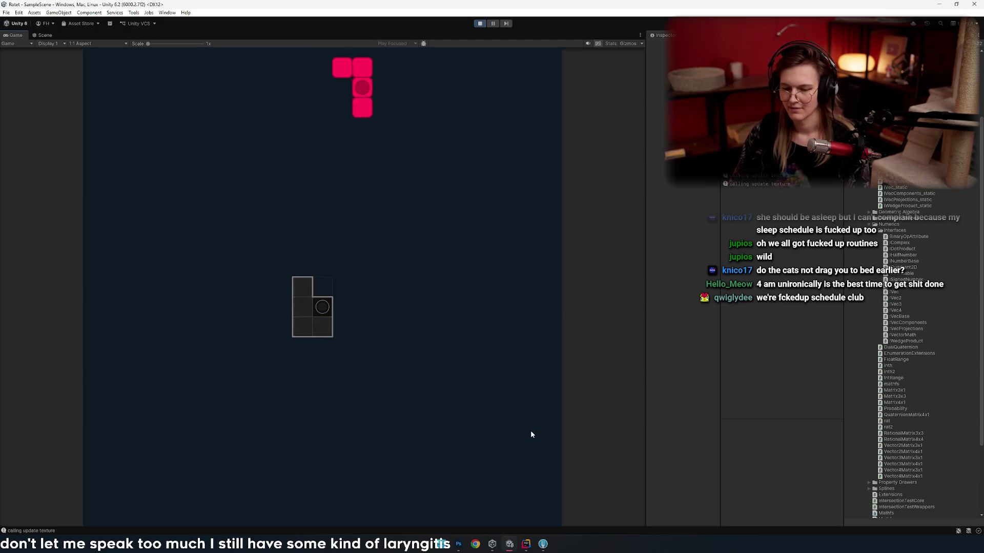
{"action": "key", "text": "Left"}
{"action": "key", "text": "Left"}
{"action": "key", "text": "Down"}
{"action": "key", "text": "Up"}
{"action": "key", "text": "Down"}
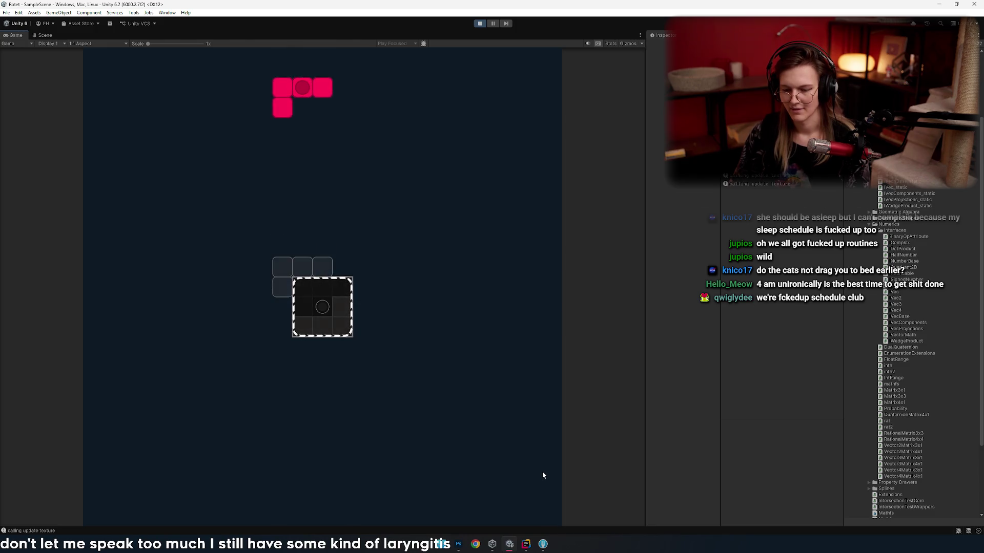
{"action": "key", "text": "Right"}
{"action": "key", "text": "Left"}
{"action": "key", "text": "Left"}
- Turn the red piece vertical, shift it right and hard-drop it onto the board
{"action": "key", "text": "Right"}
{"action": "key", "text": "Up"}
{"action": "key", "text": "Right"}
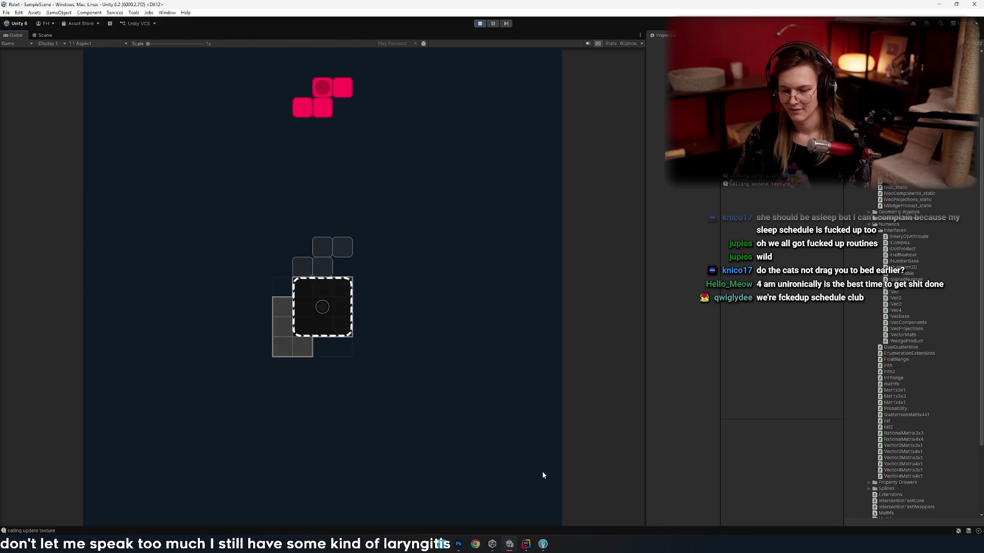
{"action": "key", "text": "Left"}
{"action": "key", "text": "Right"}
{"action": "key", "text": "Right"}
{"action": "key", "text": "Right"}
{"action": "key", "text": "Left"}
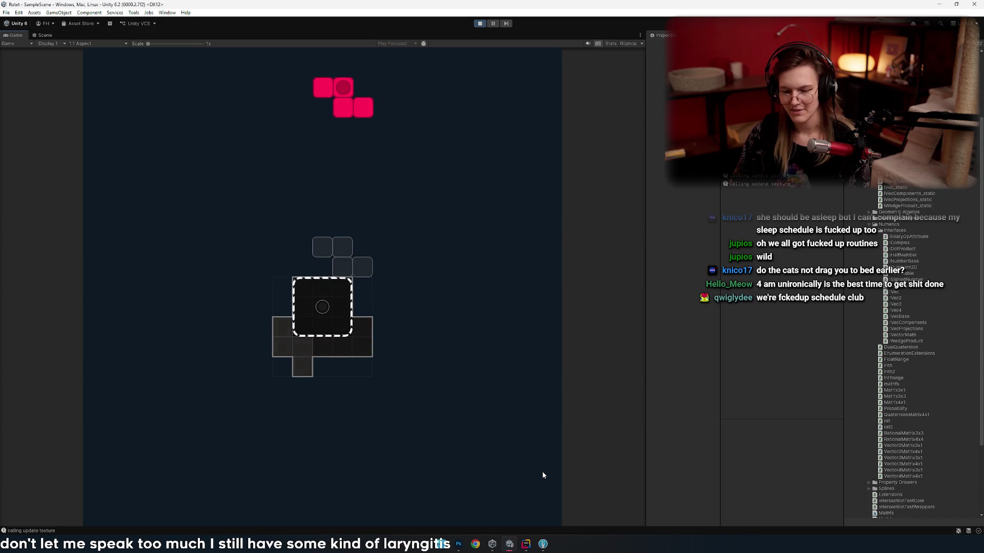
{"action": "key", "text": "Right"}
{"action": "key", "text": "Up"}
{"action": "key", "text": "Up"}
{"action": "key", "text": "space"}
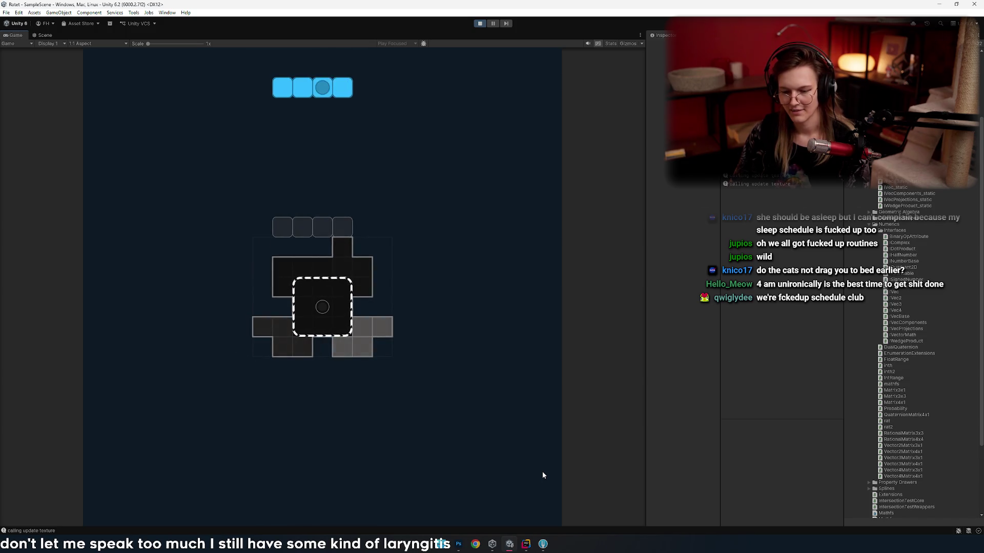
- Stand the blue I piece upright, line it up and drop it
{"action": "key", "text": "Up"}
{"action": "key", "text": "Left"}
{"action": "key", "text": "Left"}
{"action": "key", "text": "Right"}
{"action": "key", "text": "Right"}
{"action": "key", "text": "Right"}
{"action": "key", "text": "Right"}
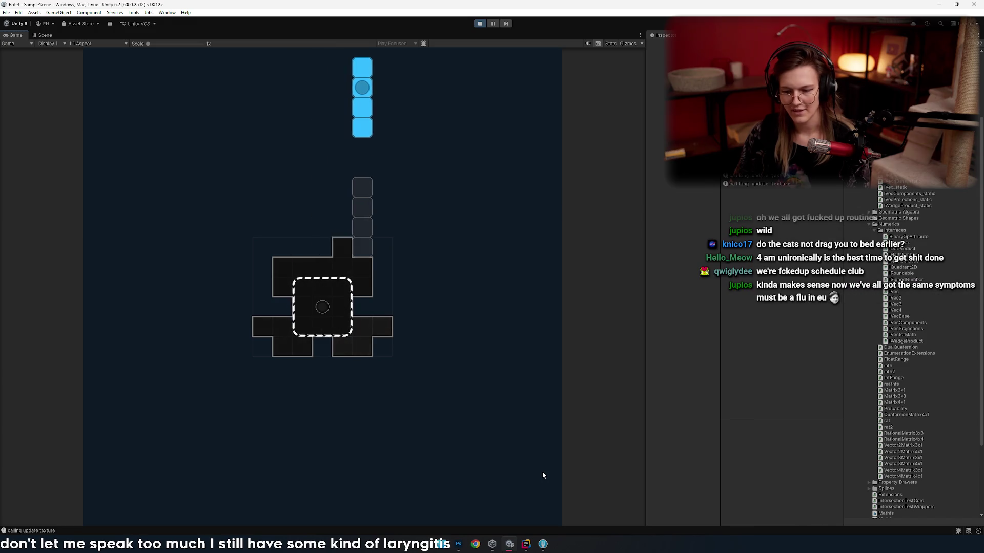
{"action": "key", "text": "Right"}
{"action": "key", "text": "Left"}
{"action": "key", "text": "space"}
- Drop the blue O piece, then turn the red Z piece vertical and adjust its column
{"action": "key", "text": "Left"}
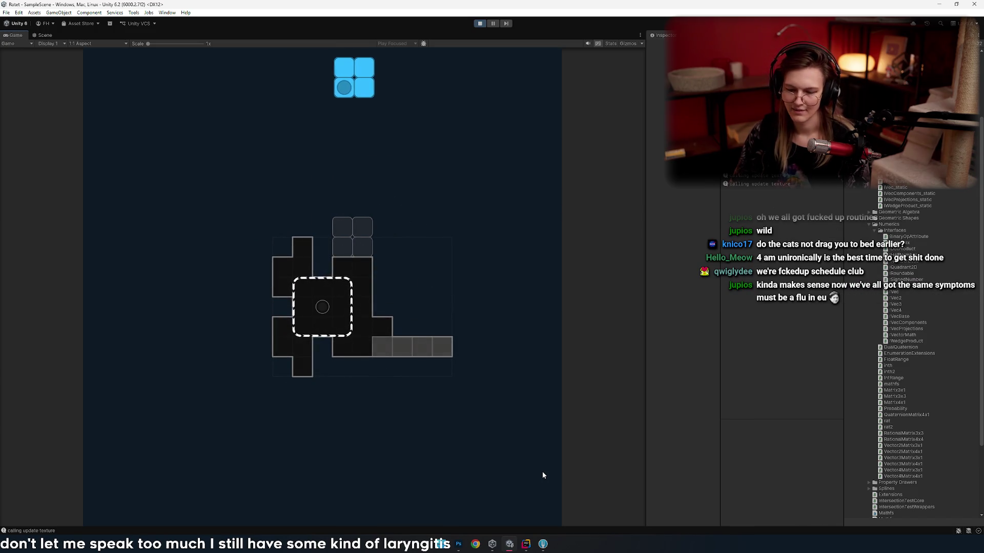
{"action": "key", "text": "Right"}
{"action": "key", "text": "Right"}
{"action": "key", "text": "space"}
{"action": "key", "text": "Left"}
{"action": "key", "text": "Left"}
{"action": "key", "text": "Up"}
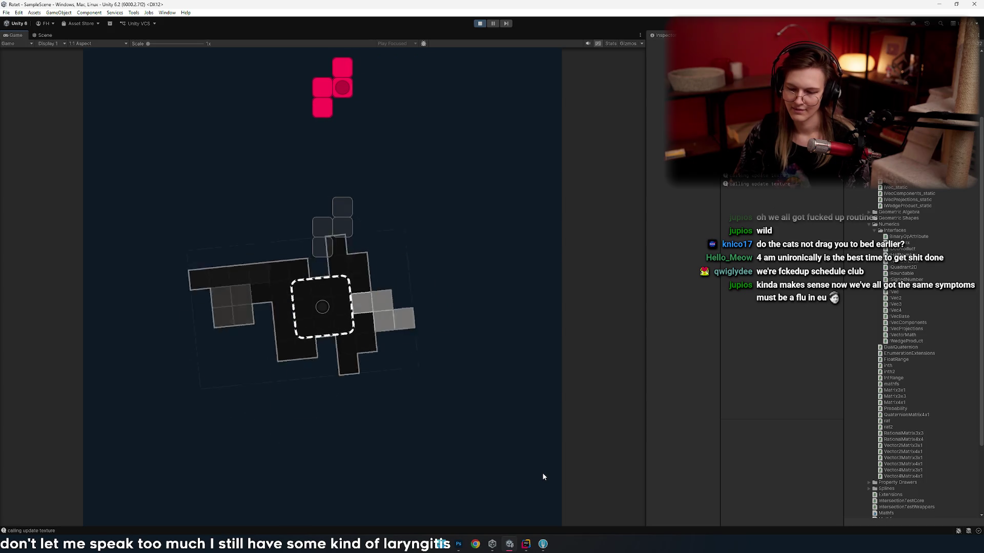
{"action": "key", "text": "Left"}
{"action": "key", "text": "Up"}
{"action": "key", "text": "Left"}
{"action": "key", "text": "Up"}
{"action": "key", "text": "Right"}
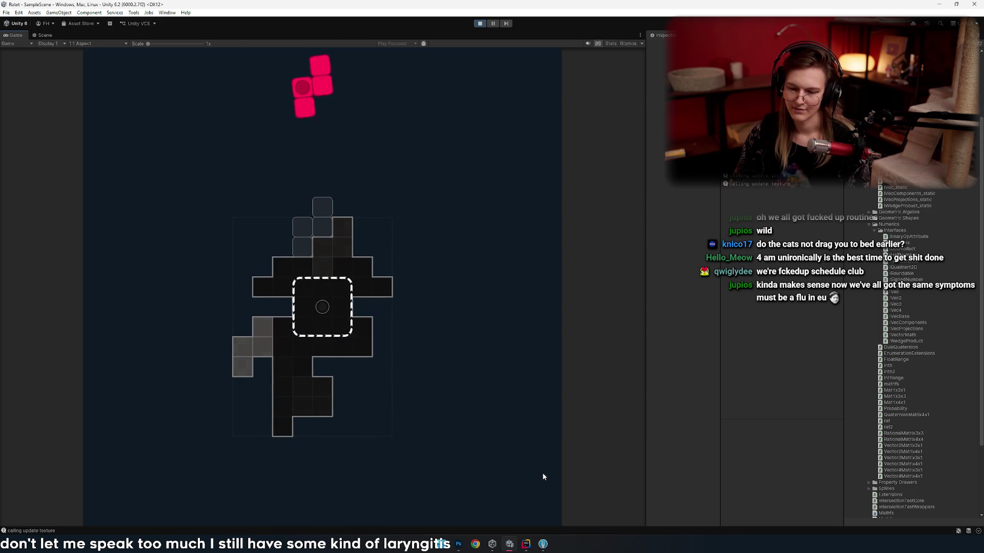
{"action": "key", "text": "Left"}
- Slide the red S piece into line and drop it onto the board
{"action": "key", "text": "Right"}
{"action": "key", "text": "Right"}
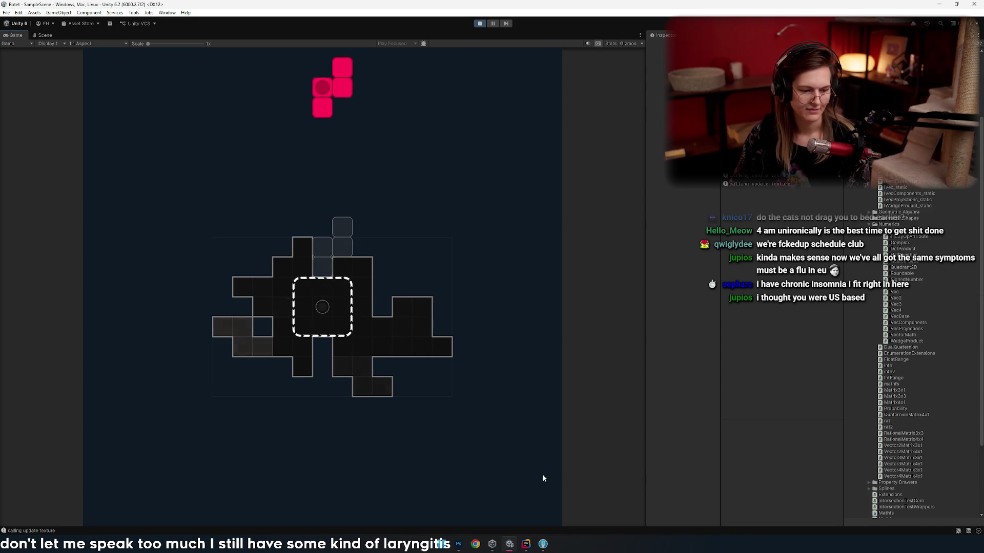
{"action": "key", "text": "Left"}
{"action": "key", "text": "Left"}
{"action": "key", "text": "Left"}
{"action": "key", "text": "Right"}
{"action": "key", "text": "Right"}
{"action": "key", "text": "Right"}
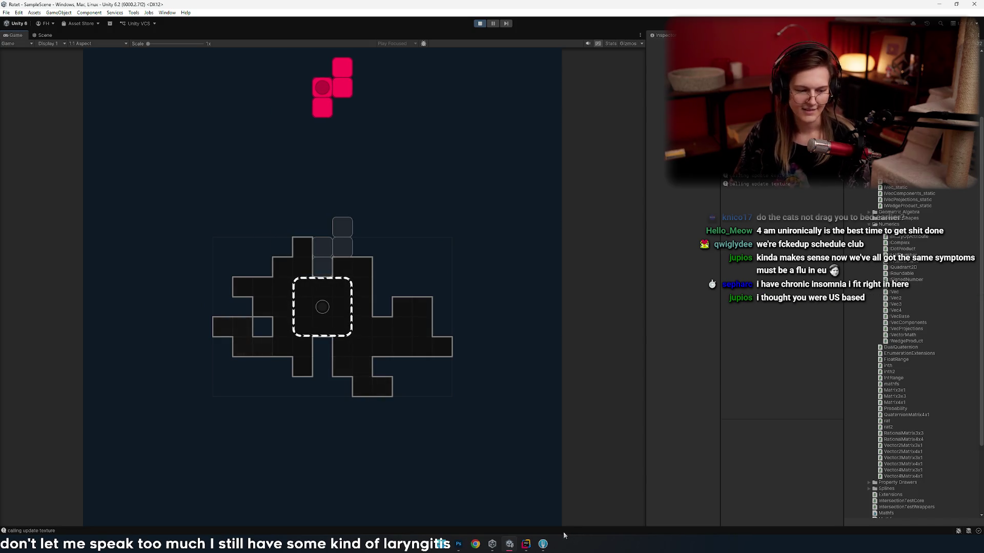
{"action": "key", "text": "Left"}
{"action": "key", "text": "Right"}
{"action": "key", "text": "space"}
{"action": "key", "text": "space"}
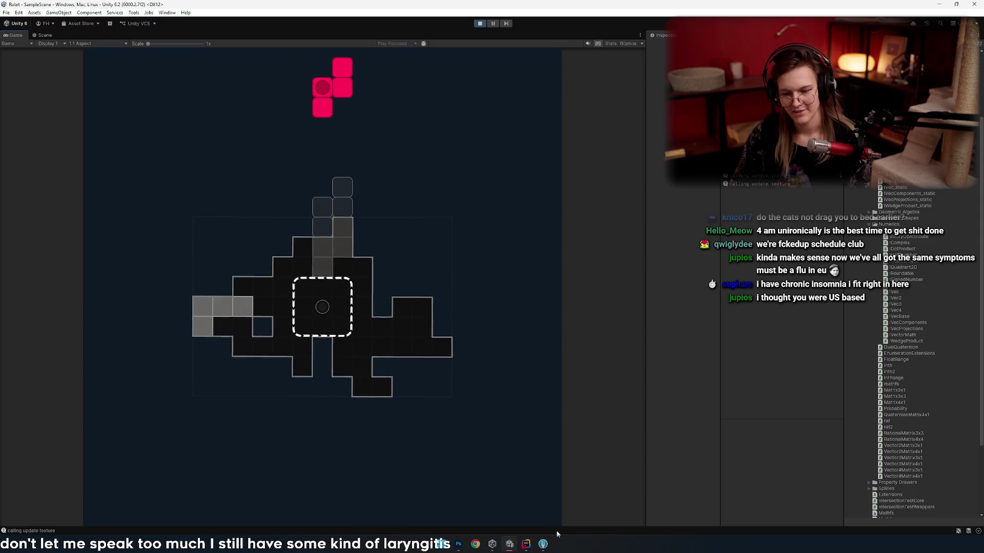
- Shift and drop the next red piece, then position and drop a blue O piece
{"action": "key", "text": "Right"}
{"action": "key", "text": "Right"}
{"action": "key", "text": "Right"}
{"action": "key", "text": "Up"}
{"action": "key", "text": "Left"}
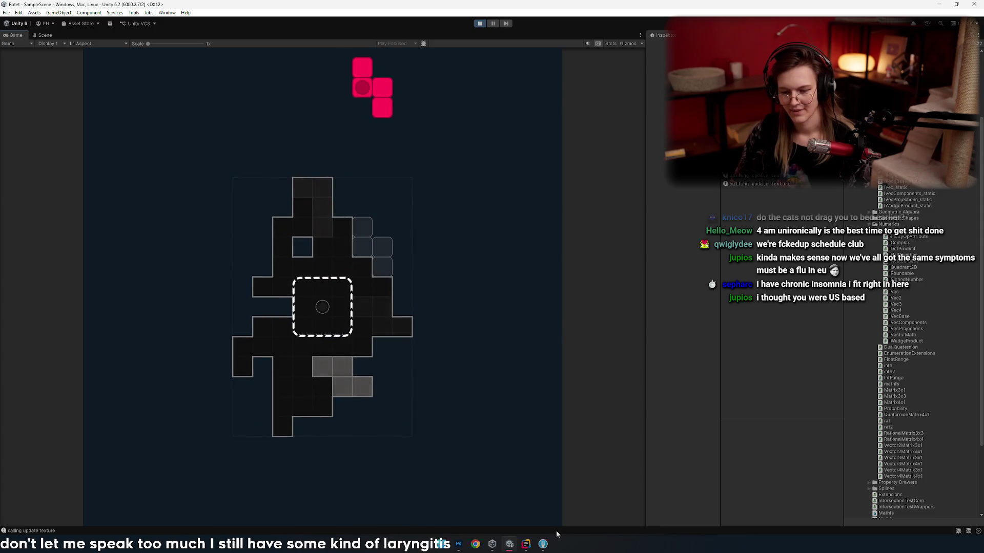
{"action": "key", "text": "space"}
{"action": "key", "text": "Left"}
{"action": "key", "text": "Left"}
{"action": "key", "text": "Right"}
{"action": "key", "text": "Right"}
{"action": "key", "text": "Right"}
{"action": "key", "text": "space"}
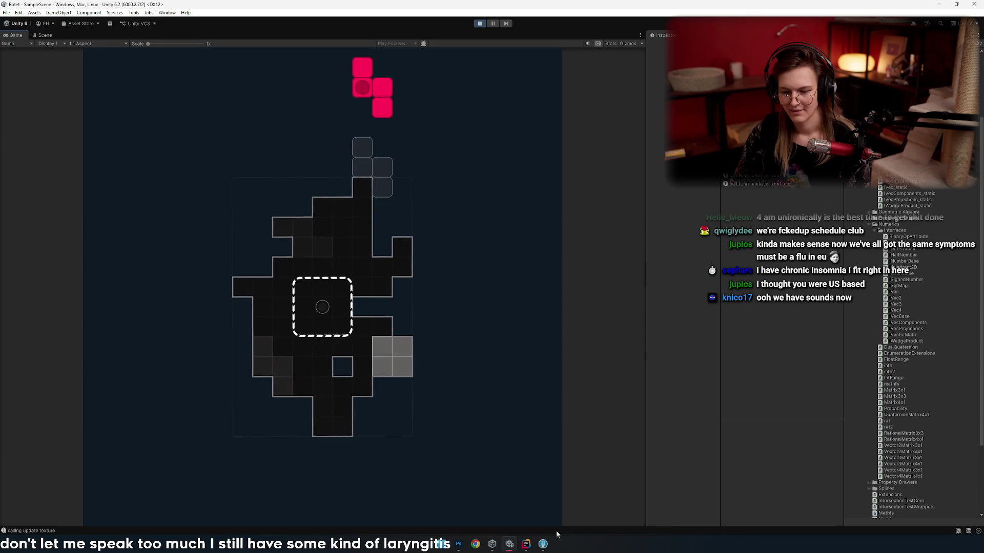
- Rotate and drop a red piece, then shift the blue I piece right and drop it
{"action": "key", "text": "Right"}
{"action": "key", "text": "Up"}
{"action": "key", "text": "Left"}
{"action": "key", "text": "Left"}
{"action": "key", "text": "space"}
{"action": "key", "text": "Right"}
{"action": "key", "text": "Right"}
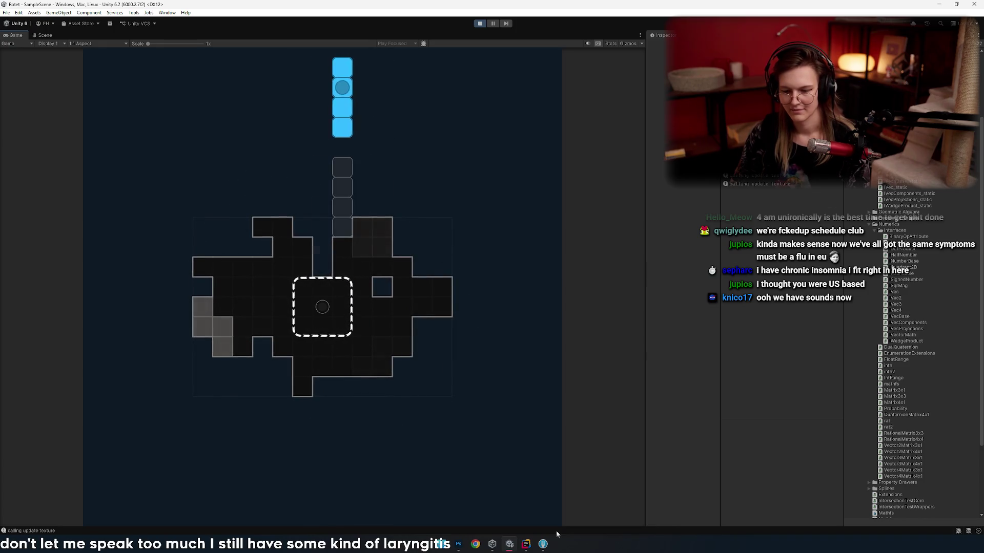
{"action": "key", "text": "space"}
{"action": "key", "text": "Right"}
- Drop the red Z piece, then rotate the red L piece onto its ghost position
{"action": "key", "text": "Right"}
{"action": "key", "text": "Right"}
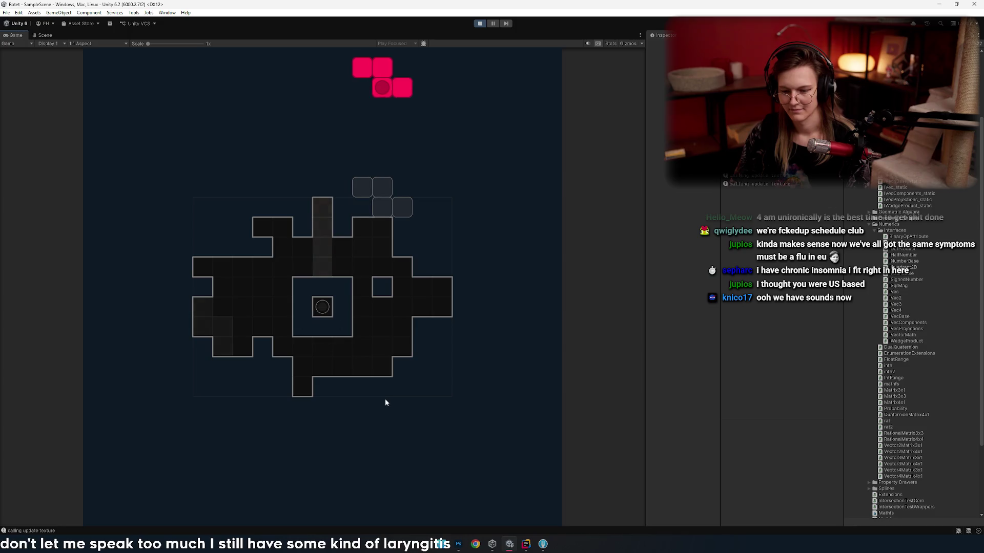
{"action": "key", "text": "Up"}
{"action": "key", "text": "Left"}
{"action": "key", "text": "Left"}
{"action": "key", "text": "Left"}
{"action": "key", "text": "Left"}
{"action": "key", "text": "Right"}
{"action": "key", "text": "Right"}
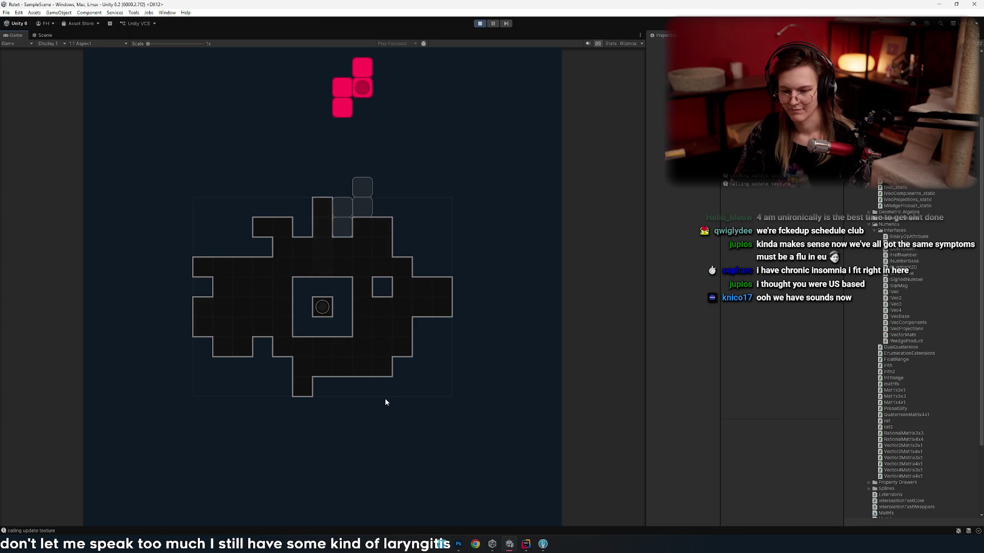
{"action": "key", "text": "space"}
{"action": "key", "text": "Up"}
{"action": "key", "text": "Left"}
{"action": "key", "text": "Up"}
{"action": "key", "text": "Right"}
{"action": "key", "text": "space"}
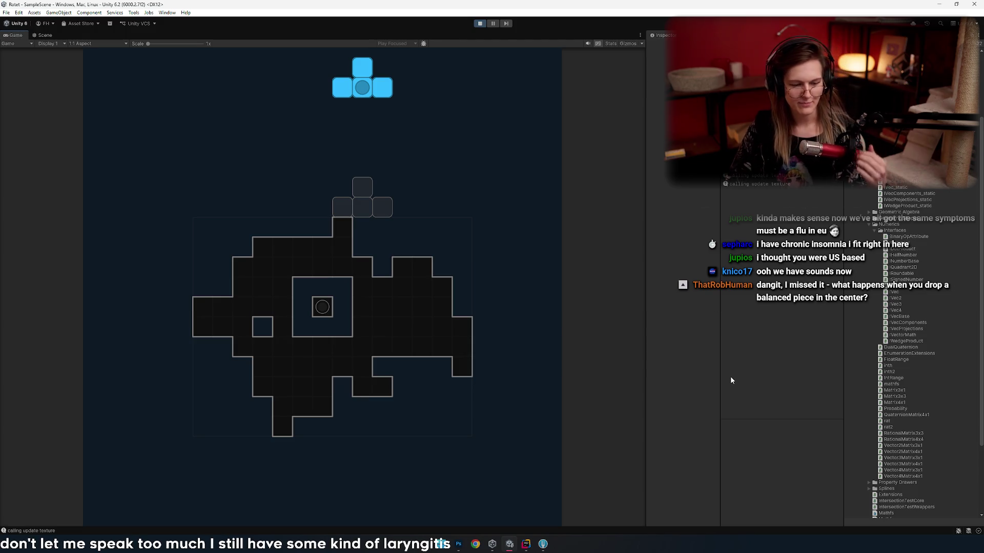
- Lock the red L piece in place, with a blue T piece spawning above the board
{"action": "scroll", "coordinate": [870, 277], "scroll_direction": "up", "scroll_amount": 5}
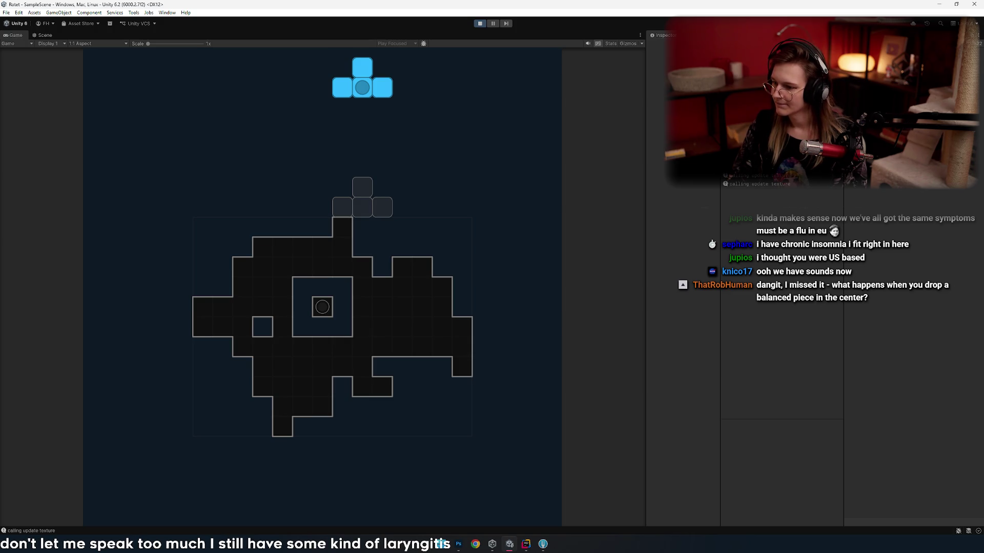
- Preview beep_square_E5, click_clicky_03 and click_plastic_06, then compare the ratcheting loop and oneshot clips
{"action": "left_click", "coordinate": [914, 184]}
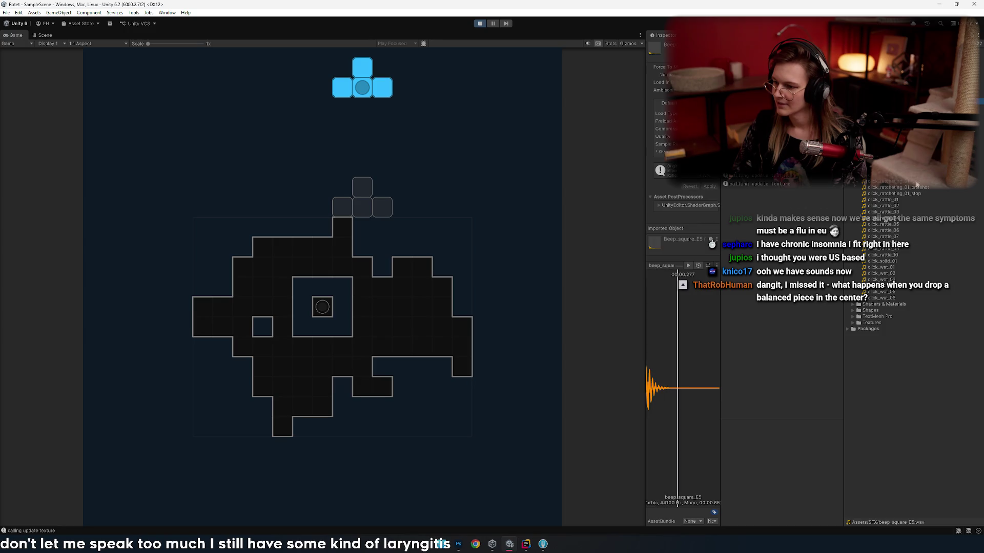
{"action": "left_click", "coordinate": [914, 184]}
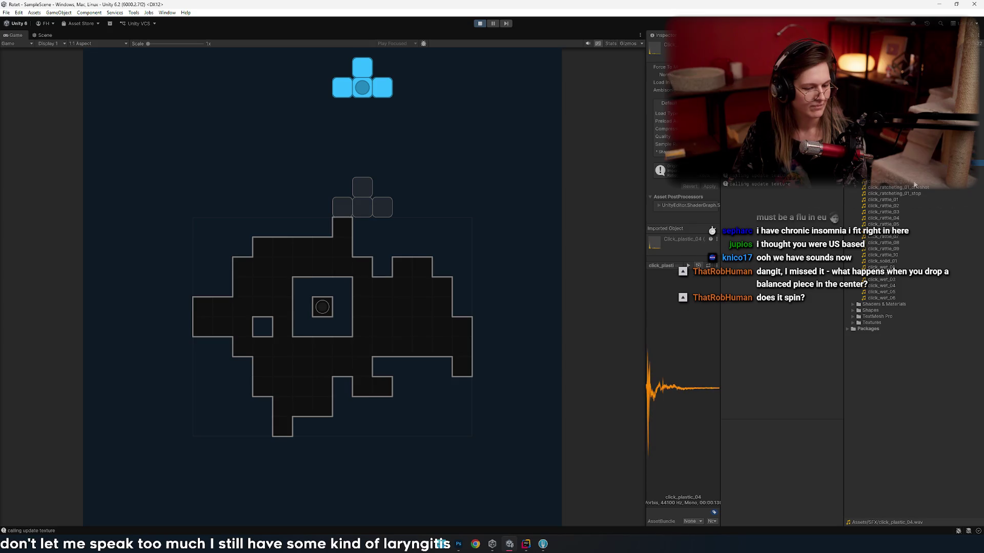
{"action": "key", "text": "Down"}
{"action": "key", "text": "Down"}
{"action": "key", "text": "Down"}
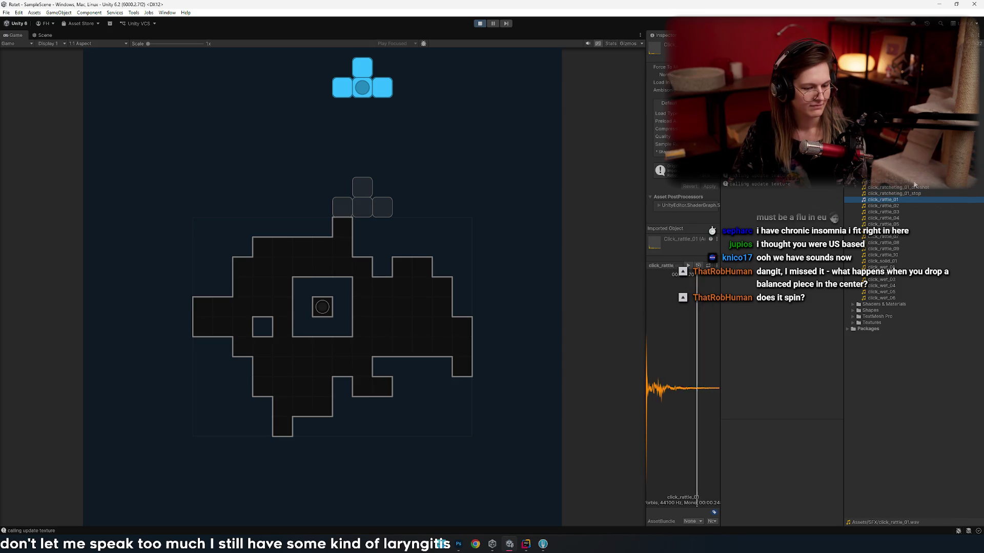
{"action": "key", "text": "Up"}
{"action": "key", "text": "Up"}
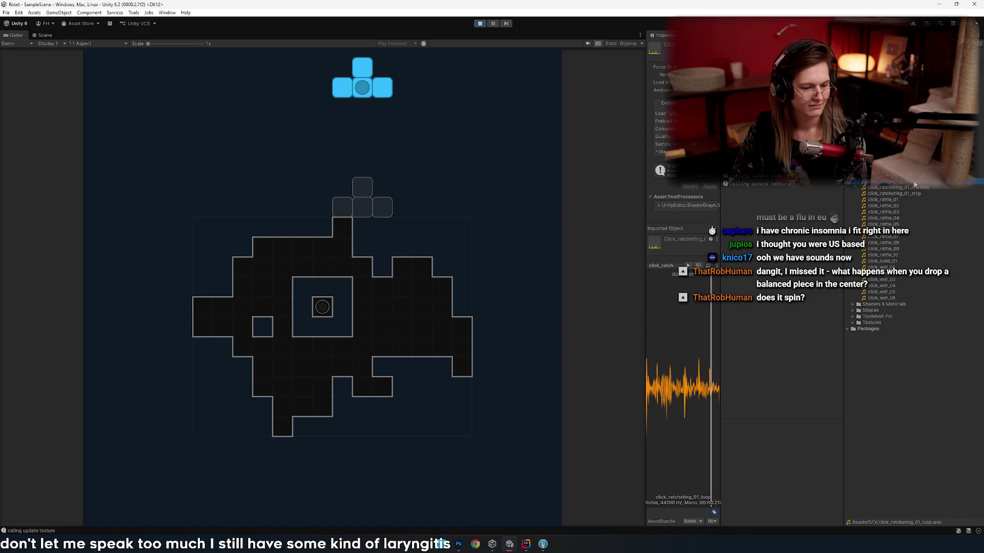
{"action": "key", "text": "Down"}
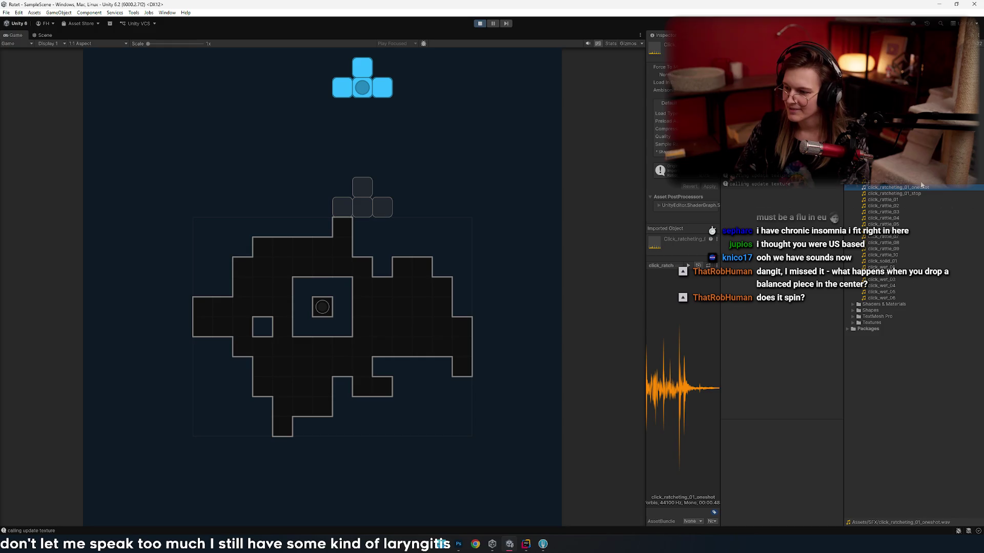
{"action": "key", "text": "Up"}
{"action": "key", "text": "Down"}
{"action": "key", "text": "Up"}
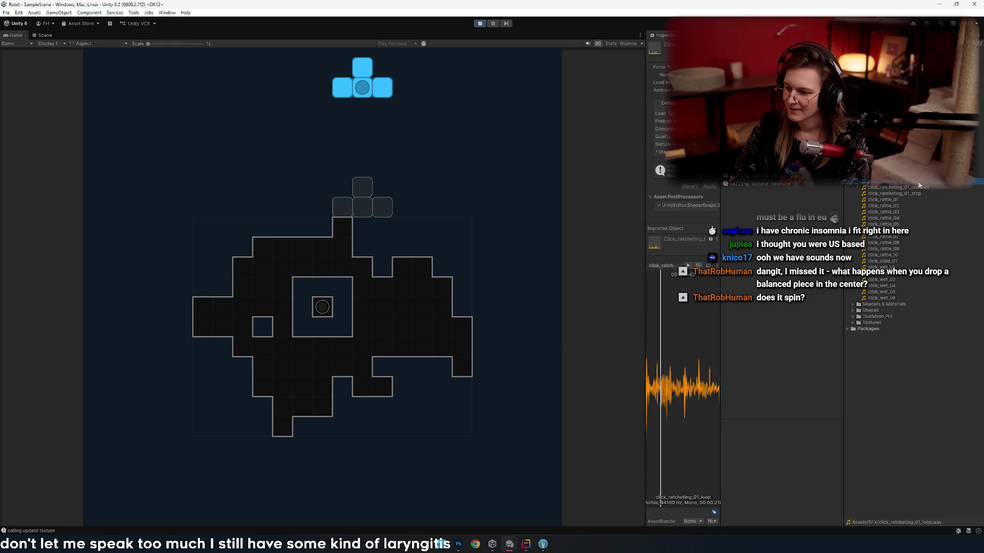
{"action": "key", "text": "Down"}
{"action": "key", "text": "Up"}
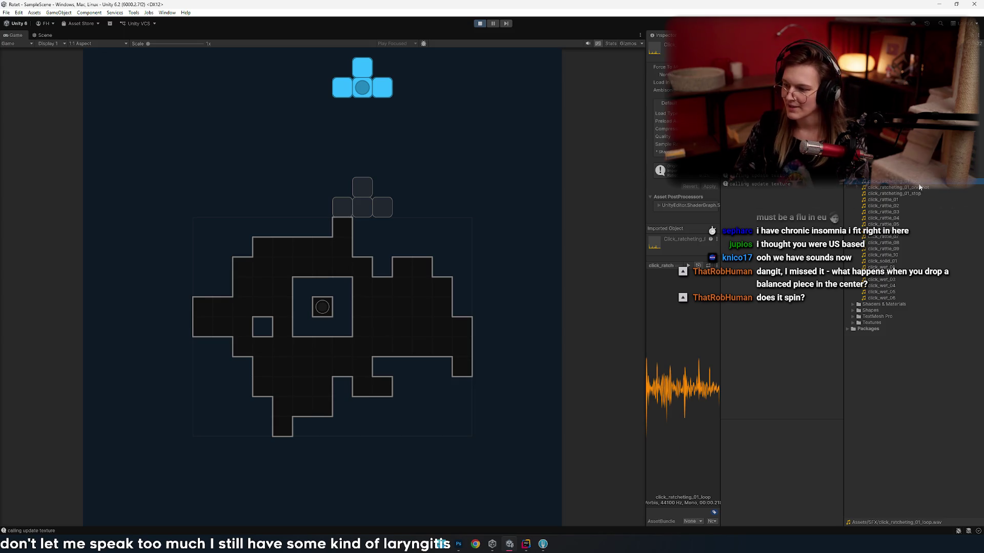
- Audition the ratcheting oneshot and stop clips, the rattle clips and click_wet through 06, then deselect
{"action": "left_click", "coordinate": [928, 187]}
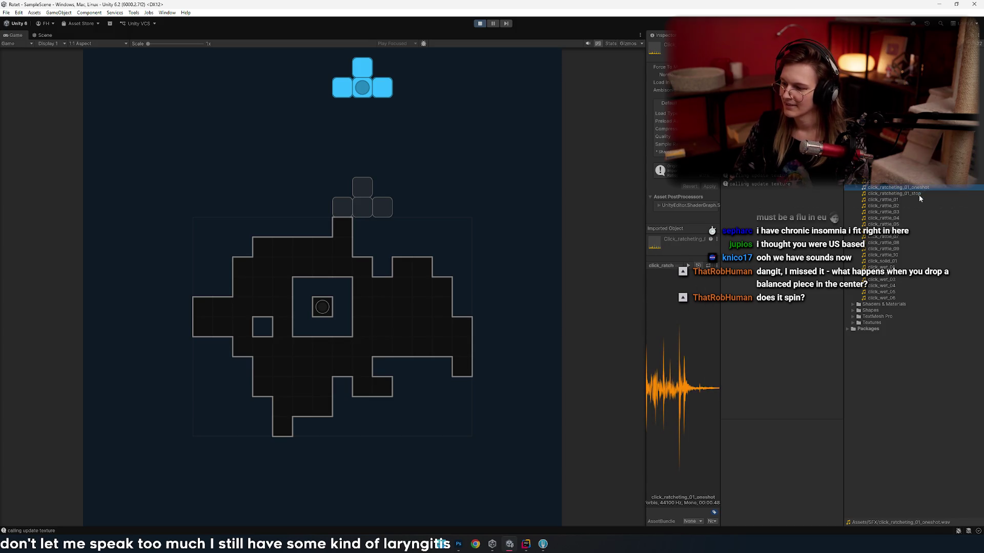
{"action": "left_click", "coordinate": [921, 195]}
{"action": "key", "text": "Down"}
{"action": "key", "text": "Down"}
{"action": "key", "text": "Down"}
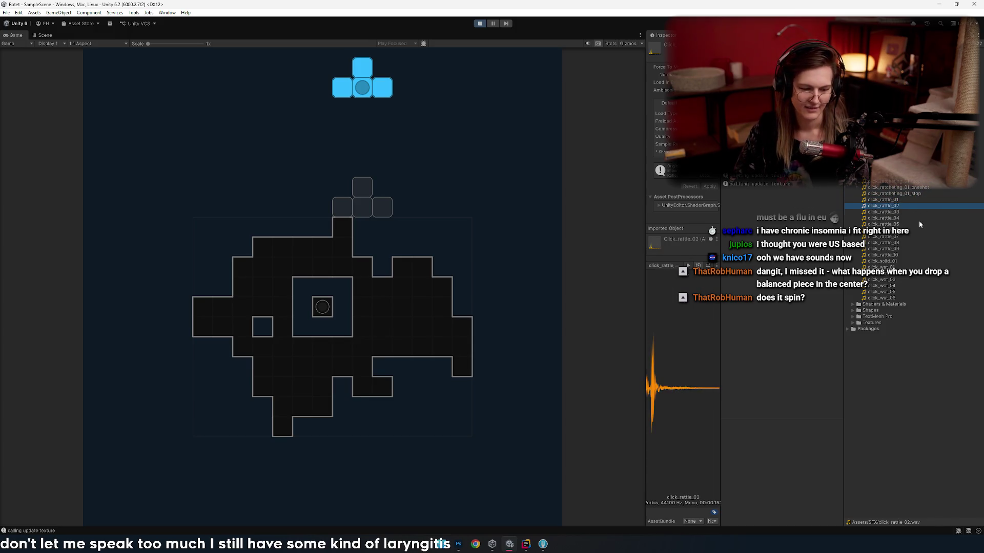
{"action": "key", "text": "Down"}
{"action": "key", "text": "Down"}
{"action": "key", "text": "Down"}
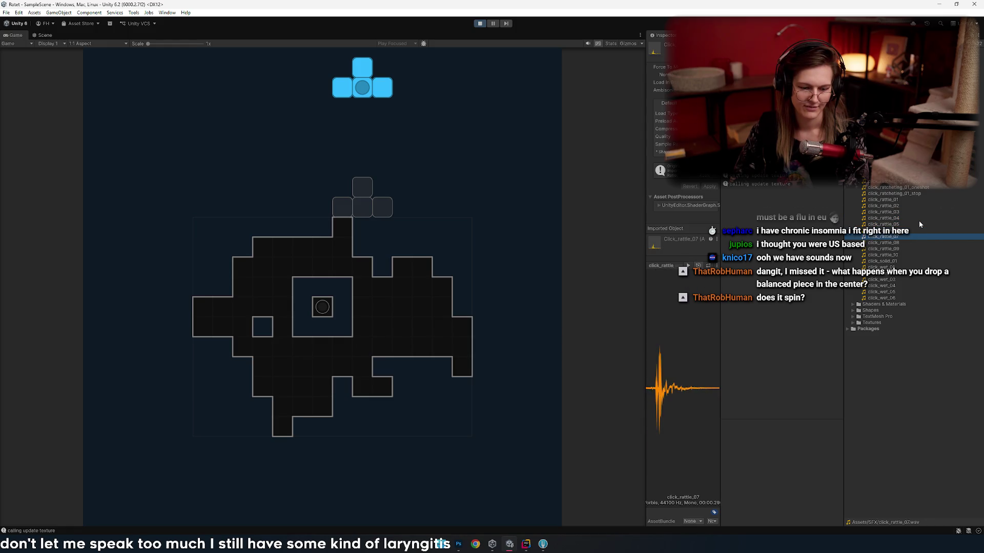
{"action": "key", "text": "Down"}
{"action": "key", "text": "Down"}
{"action": "key", "text": "Down"}
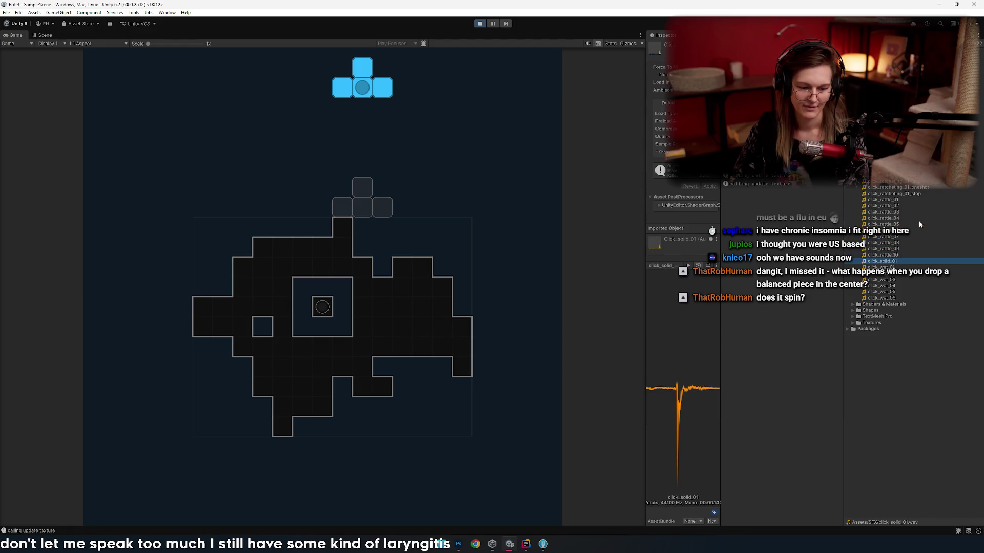
{"action": "key", "text": "Down"}
{"action": "key", "text": "Down"}
{"action": "key", "text": "Down"}
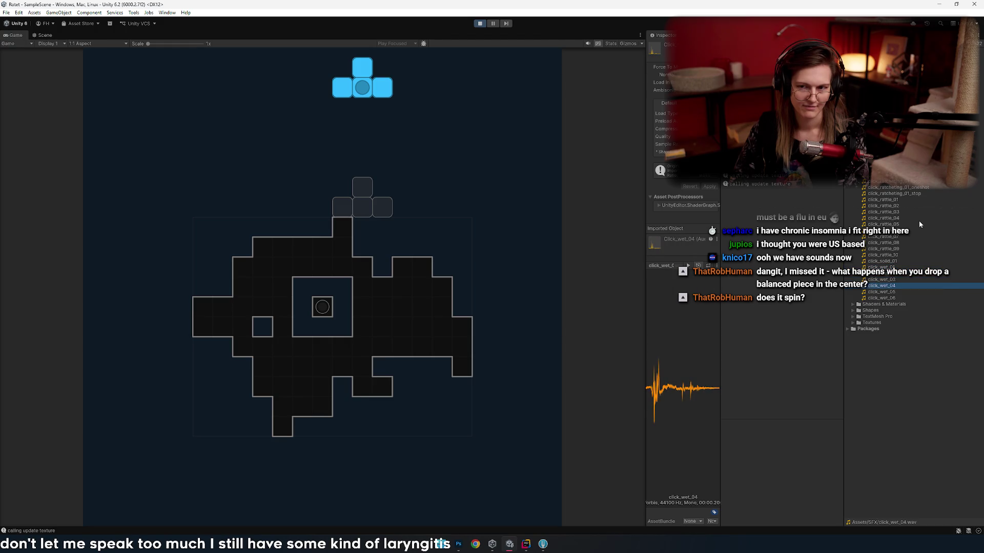
{"action": "key", "text": "Down"}
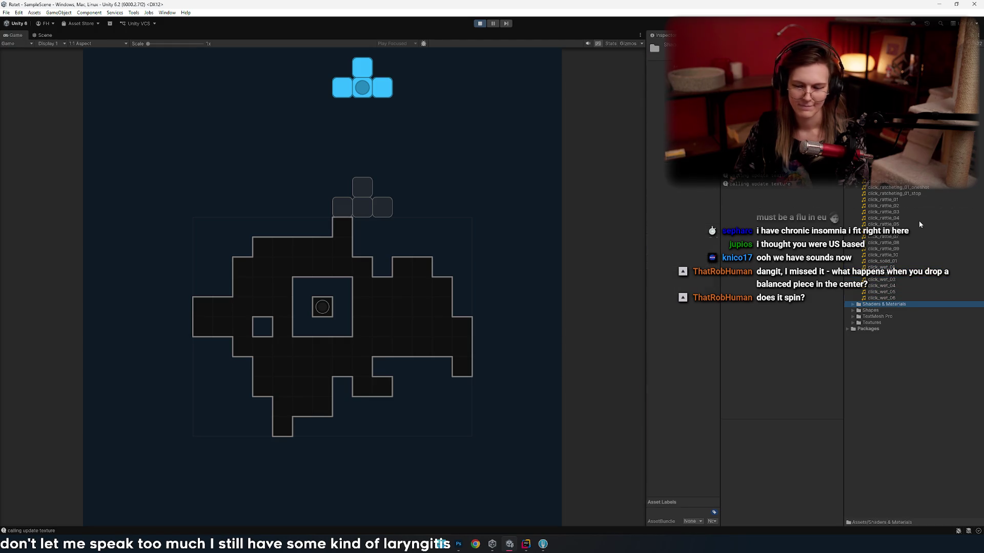
{"action": "left_click", "coordinate": [741, 415]}
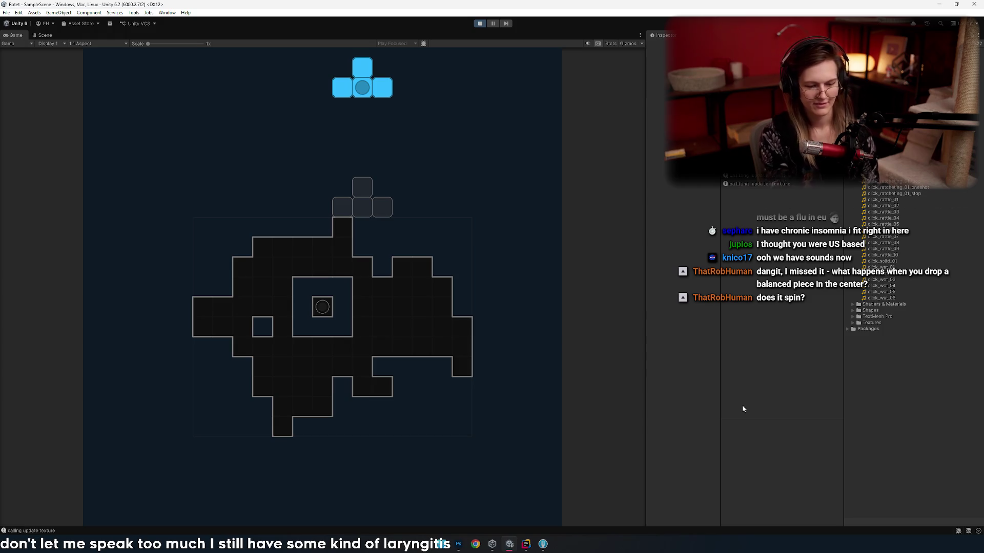
- Shift, rotate and drop the T-piece, then steer and drop the S-piece
{"action": "key", "text": "Left"}
{"action": "key", "text": "Left"}
{"action": "key", "text": "Up"}
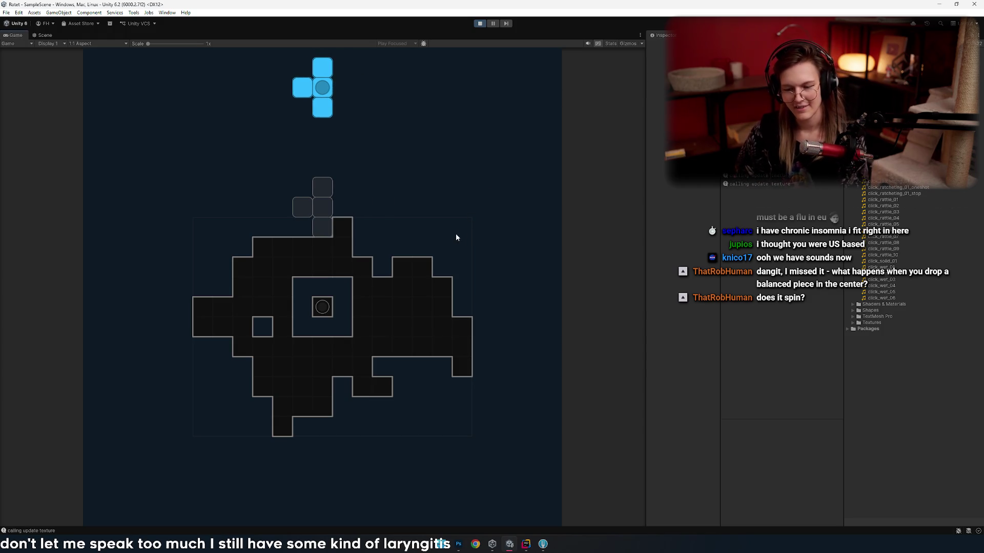
{"action": "key", "text": "Right"}
{"action": "key", "text": "Right"}
{"action": "key", "text": "Right"}
{"action": "key", "text": "space"}
{"action": "key", "text": "Left"}
{"action": "key", "text": "Left"}
{"action": "key", "text": "Left"}
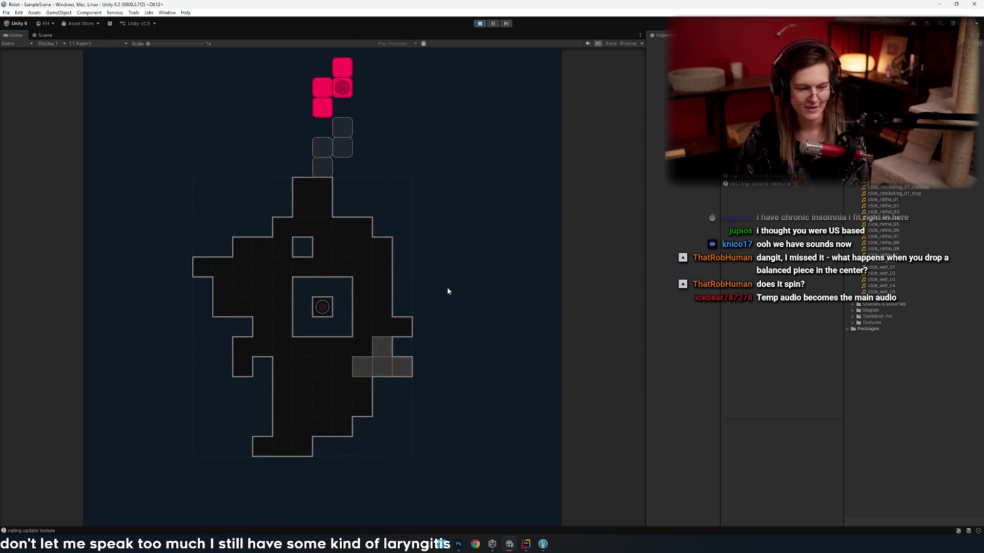
{"action": "key", "text": "Right"}
{"action": "key", "text": "space"}
- Rotate the J-piece vertical two columns left and drop it, then drop the next piece
{"action": "key", "text": "Right"}
{"action": "key", "text": "Right"}
{"action": "key", "text": "Right"}
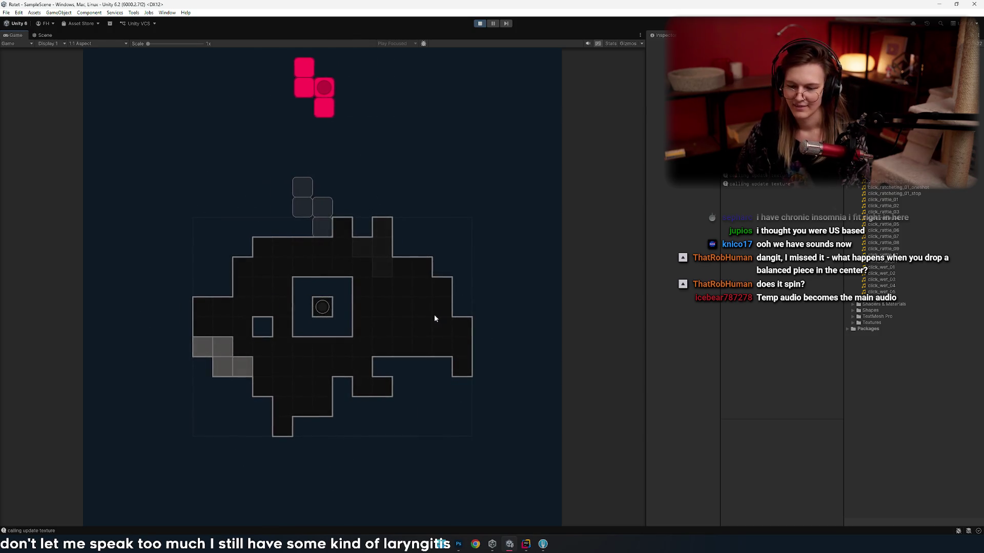
{"action": "key", "text": "Right"}
{"action": "key", "text": "Up"}
{"action": "key", "text": "Up"}
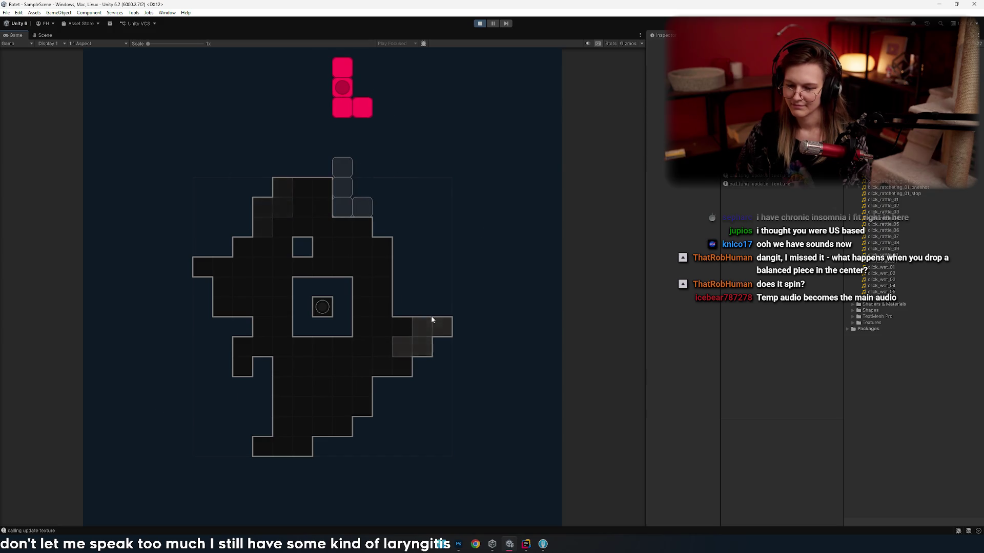
{"action": "key", "text": "Up"}
{"action": "key", "text": "Up"}
{"action": "key", "text": "Left"}
{"action": "key", "text": "Left"}
{"action": "key", "text": "Left"}
{"action": "key", "text": "Up"}
{"action": "key", "text": "Left"}
{"action": "key", "text": "Left"}
{"action": "key", "text": "Up"}
{"action": "key", "text": "Left"}
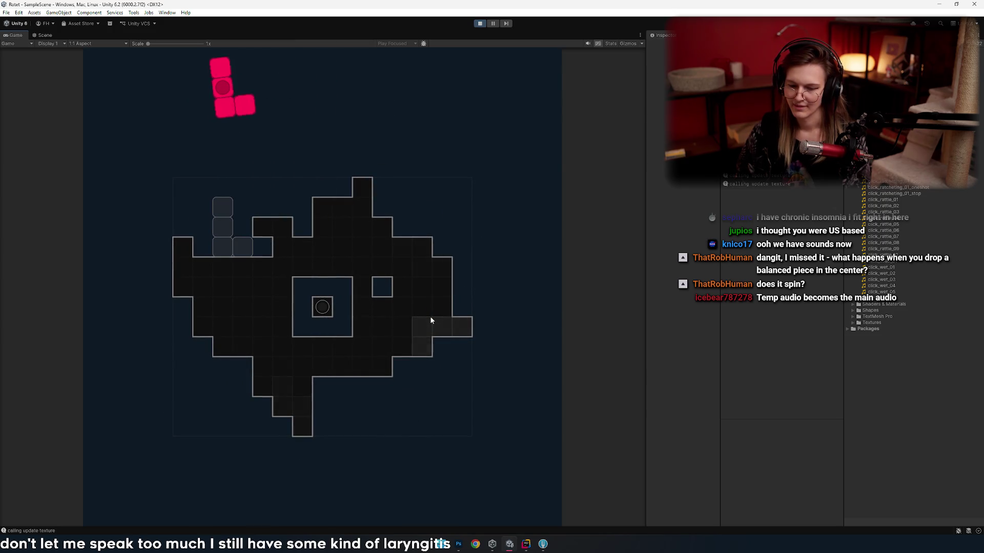
{"action": "key", "text": "Up"}
{"action": "key", "text": "Left"}
{"action": "key", "text": "Right"}
{"action": "key", "text": "Right"}
{"action": "key", "text": "Right"}
{"action": "key", "text": "Up"}
{"action": "key", "text": "Right"}
{"action": "key", "text": "Right"}
{"action": "key", "text": "Right"}
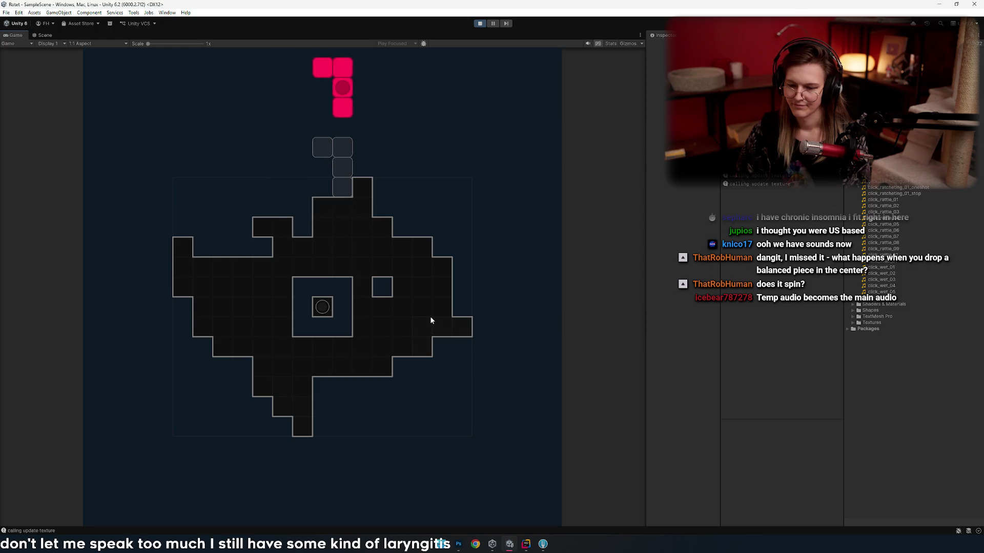
{"action": "key", "text": "Left"}
{"action": "key", "text": "Left"}
{"action": "key", "text": "space"}
{"action": "key", "text": "space"}
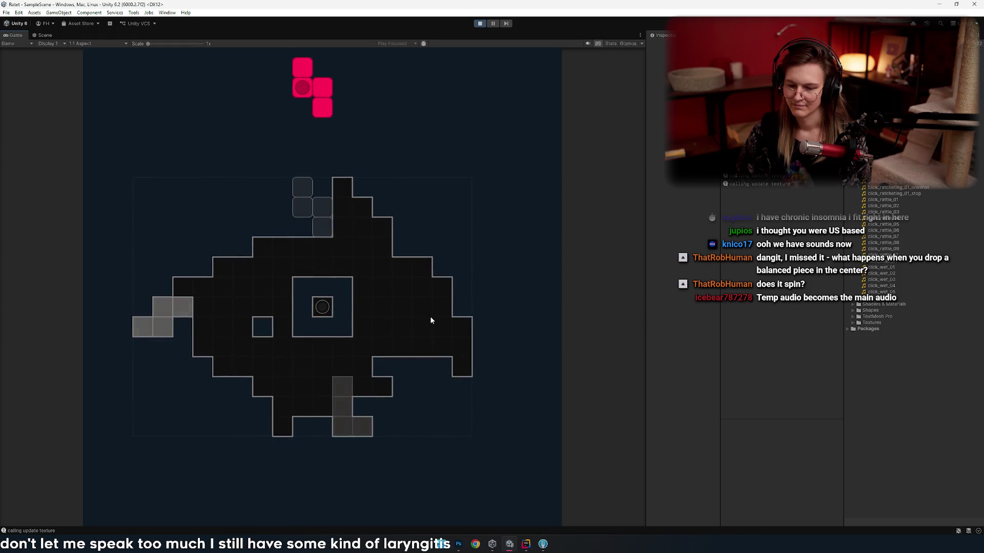
{"action": "key", "text": "space"}
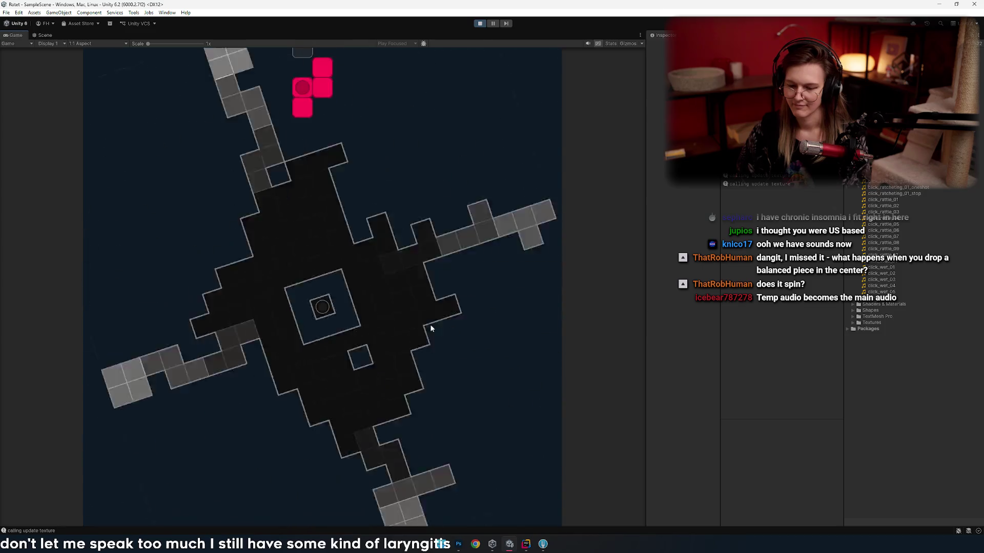
- Rotate the pink piece and shift it right, then stop play mode with Ctrl+P
{"action": "key", "text": "Right"}
{"action": "key", "text": "Right"}
{"action": "key", "text": "Right"}
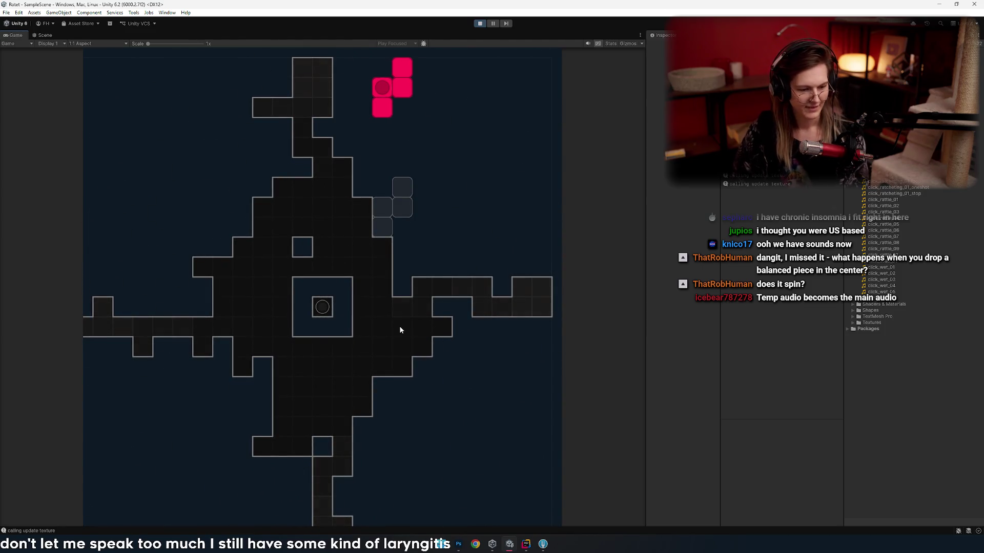
{"action": "key", "text": "Right"}
{"action": "key", "text": "Right"}
{"action": "key", "text": "Up"}
{"action": "key", "text": "Right"}
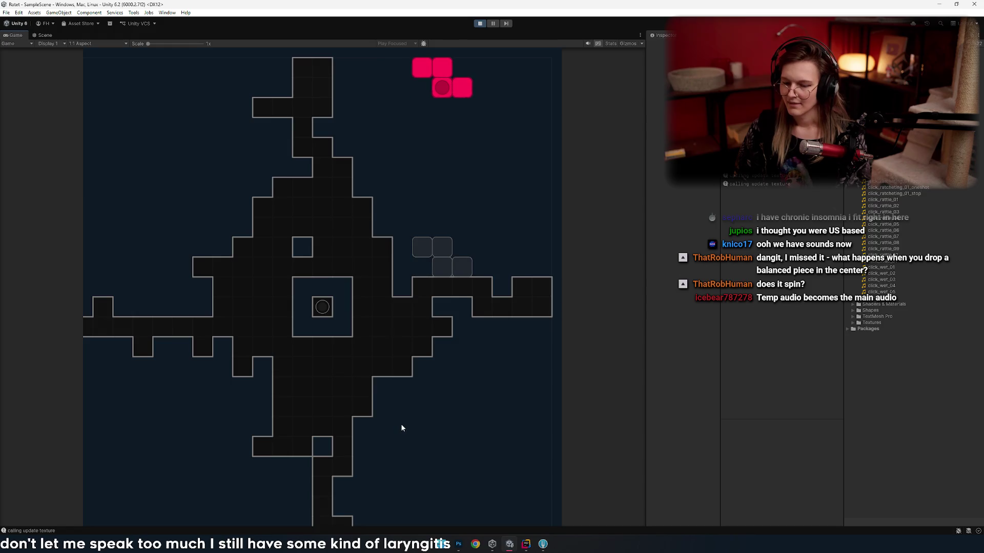
{"action": "key", "text": "Left"}
{"action": "key", "text": "Right"}
{"action": "key", "text": "Up"}
{"action": "key", "text": "Right"}
{"action": "key", "text": "Right"}
{"action": "key", "text": "Right"}
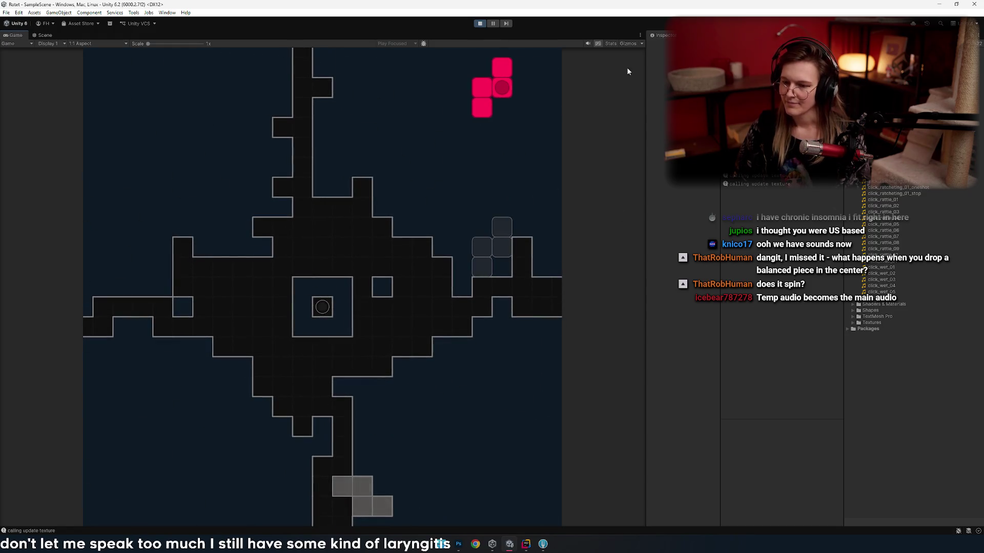
{"action": "key", "text": "ctrl+p"}
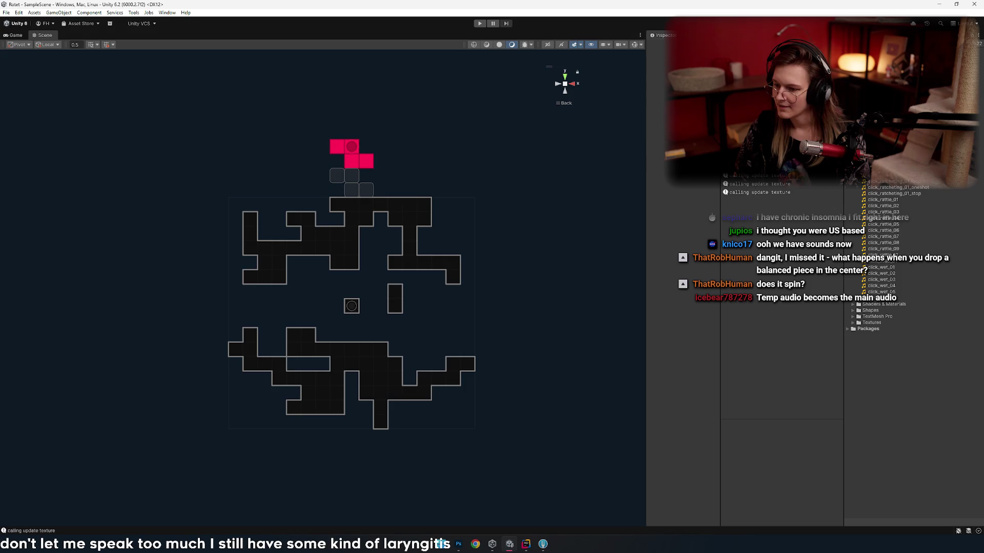
- Widen the Inspector, select the Audio object to show its Audio Manager, and start Play
{"action": "left_click_drag", "start_coordinate": [644, 141], "coordinate": [579, 141]}
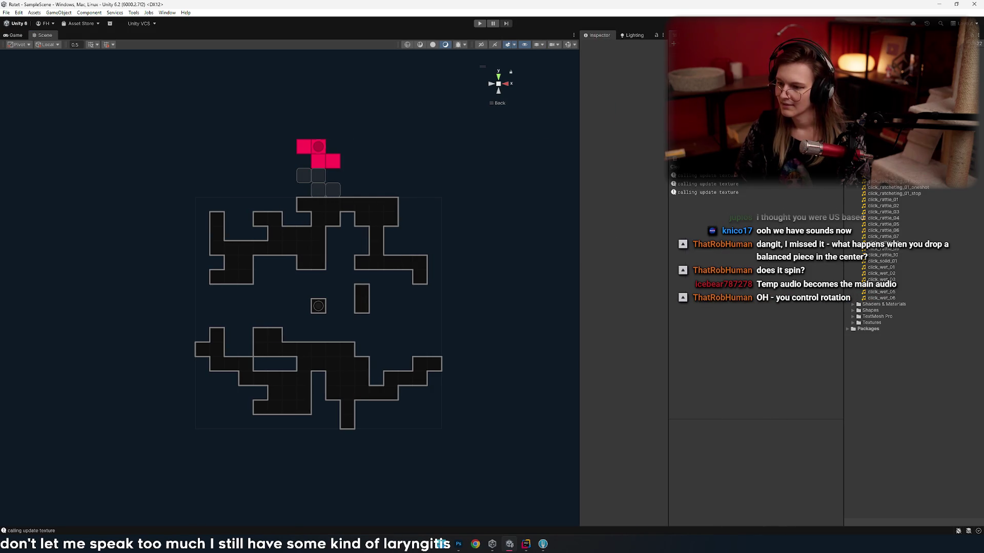
{"action": "left_click", "coordinate": [319, 306]}
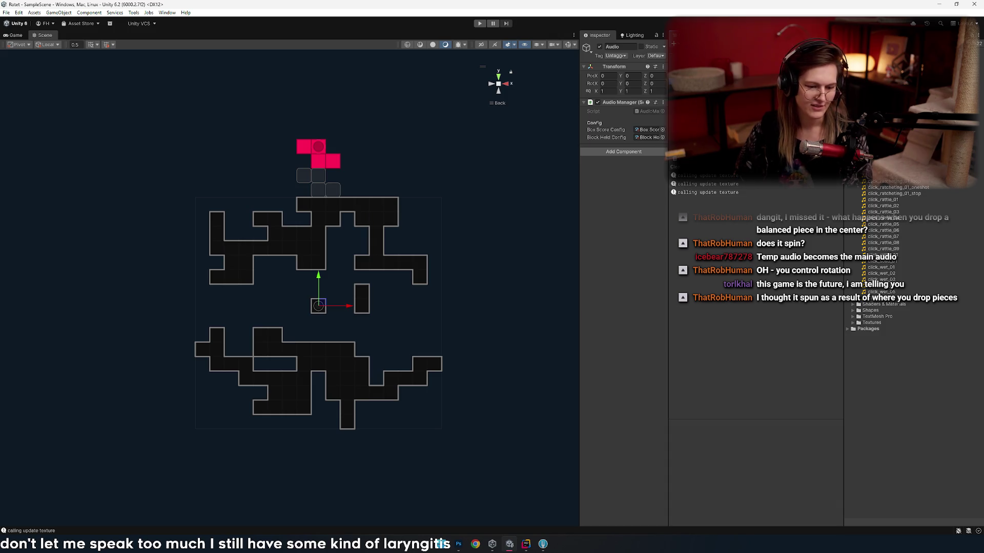
{"action": "left_click", "coordinate": [479, 24]}
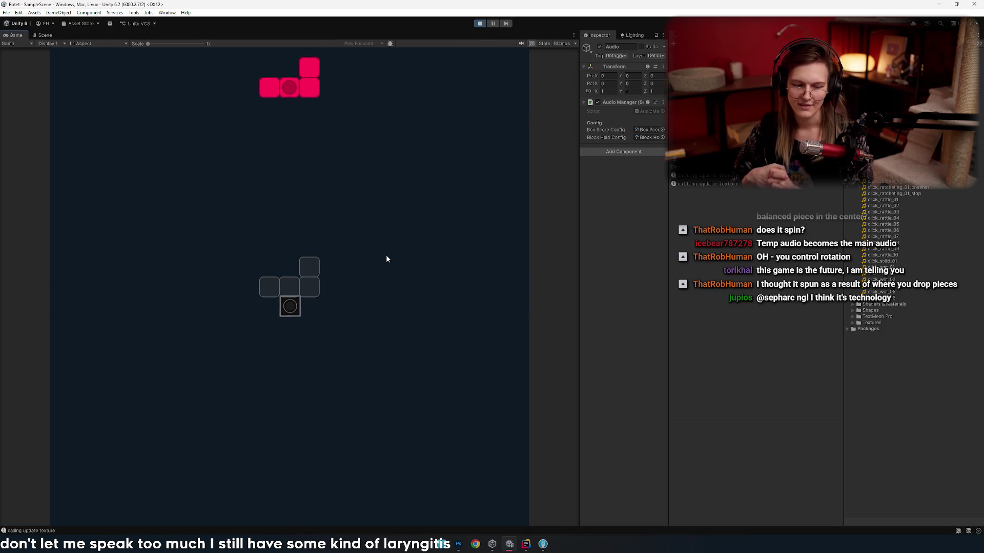
- Rotate the red L piece, line it up and drop it onto the centre block
{"action": "key", "text": "q"}
{"action": "key", "text": "q"}
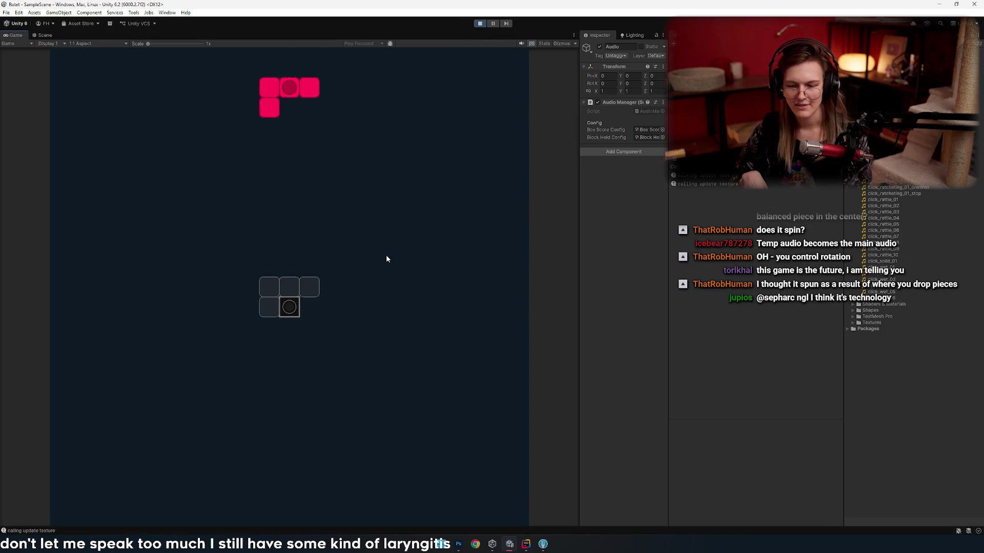
{"action": "key", "text": "d"}
{"action": "key", "text": "d"}
{"action": "key", "text": "a"}
{"action": "key", "text": "a"}
{"action": "key", "text": "space"}
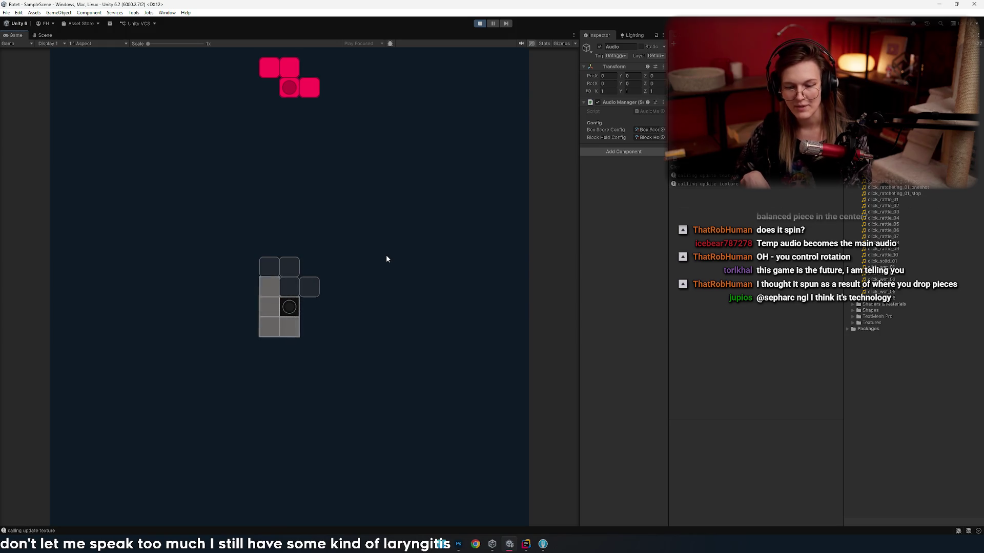
- Work the Z piece into position beside the core and drop it there
{"action": "key", "text": "d"}
{"action": "key", "text": "q"}
{"action": "key", "text": "a"}
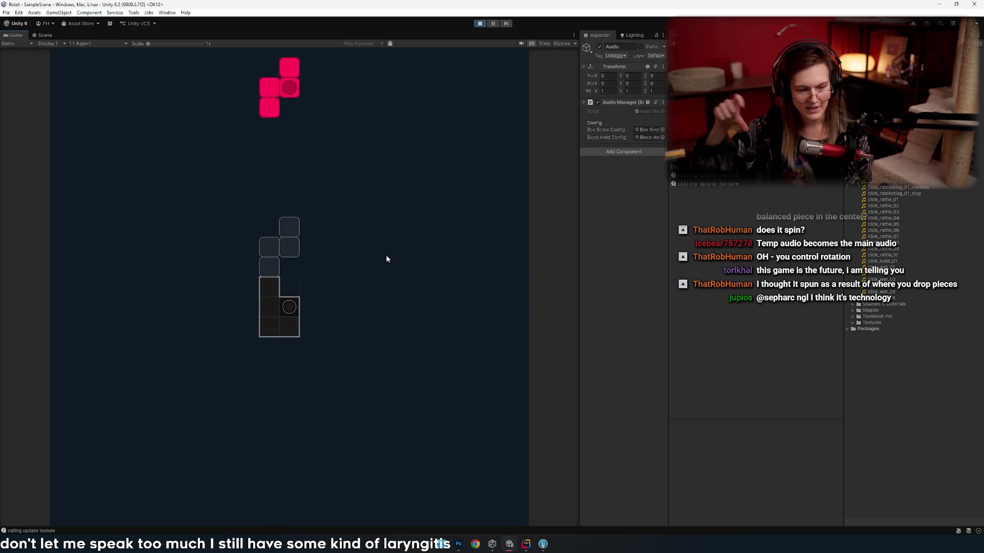
{"action": "key", "text": "q"}
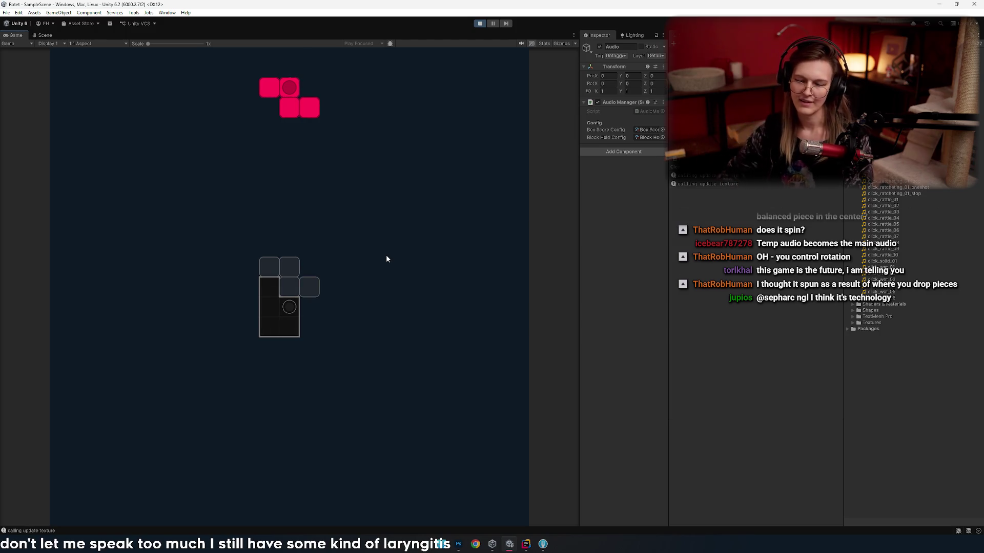
{"action": "key", "text": "d"}
{"action": "key", "text": "a"}
{"action": "key", "text": "a"}
{"action": "key", "text": "q"}
{"action": "key", "text": "e"}
{"action": "key", "text": "d"}
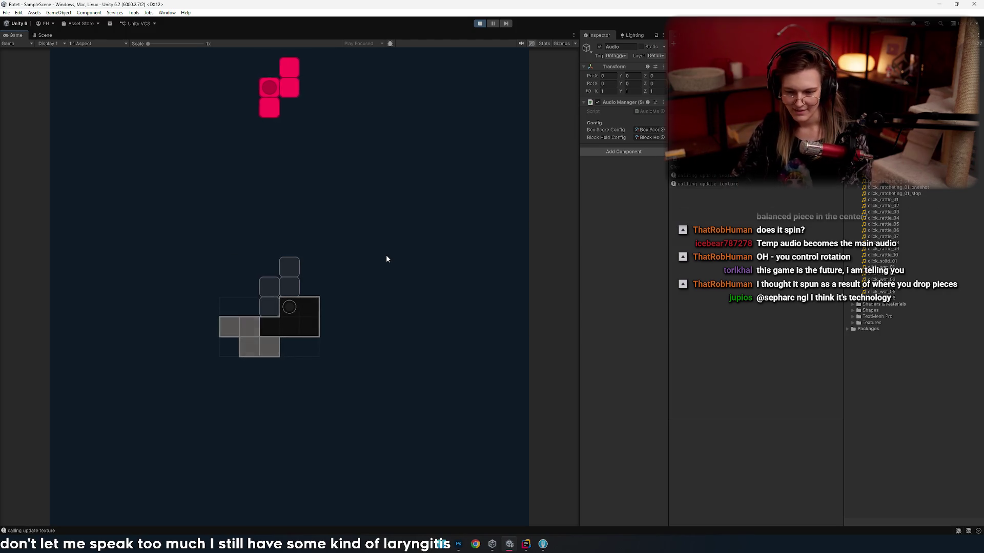
{"action": "key", "text": "q"}
{"action": "key", "text": "d"}
{"action": "key", "text": "d"}
{"action": "key", "text": "a"}
- Rotate the blue T piece, test its sideways placement and drop it onto the board
{"action": "key", "text": "d"}
{"action": "key", "text": "s"}
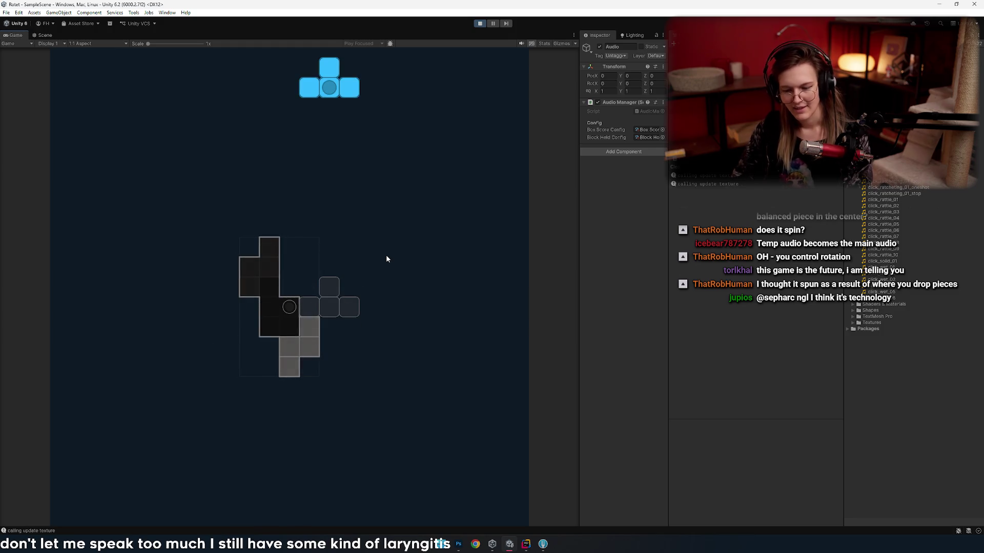
{"action": "key", "text": "q"}
{"action": "key", "text": "d"}
{"action": "key", "text": "a"}
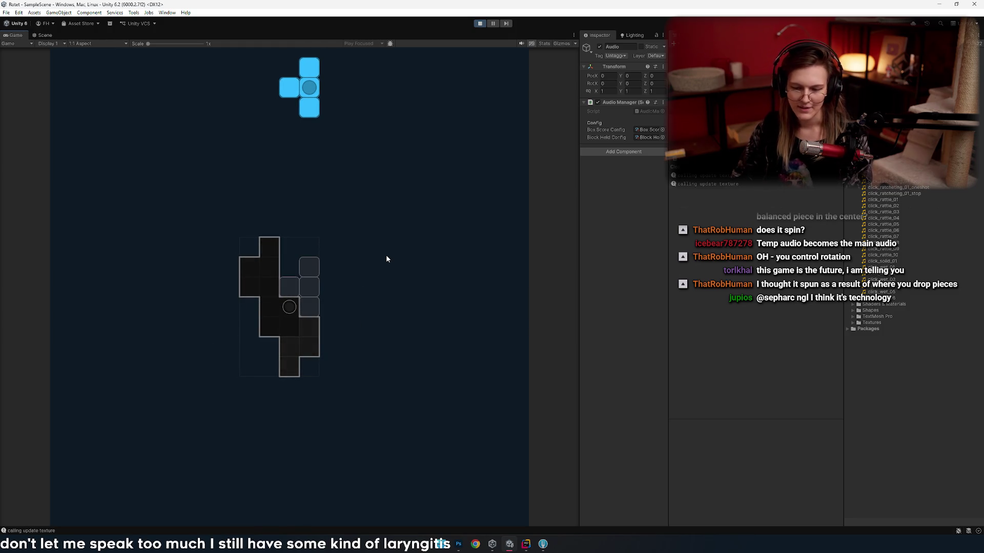
{"action": "key", "text": "d"}
{"action": "key", "text": "a"}
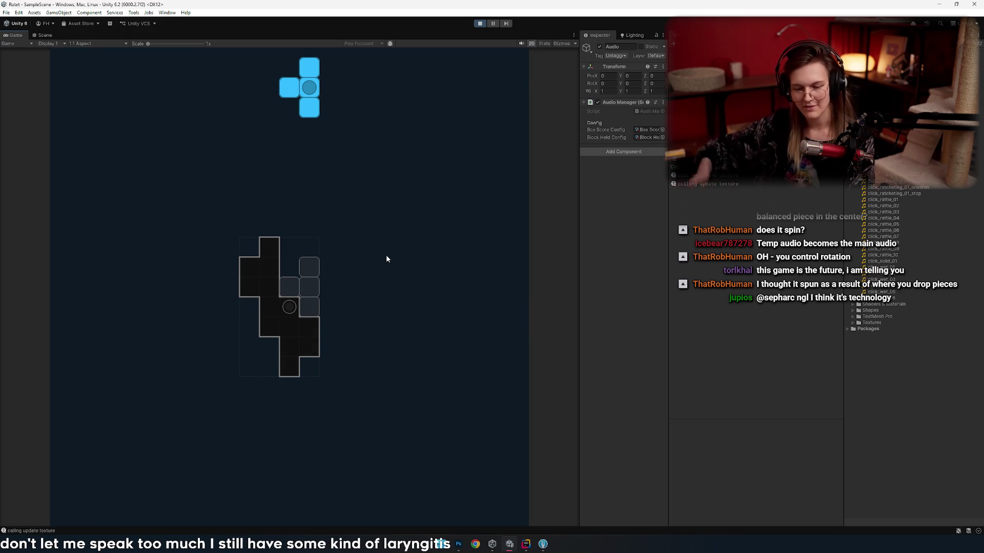
{"action": "key", "text": "space"}
- Hard-drop a rotated red piece shifted left, then a blue O piece slid right
{"action": "key", "text": "a"}
{"action": "key", "text": "a"}
{"action": "key", "text": "e"}
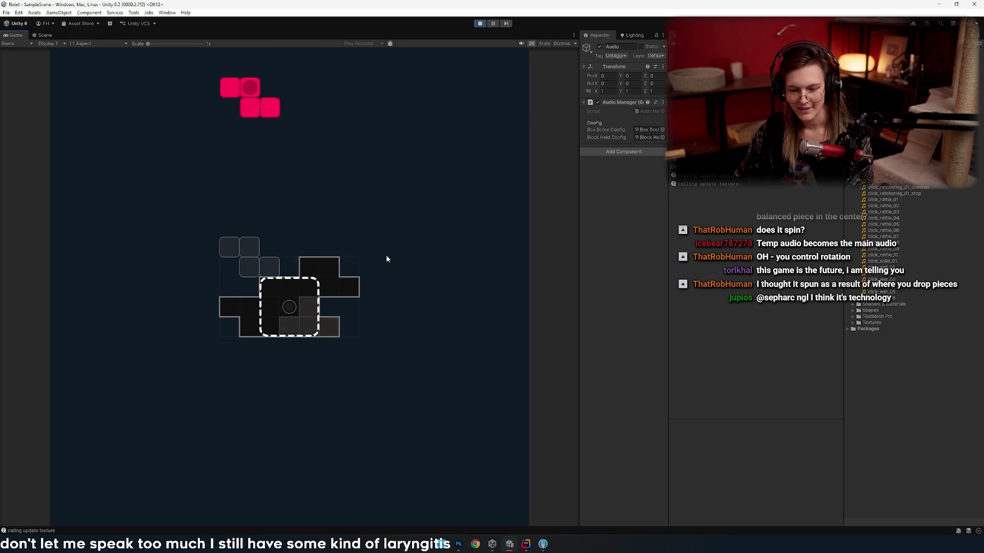
{"action": "key", "text": "e"}
{"action": "key", "text": "space"}
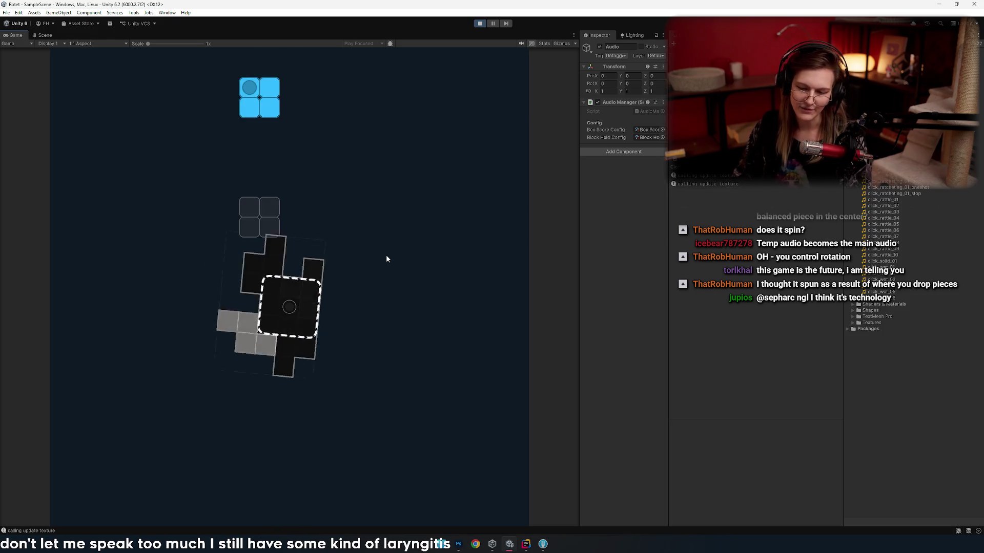
{"action": "key", "text": "d"}
{"action": "key", "text": "d"}
{"action": "key", "text": "d"}
{"action": "key", "text": "d"}
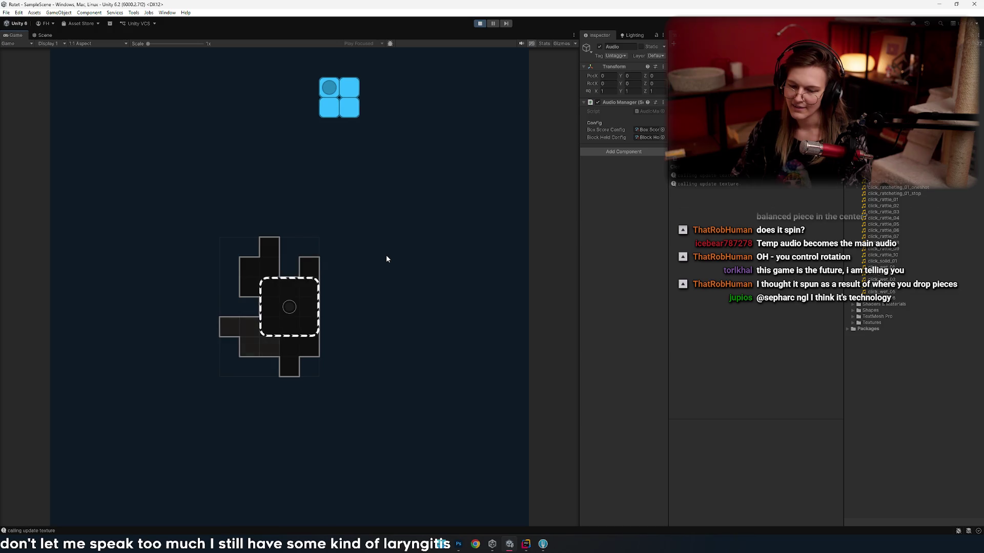
{"action": "key", "text": "a"}
{"action": "key", "text": "a"}
{"action": "key", "text": "a"}
{"action": "key", "text": "d"}
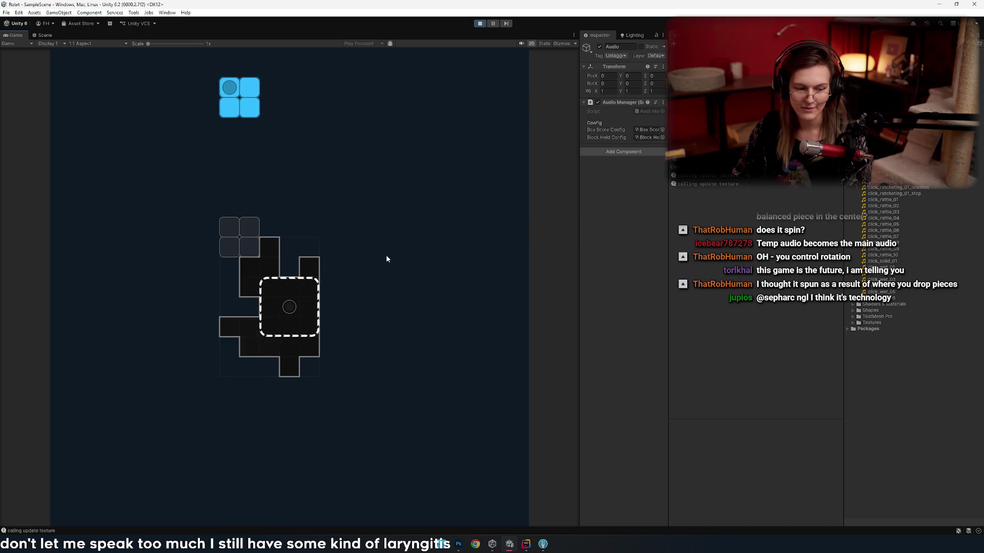
{"action": "key", "text": "space"}
- Rotate and shift the red S piece, then hard-drop it
{"action": "key", "text": "d"}
{"action": "key", "text": "w"}
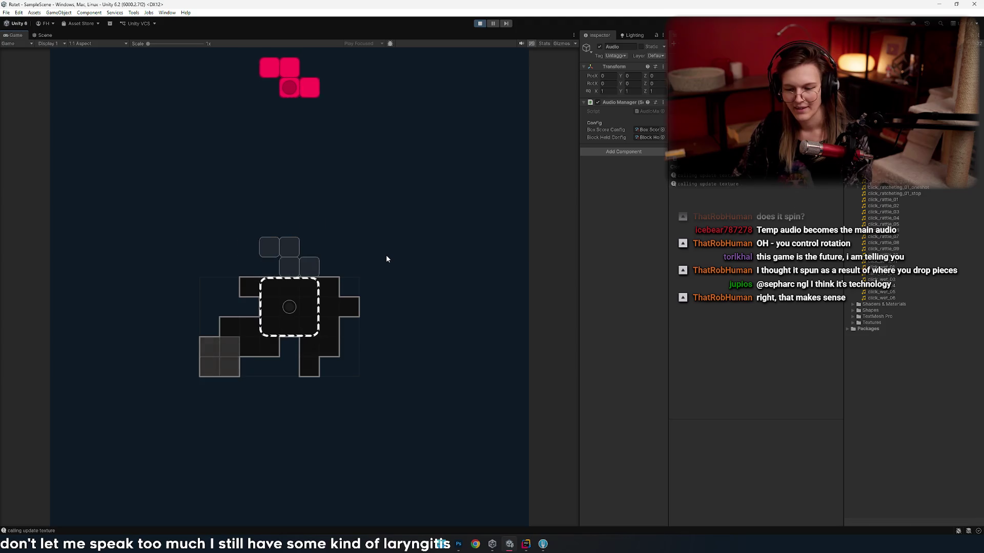
{"action": "key", "text": "d"}
{"action": "key", "text": "w"}
{"action": "key", "text": "w"}
{"action": "key", "text": "d"}
- Drop a rotated red J piece, then a flipped red S piece three cells right
{"action": "key", "text": "d"}
{"action": "key", "text": "a"}
{"action": "key", "text": "space"}
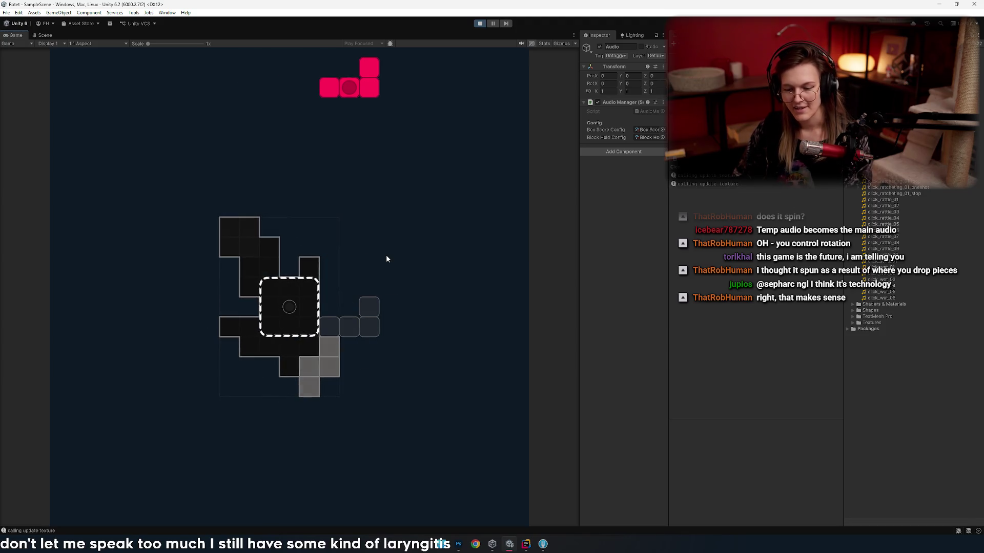
{"action": "key", "text": "w"}
{"action": "key", "text": "a"}
{"action": "key", "text": "a"}
{"action": "key", "text": "d"}
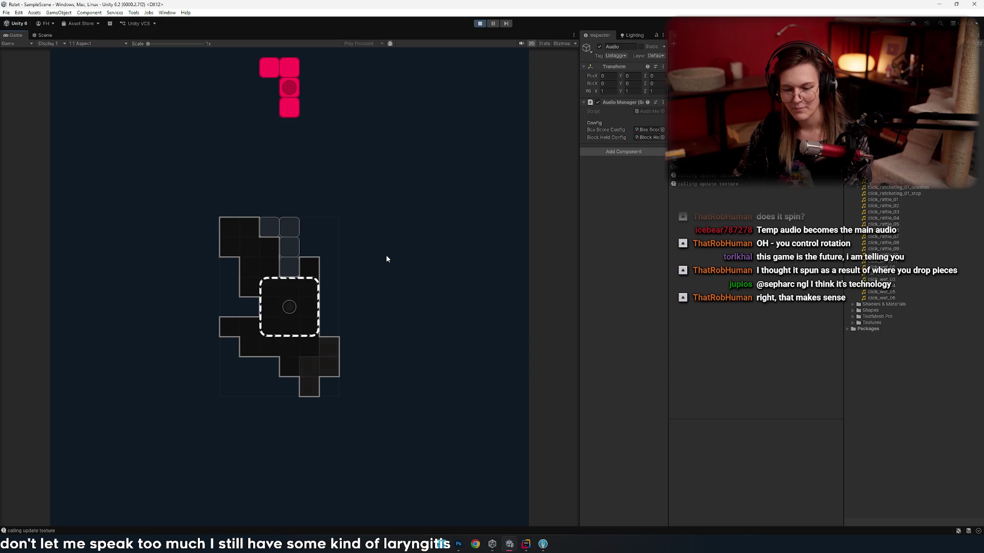
{"action": "key", "text": "space"}
{"action": "key", "text": "space"}
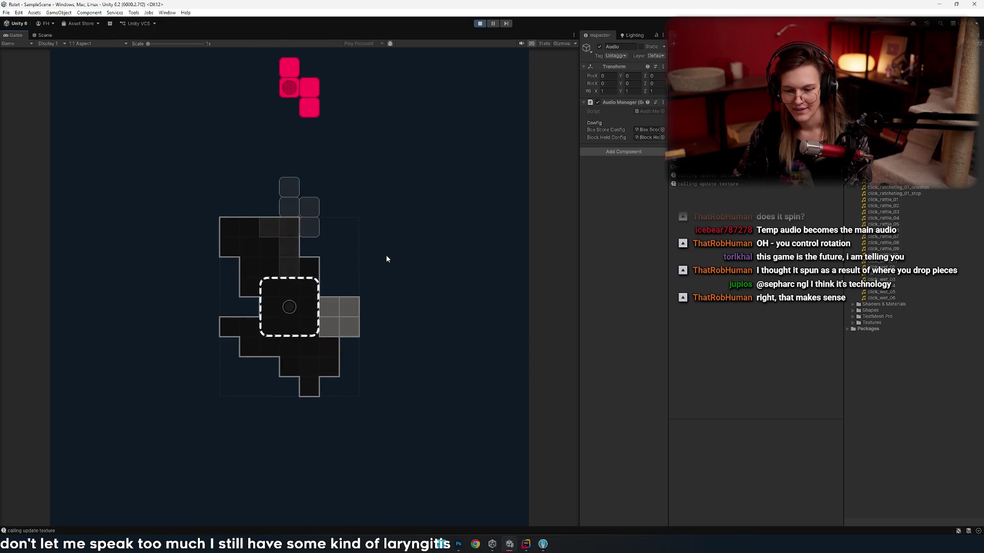
{"action": "key", "text": "w"}
{"action": "key", "text": "w"}
{"action": "key", "text": "d"}
{"action": "key", "text": "d"}
{"action": "key", "text": "d"}
{"action": "key", "text": "w"}
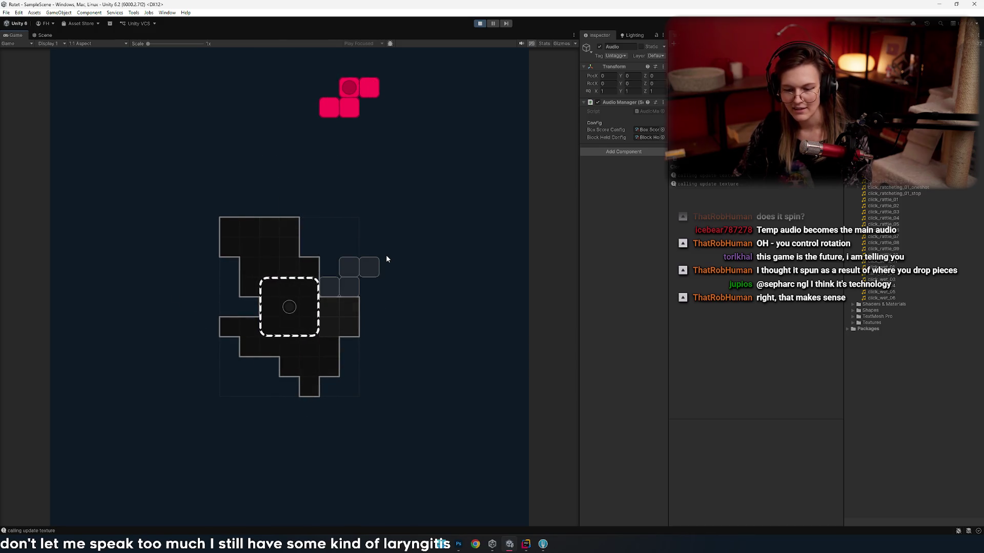
{"action": "key", "text": "space"}
- Drop a blue O piece on the left and a vertical red S piece; stand the blue I piece upright
{"action": "key", "text": "a"}
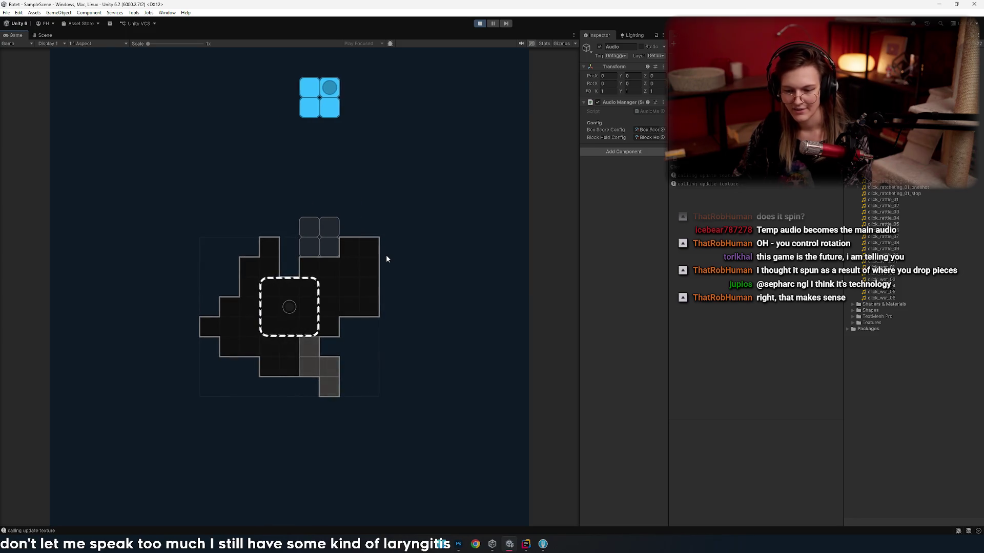
{"action": "key", "text": "a"}
{"action": "key", "text": "a"}
{"action": "key", "text": "a"}
{"action": "key", "text": "a"}
{"action": "key", "text": "a"}
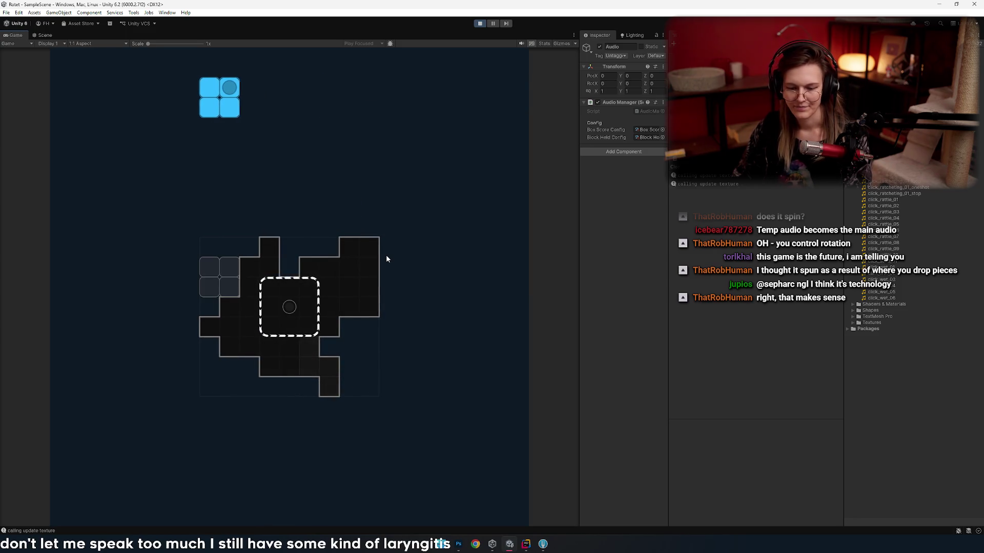
{"action": "key", "text": "space"}
{"action": "key", "text": "d"}
{"action": "key", "text": "d"}
{"action": "key", "text": "d"}
{"action": "key", "text": "w"}
{"action": "key", "text": "space"}
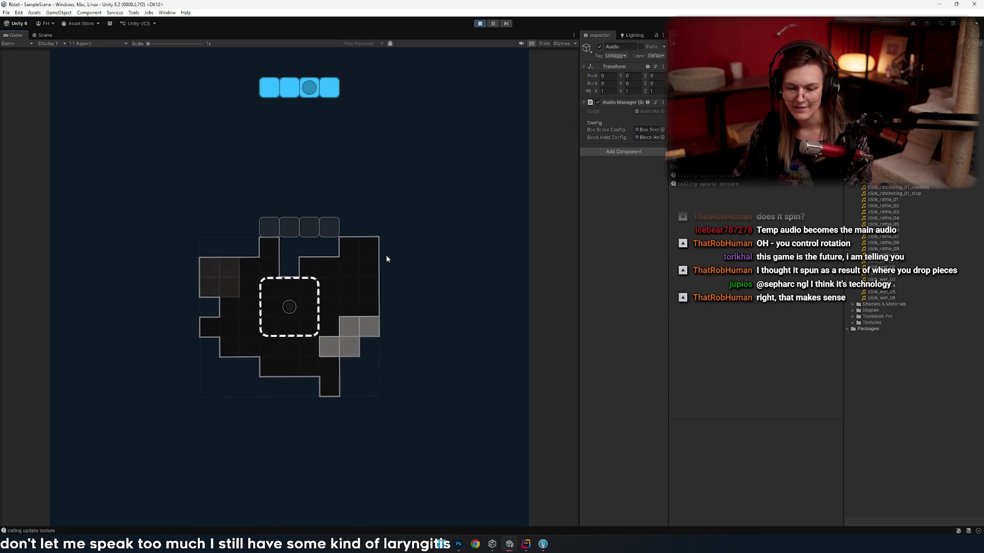
{"action": "key", "text": "w"}
{"action": "key", "text": "a"}
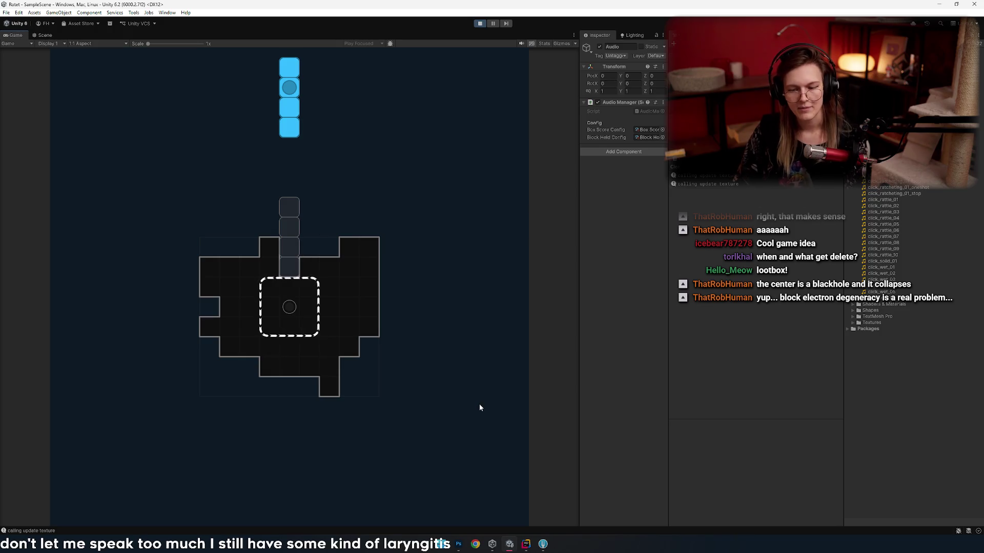
- Try several positions for the blue I piece, then drop it horizontally onto the board
{"action": "key", "text": "Left"}
{"action": "key", "text": "Right"}
{"action": "key", "text": "Right"}
{"action": "key", "text": "Up"}
{"action": "key", "text": "Right"}
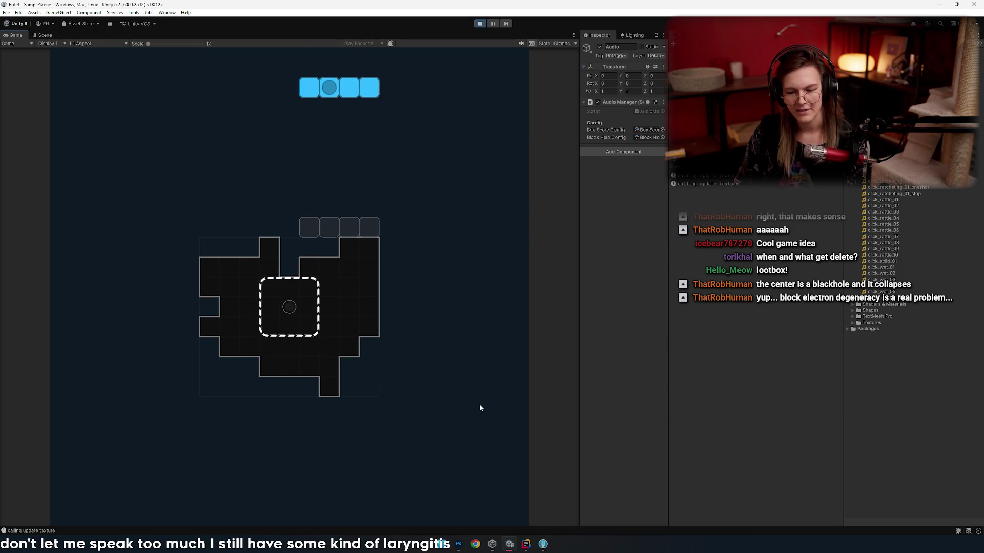
{"action": "key", "text": "Up"}
{"action": "key", "text": "Left"}
{"action": "key", "text": "Left"}
{"action": "key", "text": "Left"}
{"action": "key", "text": "Up"}
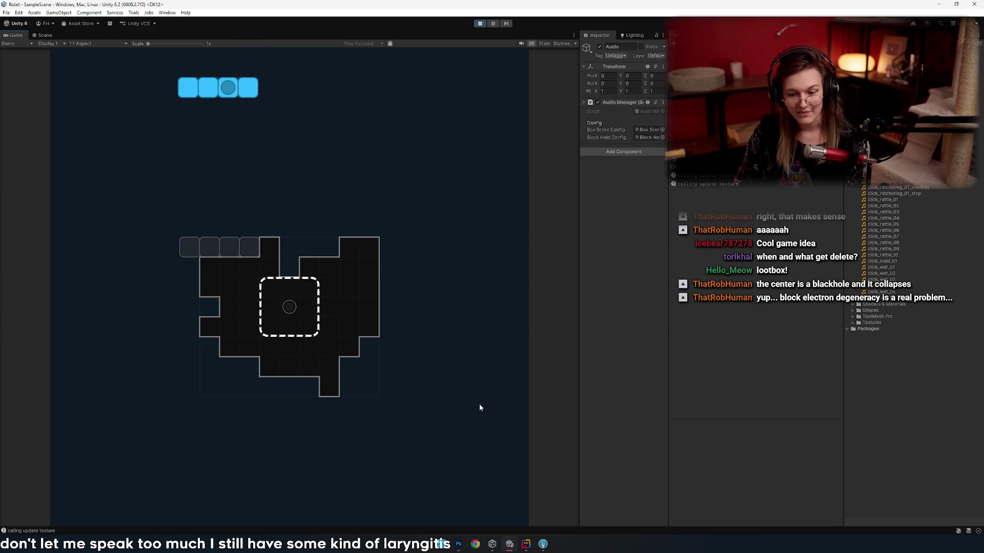
{"action": "key", "text": "Right"}
{"action": "key", "text": "Left"}
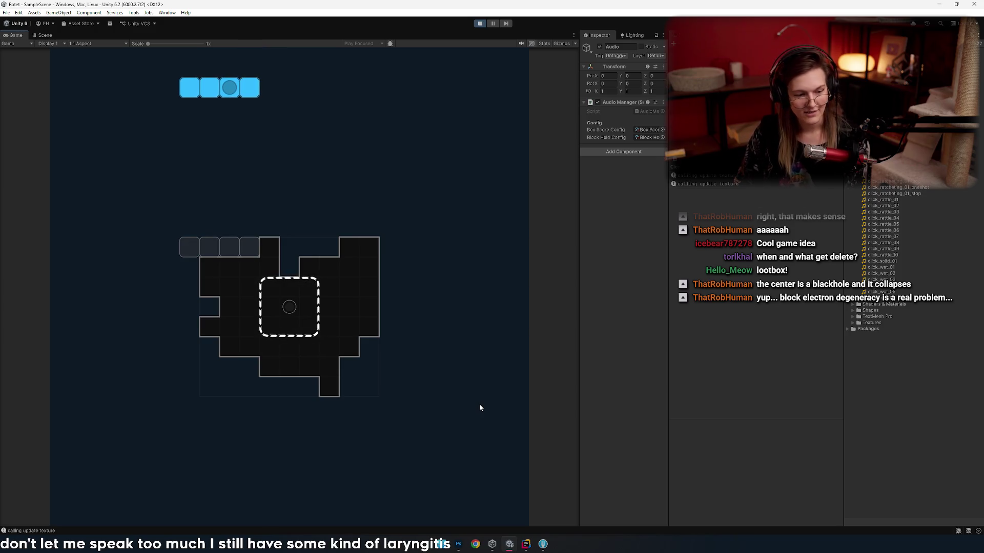
{"action": "key", "text": "Left"}
{"action": "key", "text": "Right"}
{"action": "key", "text": "space"}
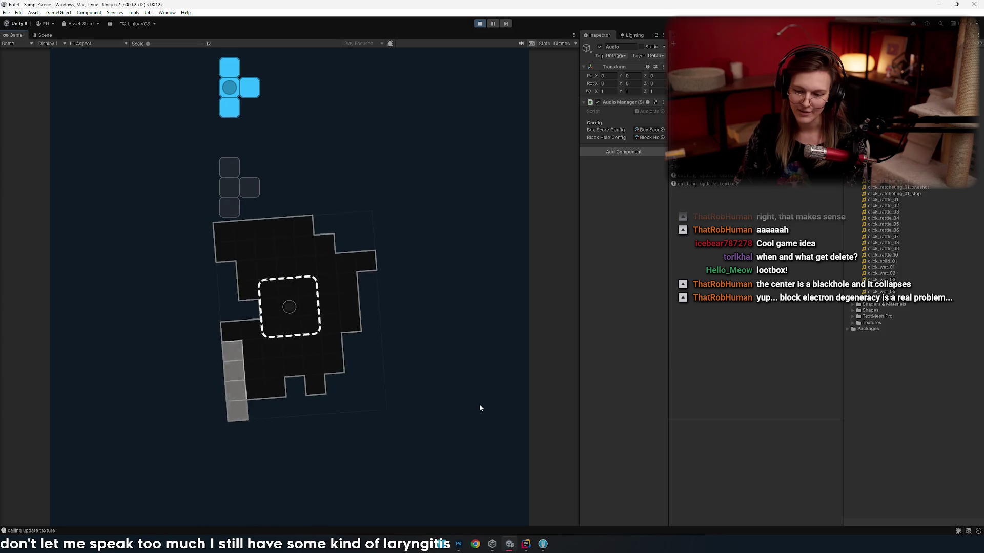
- Flip the blue T piece, slide it left and drop it onto the board
{"action": "key", "text": "Right"}
{"action": "key", "text": "Right"}
{"action": "key", "text": "Up"}
{"action": "key", "text": "Up"}
{"action": "key", "text": "Right"}
{"action": "key", "text": "Right"}
{"action": "key", "text": "Right"}
{"action": "key", "text": "Right"}
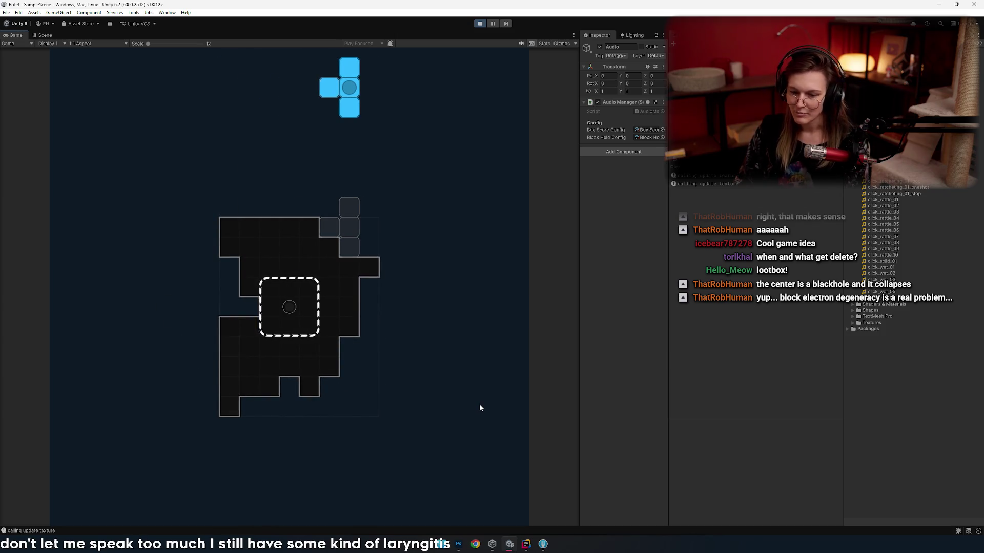
{"action": "key", "text": "Left"}
{"action": "key", "text": "Left"}
{"action": "key", "text": "Left"}
{"action": "key", "text": "Up"}
{"action": "key", "text": "Up"}
{"action": "key", "text": "Left"}
{"action": "key", "text": "Left"}
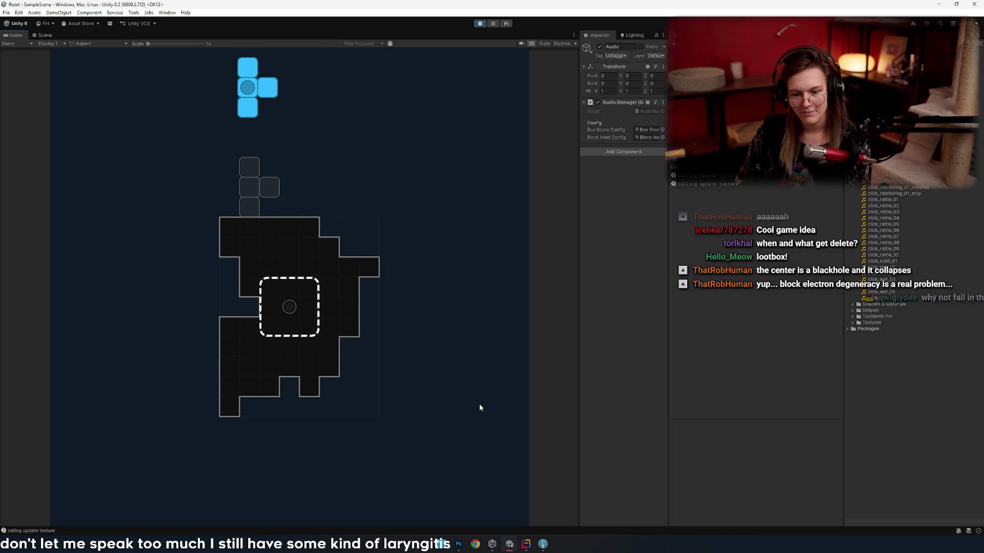
{"action": "key", "text": "Left"}
{"action": "key", "text": "Left"}
{"action": "key", "text": "space"}
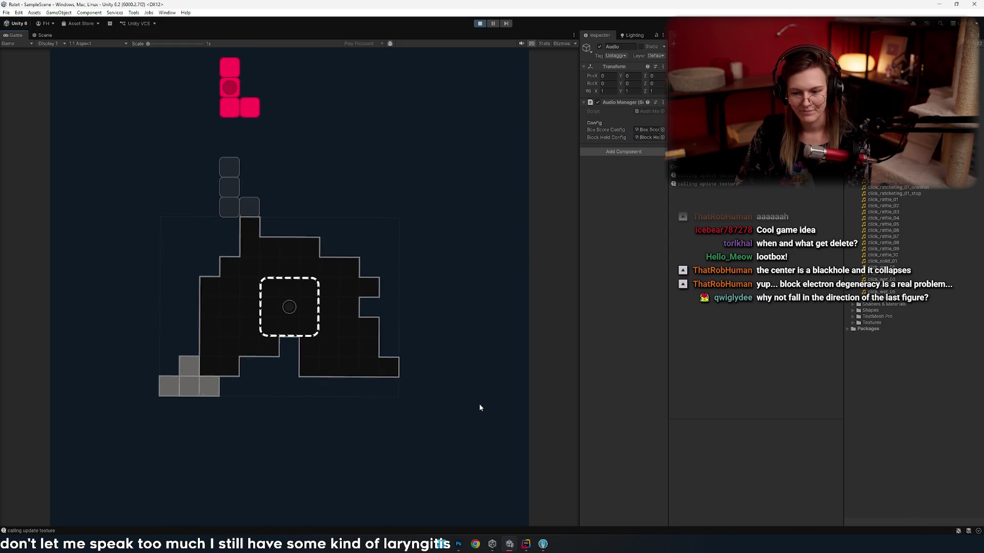
- Rotate and shuffle the red L piece across columns until it fits, then drop it
{"action": "key", "text": "Up"}
{"action": "key", "text": "Right"}
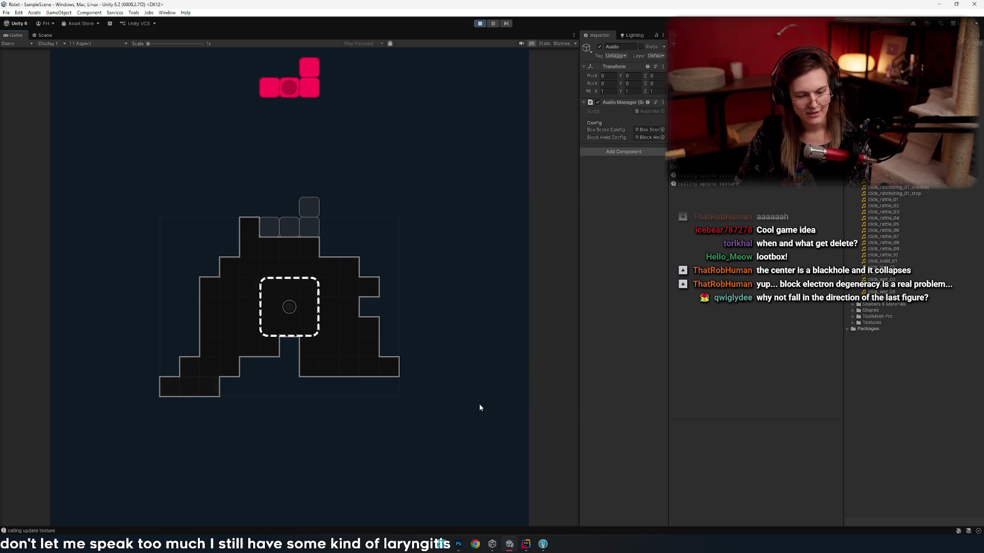
{"action": "key", "text": "Left"}
{"action": "key", "text": "Left"}
{"action": "key", "text": "Up"}
{"action": "key", "text": "Right"}
{"action": "key", "text": "Right"}
{"action": "key", "text": "Right"}
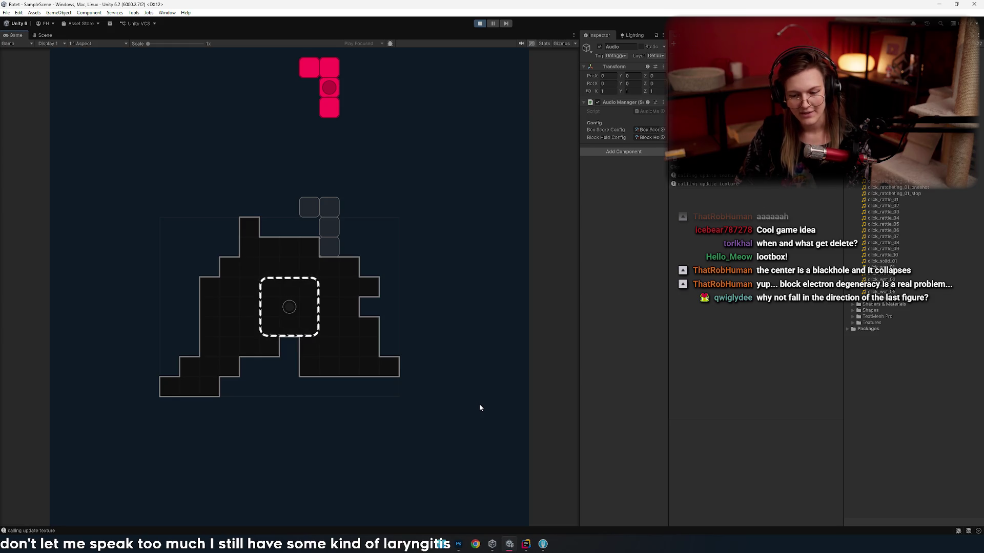
{"action": "key", "text": "Right"}
{"action": "key", "text": "Right"}
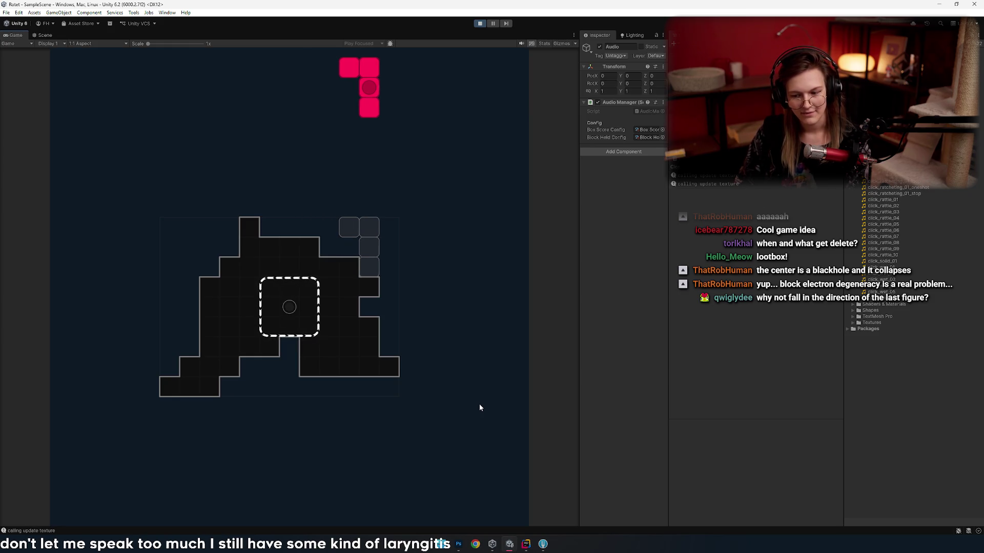
{"action": "key", "text": "Left"}
{"action": "key", "text": "Left"}
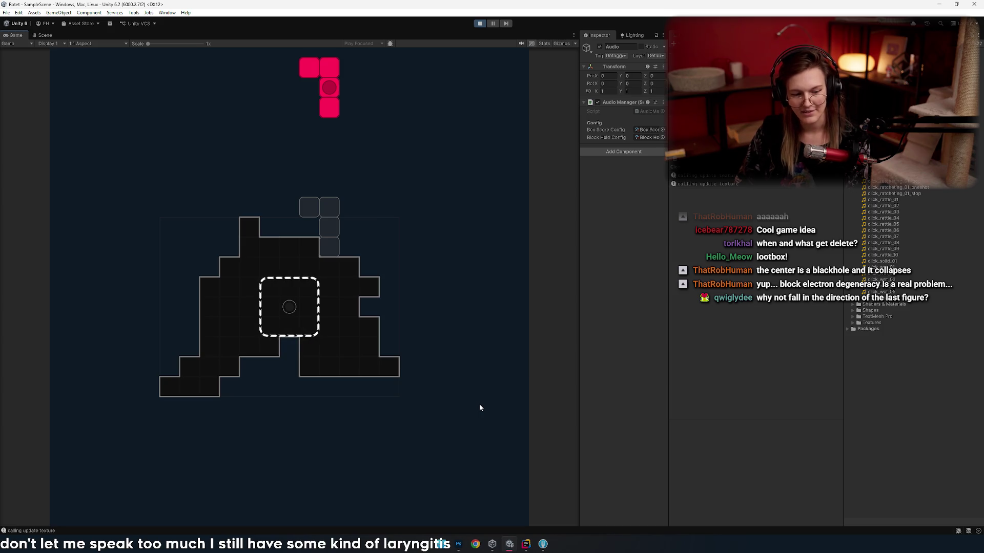
{"action": "key", "text": "Right"}
{"action": "key", "text": "Right"}
{"action": "key", "text": "Left"}
{"action": "key", "text": "Right"}
{"action": "key", "text": "Left"}
{"action": "key", "text": "Left"}
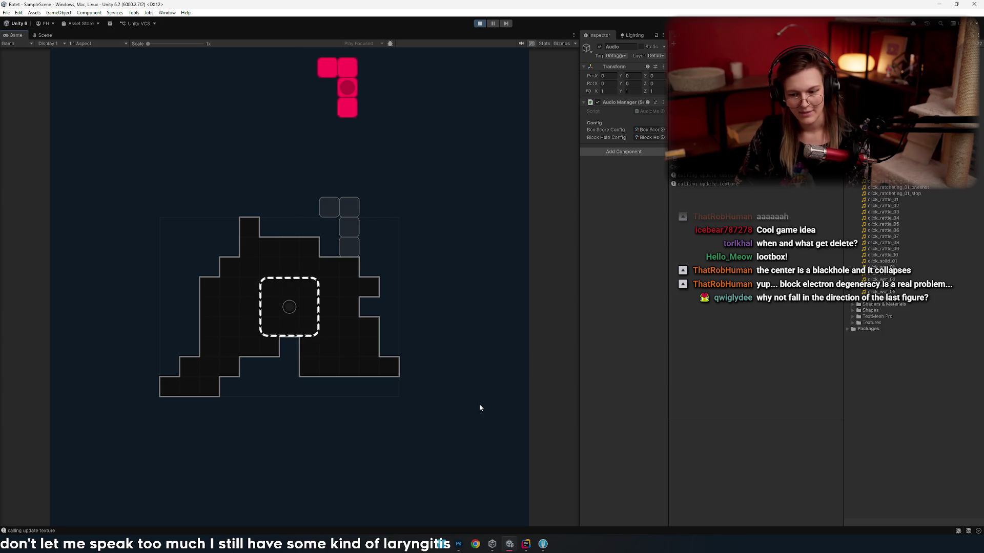
{"action": "key", "text": "Left"}
{"action": "key", "text": "Up"}
{"action": "key", "text": "Up"}
{"action": "key", "text": "Left"}
{"action": "key", "text": "Left"}
{"action": "key", "text": "Up"}
{"action": "key", "text": "Left"}
{"action": "key", "text": "Up"}
{"action": "key", "text": "Up"}
{"action": "key", "text": "Up"}
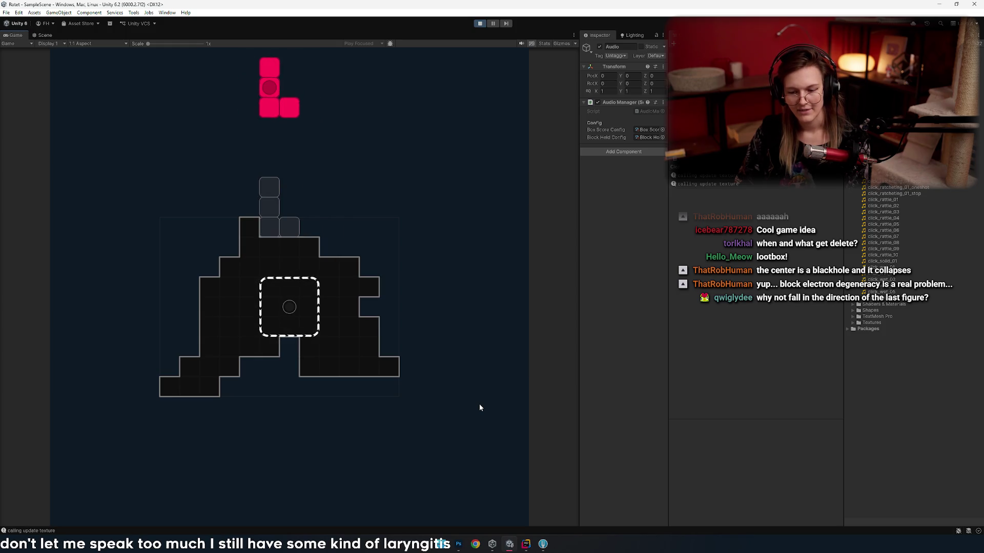
{"action": "key", "text": "Up"}
{"action": "key", "text": "Right"}
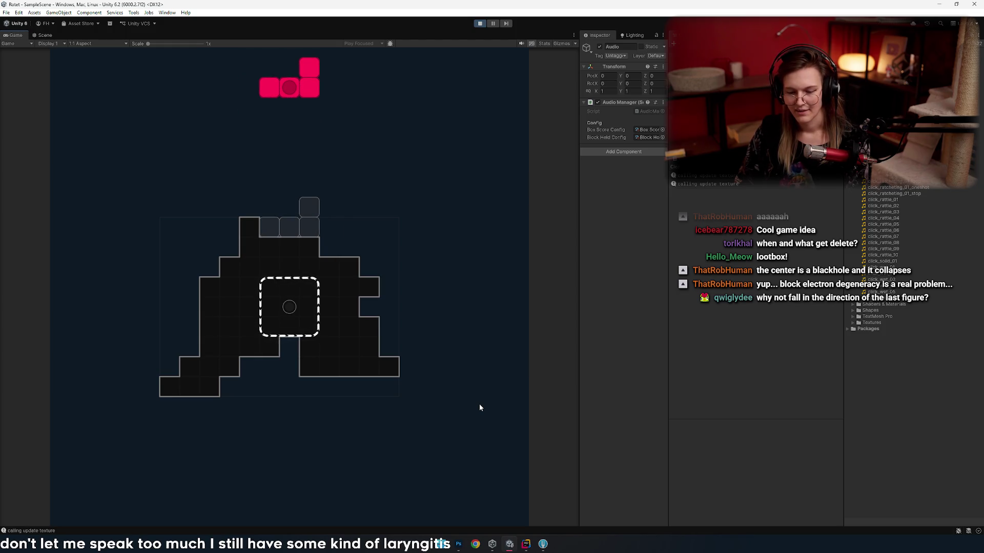
{"action": "key", "text": "space"}
- Drop two more red pieces and a blue piece moved left onto the board
{"action": "key", "text": "Up"}
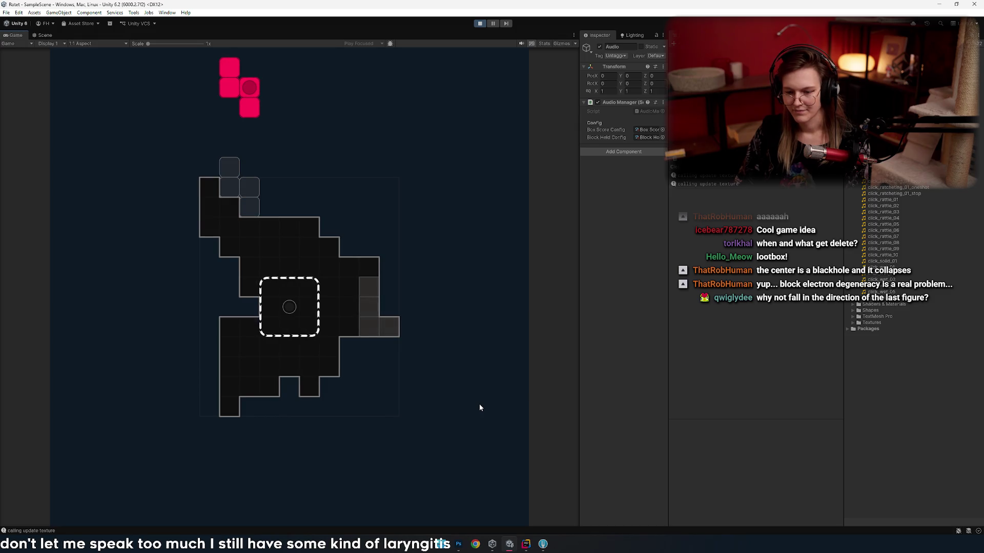
{"action": "key", "text": "Right"}
{"action": "key", "text": "Right"}
{"action": "key", "text": "Right"}
{"action": "key", "text": "space"}
{"action": "key", "text": "Left"}
{"action": "key", "text": "Left"}
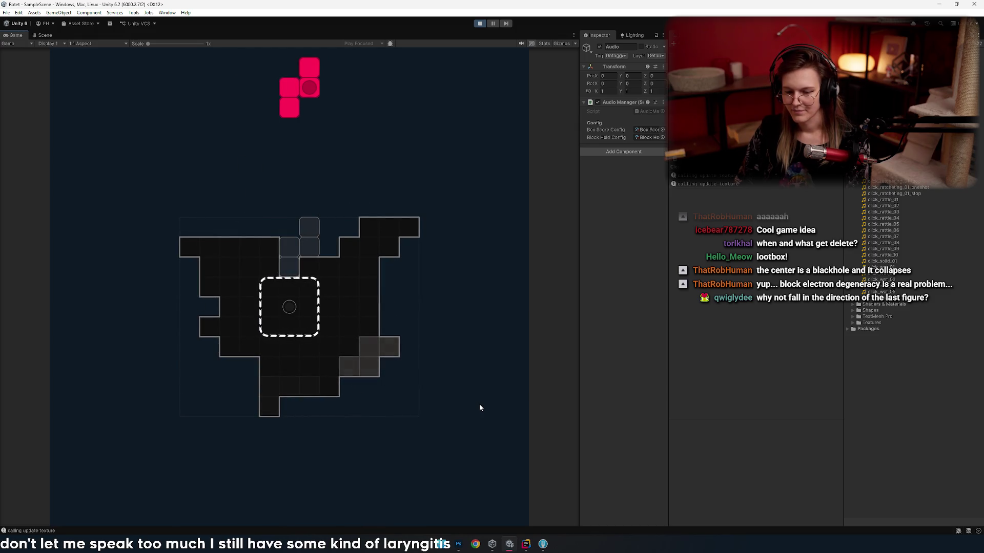
{"action": "key", "text": "space"}
{"action": "key", "text": "Left"}
{"action": "key", "text": "Left"}
{"action": "key", "text": "space"}
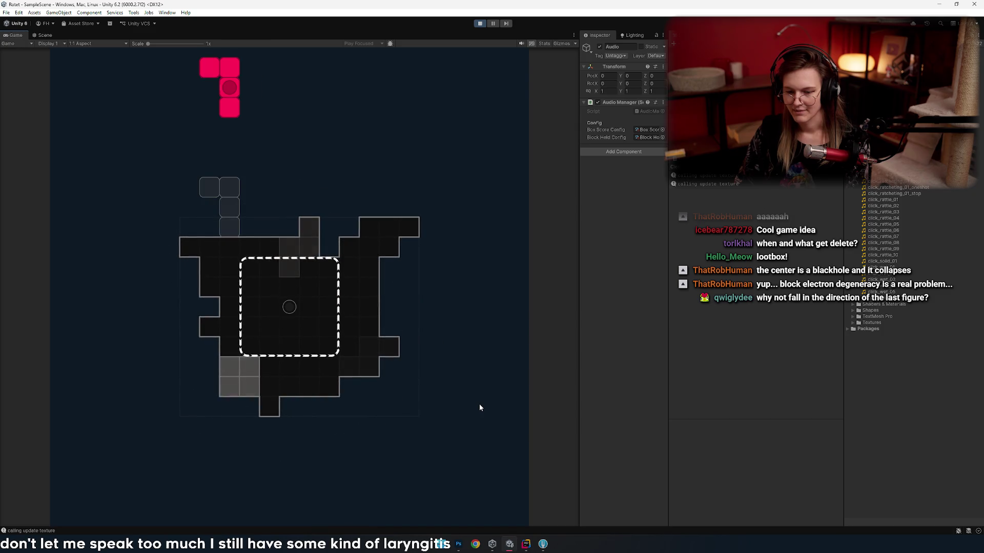
- Drop the red J piece shifted right, then a rotated red piece moved left
{"action": "key", "text": "Up"}
{"action": "key", "text": "Right"}
{"action": "key", "text": "Right"}
{"action": "key", "text": "Right"}
{"action": "key", "text": "Right"}
{"action": "key", "text": "Up"}
{"action": "key", "text": "Up"}
{"action": "key", "text": "Right"}
{"action": "key", "text": "Up"}
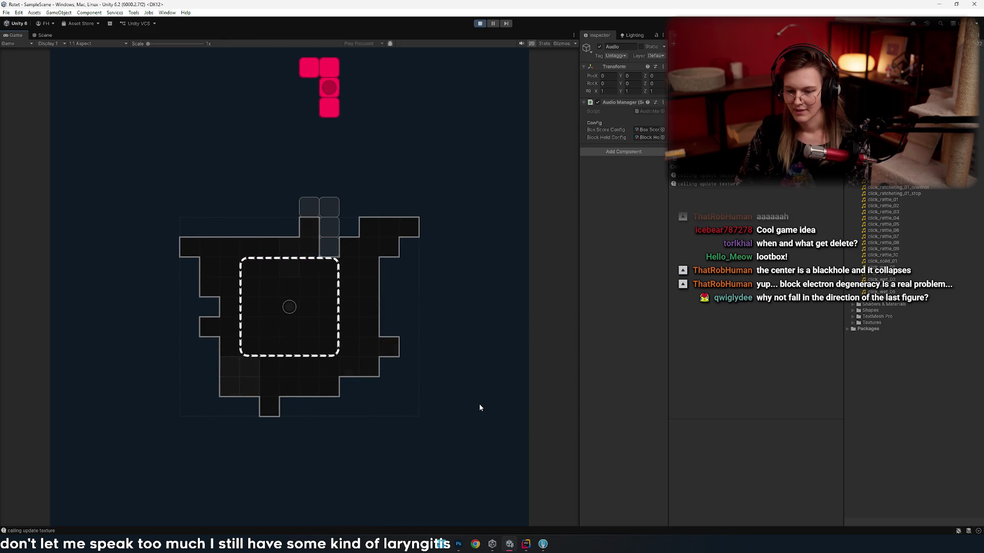
{"action": "key", "text": "space"}
{"action": "key", "text": "Left"}
{"action": "key", "text": "Left"}
{"action": "key", "text": "Left"}
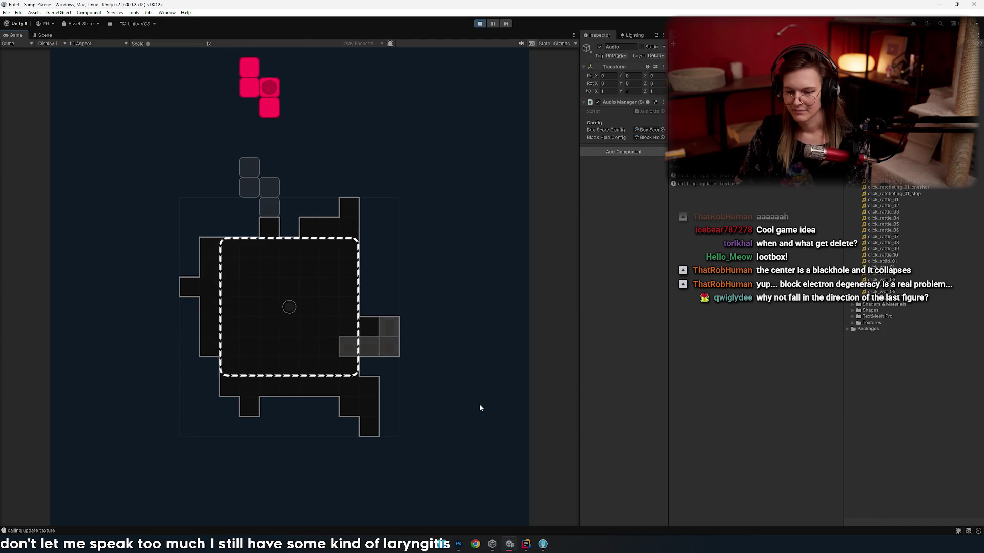
{"action": "key", "text": "Up"}
{"action": "key", "text": "space"}
- Turn the blue I piece horizontal, move it two cells left and drop it
{"action": "key", "text": "Right"}
{"action": "key", "text": "Right"}
{"action": "key", "text": "Right"}
{"action": "key", "text": "Right"}
{"action": "key", "text": "Right"}
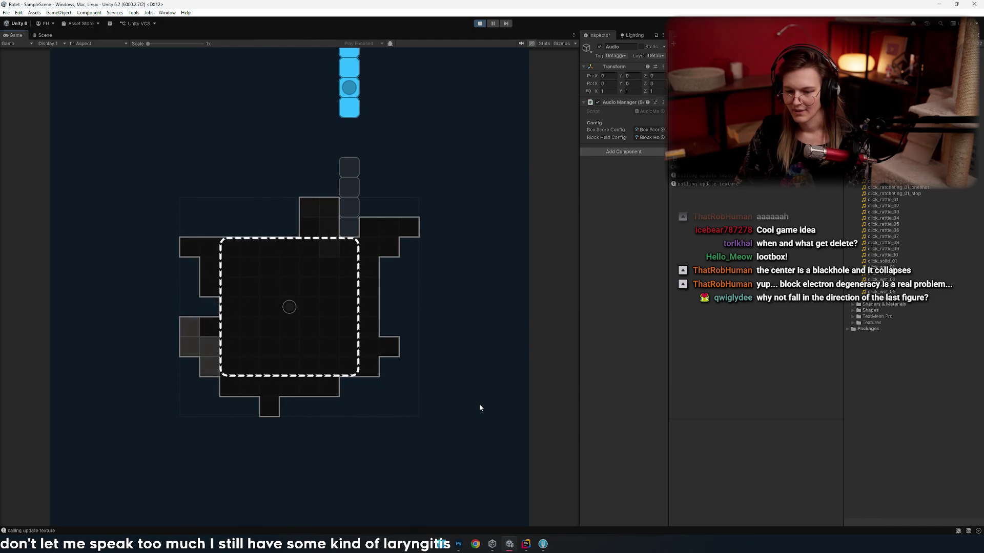
{"action": "key", "text": "Up"}
{"action": "key", "text": "Left"}
{"action": "key", "text": "Left"}
{"action": "key", "text": "space"}
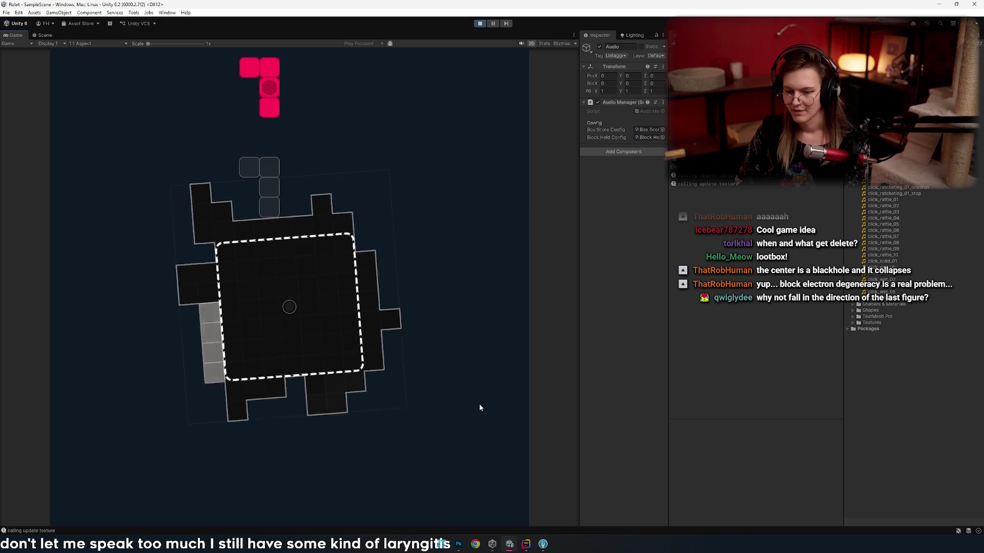
- Rotate the pink L piece into place and drop it onto the board
{"action": "key", "text": "Right"}
{"action": "key", "text": "Up"}
{"action": "key", "text": "Up"}
{"action": "key", "text": "Right"}
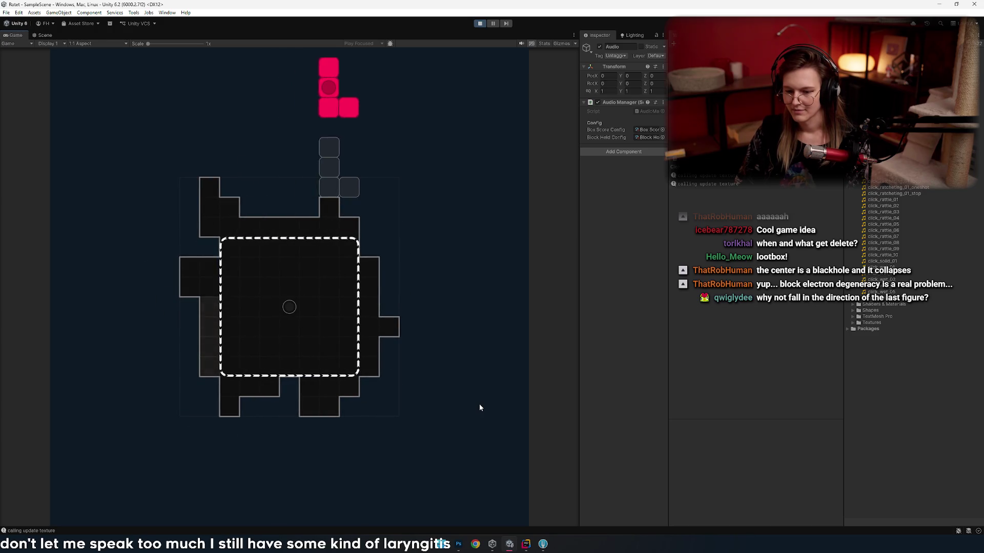
{"action": "key", "text": "Up"}
{"action": "key", "text": "Right"}
{"action": "key", "text": "Up"}
{"action": "key", "text": "Left"}
{"action": "key", "text": "Up"}
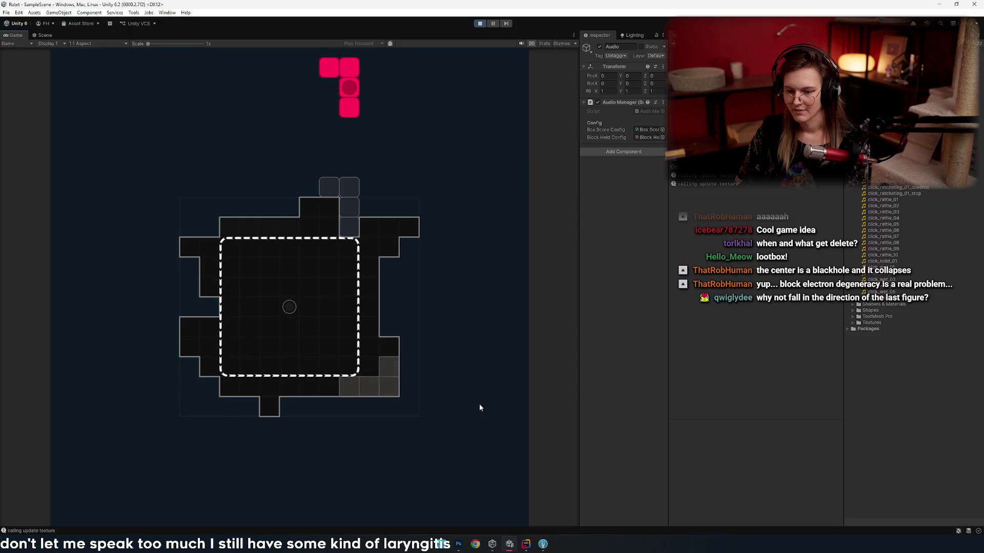
{"action": "key", "text": "space"}
{"action": "key", "text": "Left"}
{"action": "key", "text": "Left"}
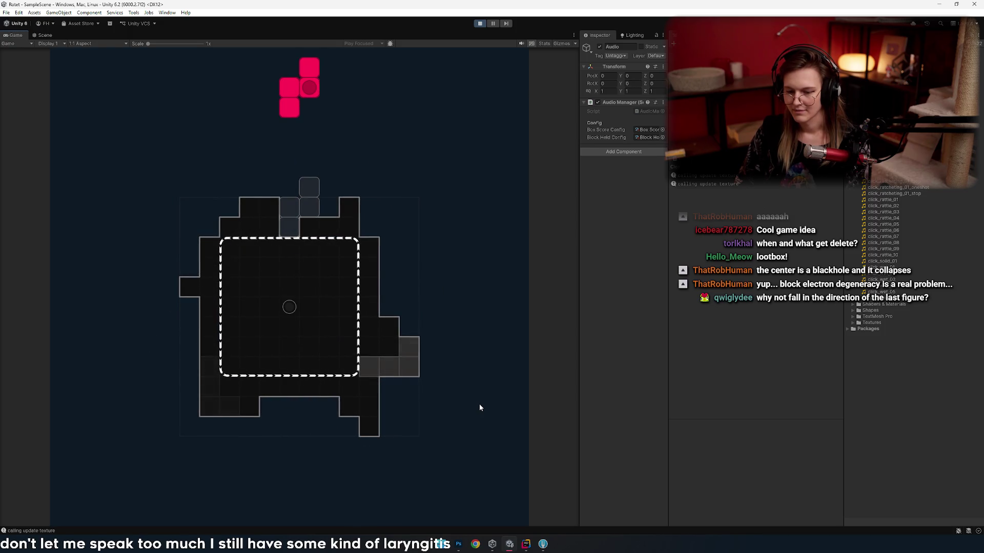
{"action": "key", "text": "space"}
- Stand the blue I piece upright, centre it and drop it to collapse the core
{"action": "key", "text": "Up"}
{"action": "key", "text": "Right"}
{"action": "key", "text": "Right"}
{"action": "key", "text": "Right"}
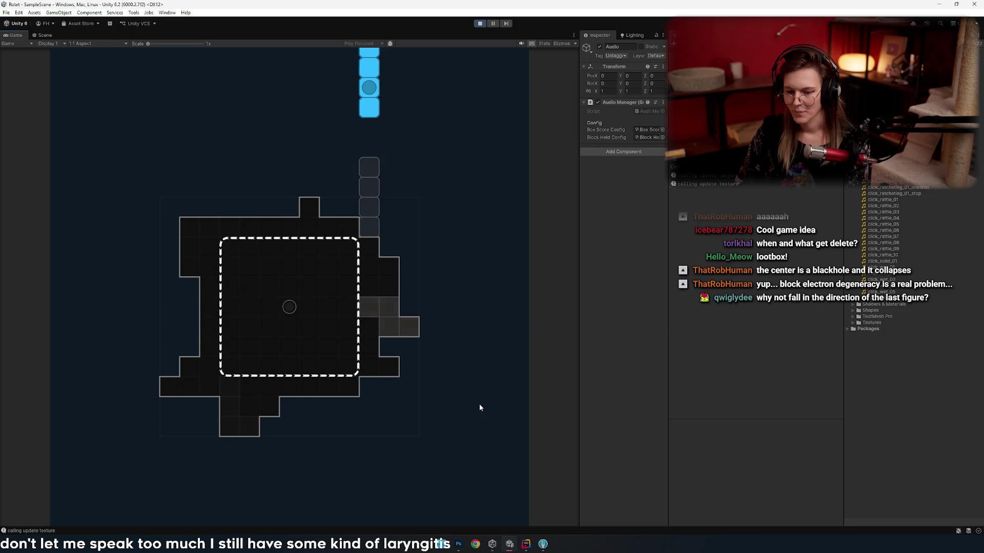
{"action": "key", "text": "Left"}
{"action": "key", "text": "Left"}
{"action": "key", "text": "Left"}
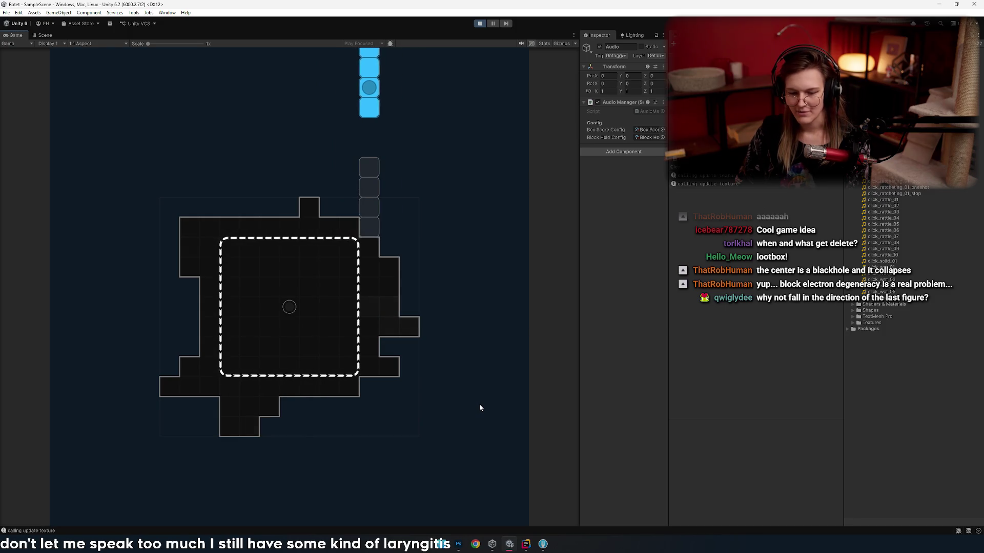
{"action": "key", "text": "Right"}
{"action": "key", "text": "Right"}
{"action": "key", "text": "Right"}
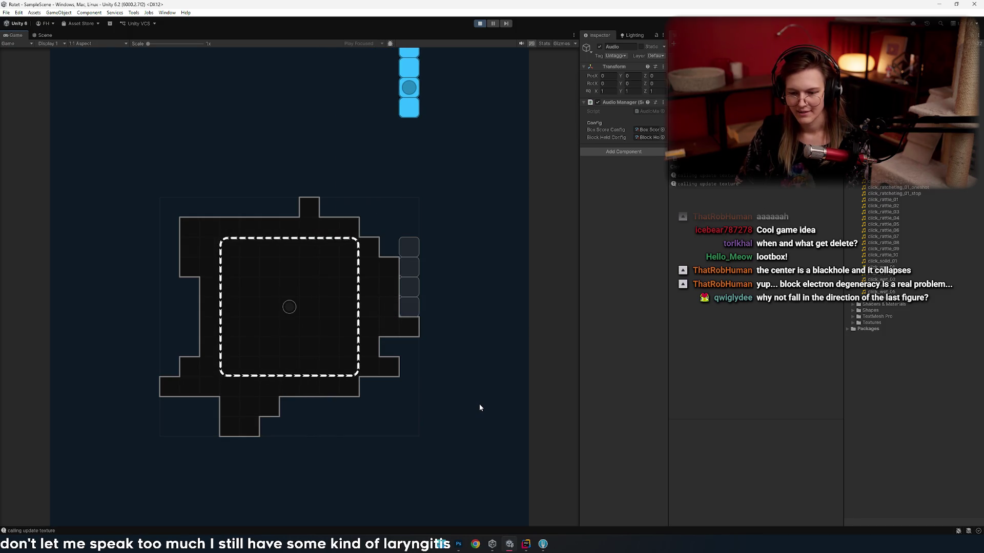
{"action": "key", "text": "Left"}
{"action": "key", "text": "Left"}
{"action": "key", "text": "Left"}
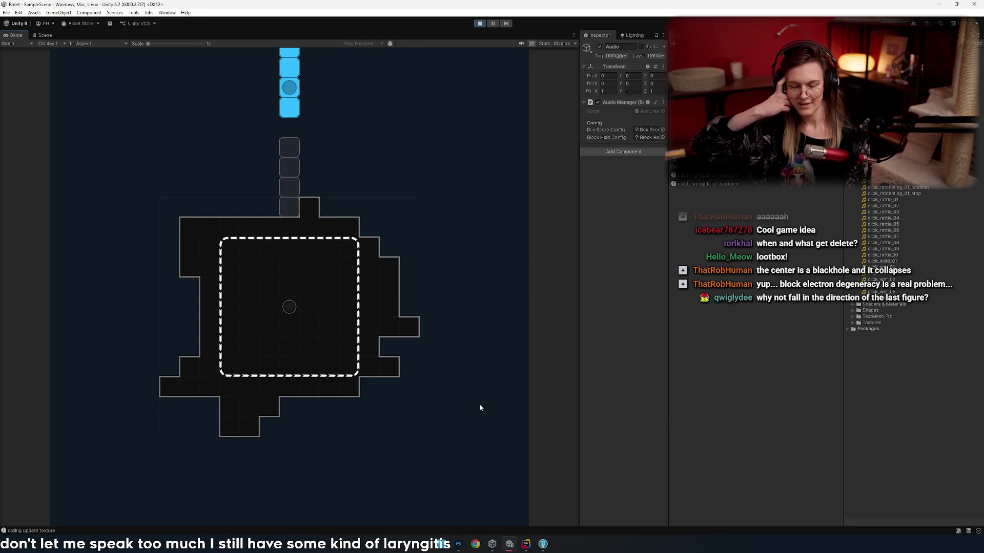
{"action": "key", "text": "space"}
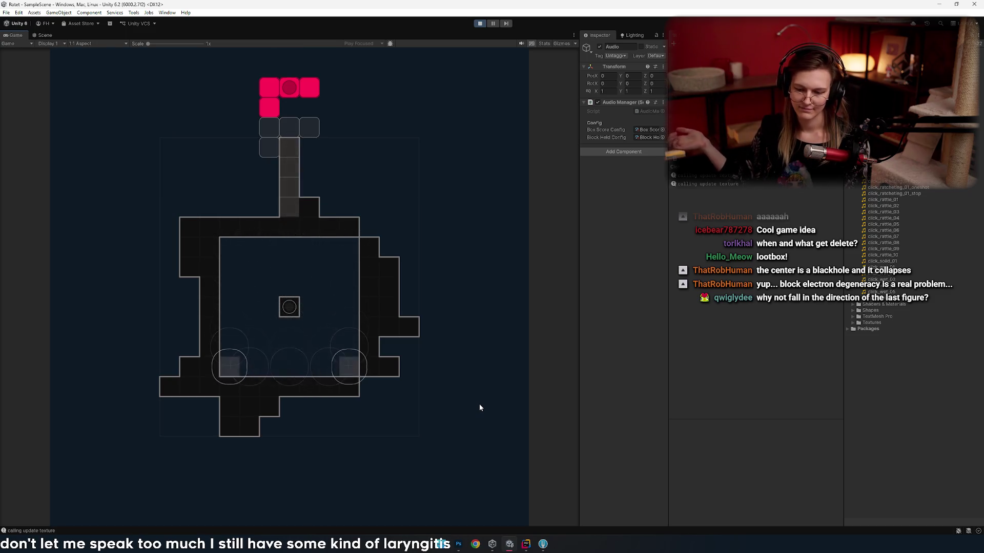
- Move the new red L piece five cells left, then back right, and flip it
{"action": "key", "text": "Left"}
{"action": "key", "text": "Left"}
{"action": "key", "text": "Left"}
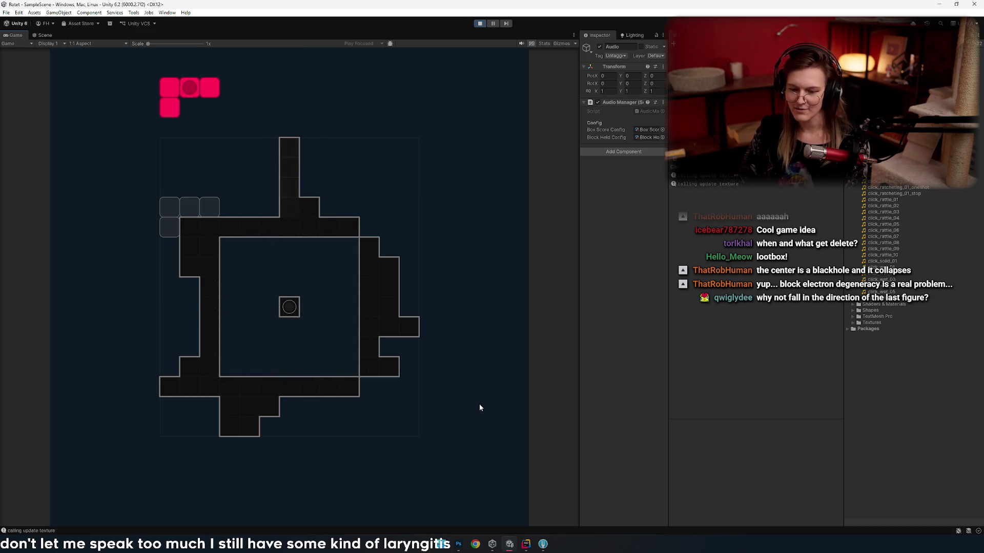
{"action": "key", "text": "Right"}
{"action": "key", "text": "Right"}
{"action": "key", "text": "Right"}
{"action": "key", "text": "Up"}
{"action": "key", "text": "Up"}
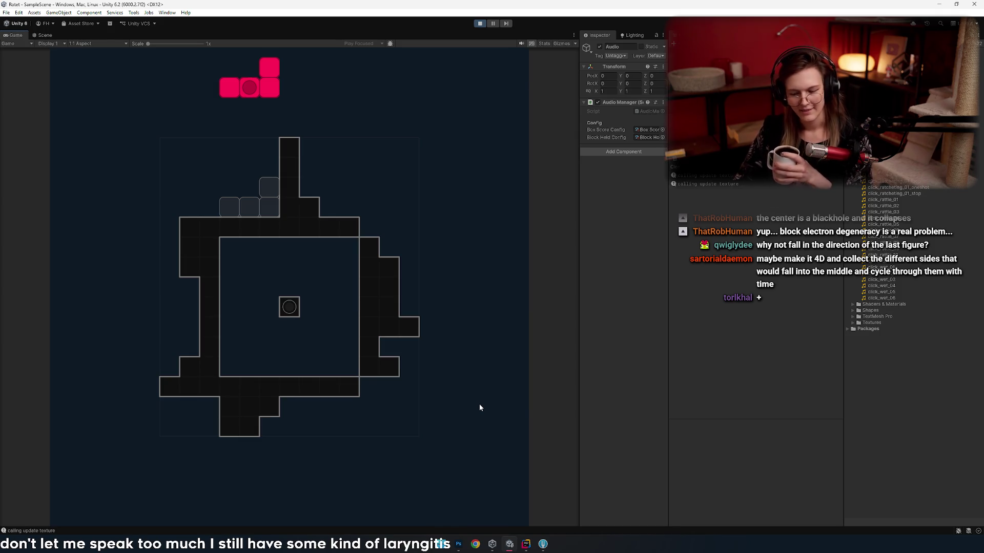
- Switch to Photoshop and open Rotet.psd from the recent files list
{"action": "left_click", "coordinate": [458, 547]}
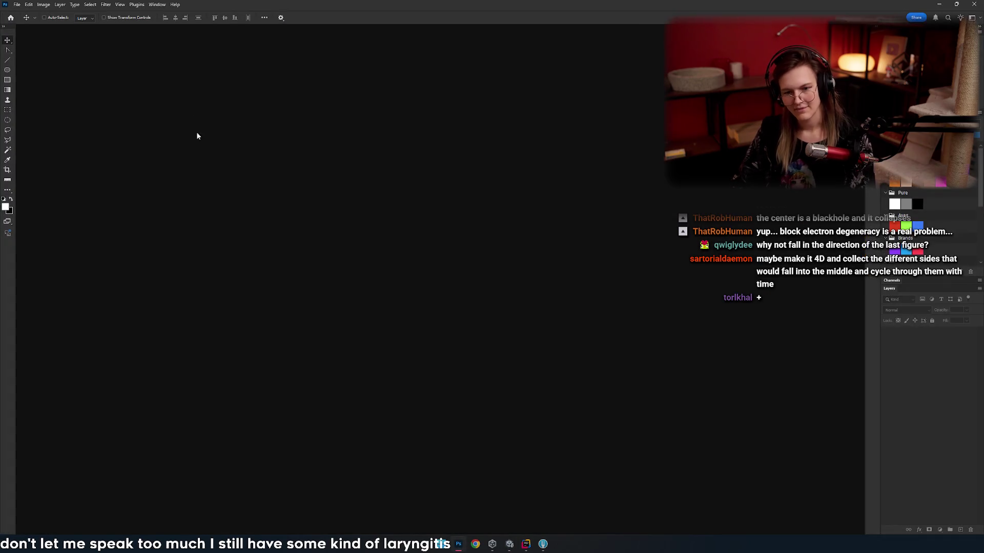
{"action": "left_click", "coordinate": [17, 4]}
{"action": "mouse_move", "coordinate": [53, 52]}
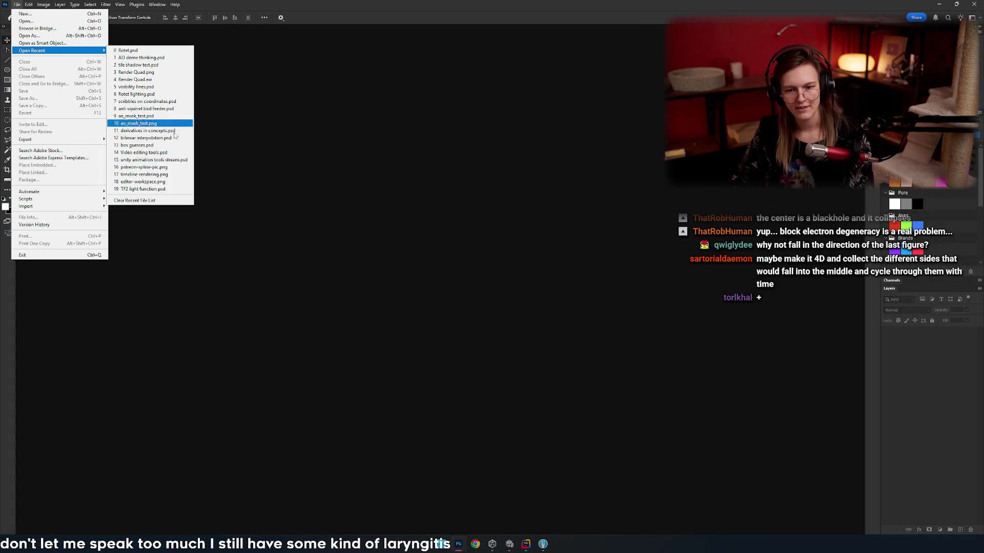
{"action": "left_click", "coordinate": [128, 50]}
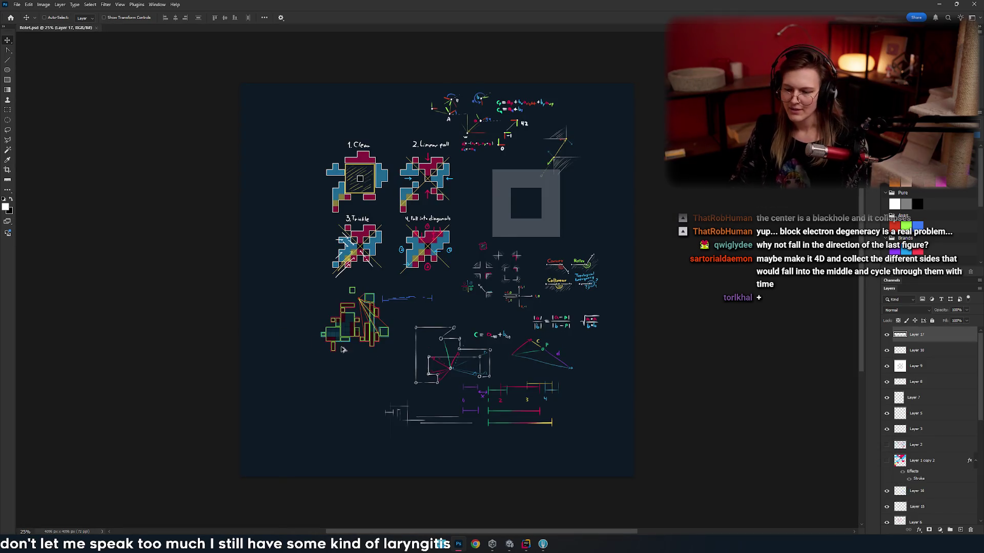
{"action": "scroll", "coordinate": [342, 350], "scroll_direction": "up", "scroll_amount": 5}
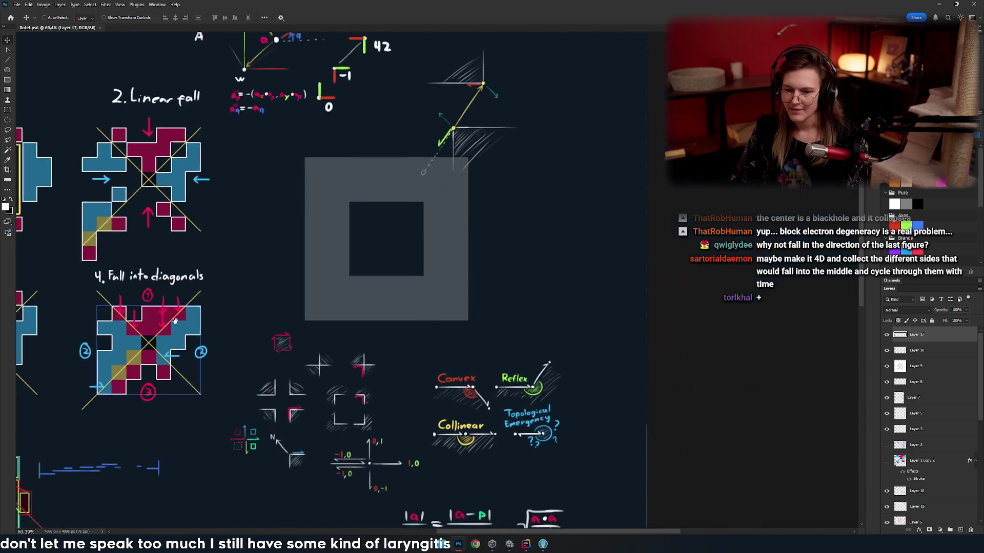
{"action": "left_click_drag", "start_coordinate": [174, 320], "coordinate": [128, 207]}
{"action": "scroll", "coordinate": [128, 208], "scroll_direction": "down", "scroll_amount": 1}
{"action": "scroll", "coordinate": [346, 124], "scroll_direction": "up", "scroll_amount": 4}
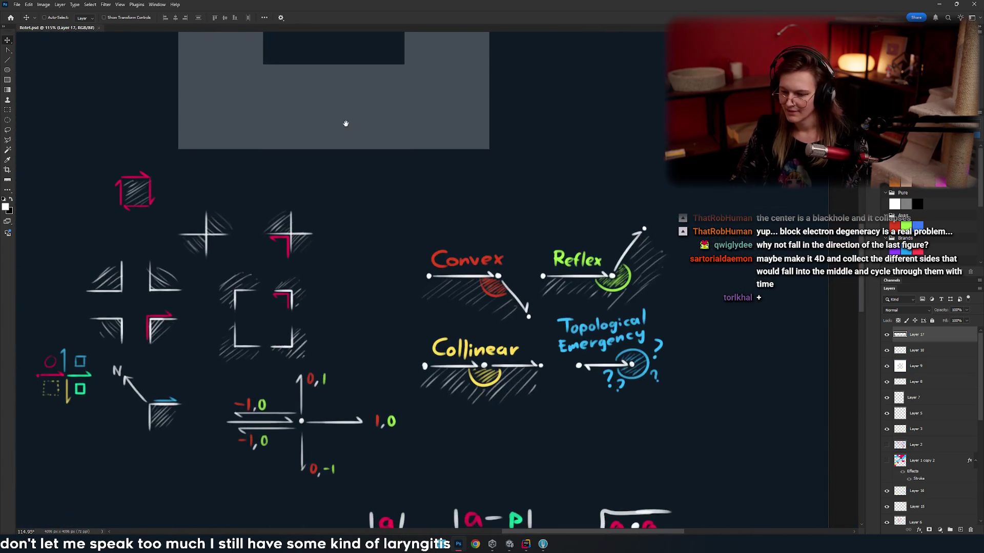
{"action": "mouse_move", "coordinate": [346, 123]}
{"action": "left_mouse_down"}
{"action": "mouse_move", "coordinate": [369, 259]}
{"action": "mouse_move", "coordinate": [528, 471]}
{"action": "mouse_move", "coordinate": [494, 384]}
{"action": "mouse_move", "coordinate": [491, 317]}
{"action": "left_mouse_up"}
{"action": "scroll", "coordinate": [425, 319], "scroll_direction": "up", "scroll_amount": 3}
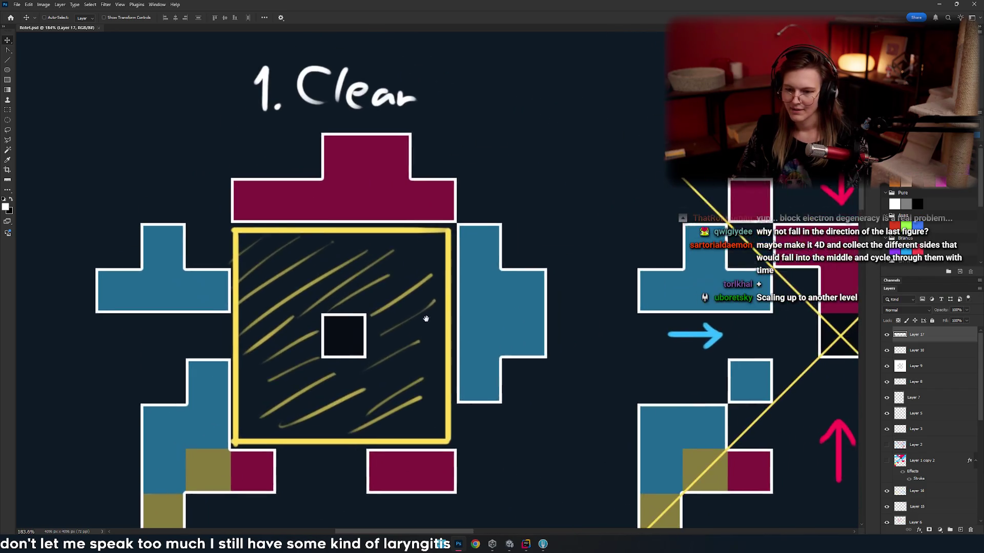
{"action": "scroll", "coordinate": [425, 319], "scroll_direction": "down", "scroll_amount": 2}
{"action": "mouse_move", "coordinate": [502, 328]}
{"action": "left_mouse_down"}
{"action": "mouse_move", "coordinate": [578, 345]}
{"action": "mouse_move", "coordinate": [573, 364]}
{"action": "left_mouse_up"}
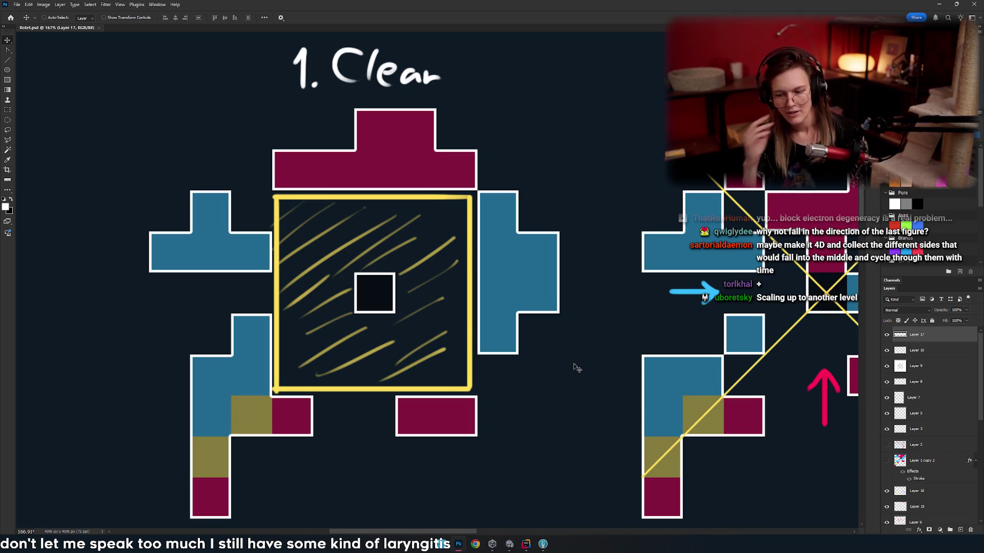
{"action": "left_click_drag", "start_coordinate": [670, 341], "coordinate": [314, 319]}
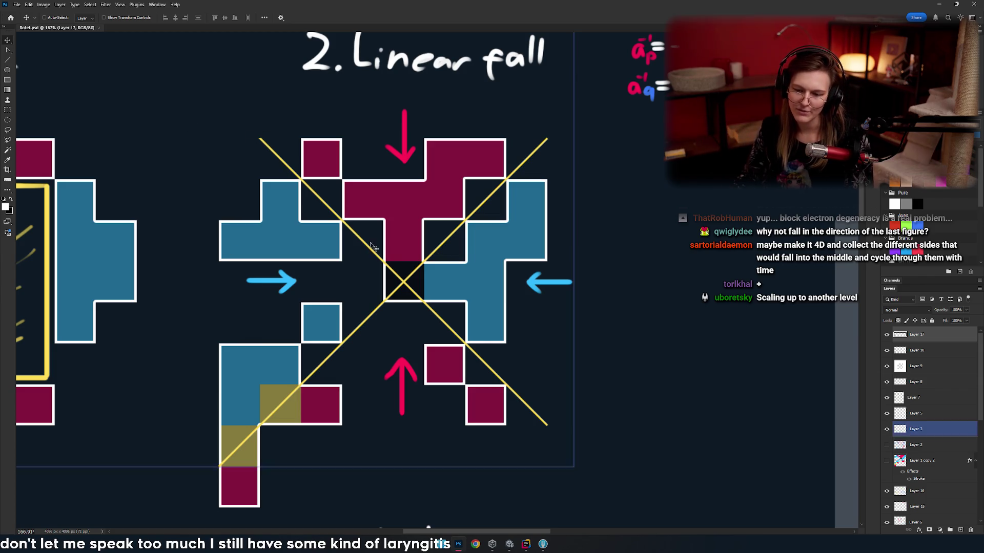
{"action": "left_click", "coordinate": [453, 235], "text": "ctrl"}
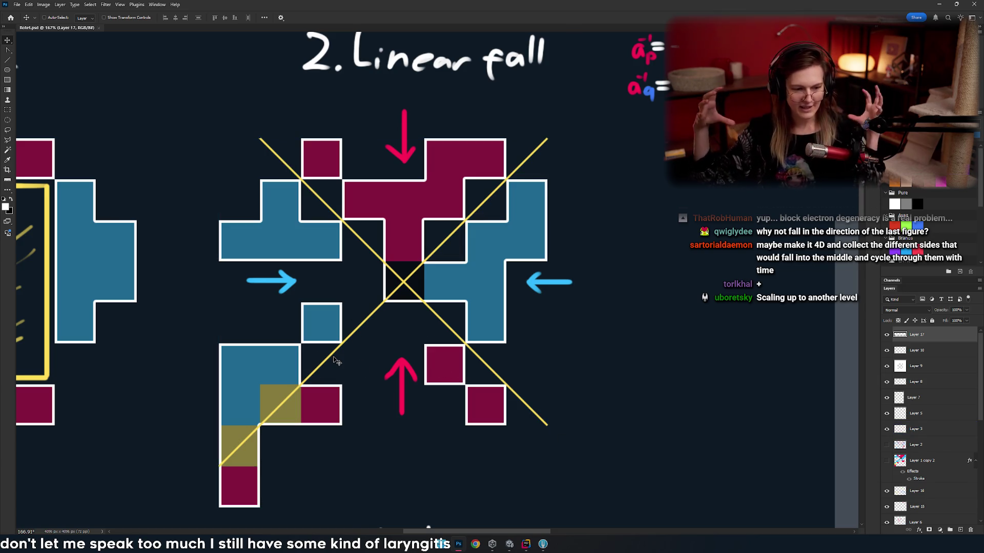
{"action": "scroll", "coordinate": [282, 385], "scroll_direction": "down", "scroll_amount": 3}
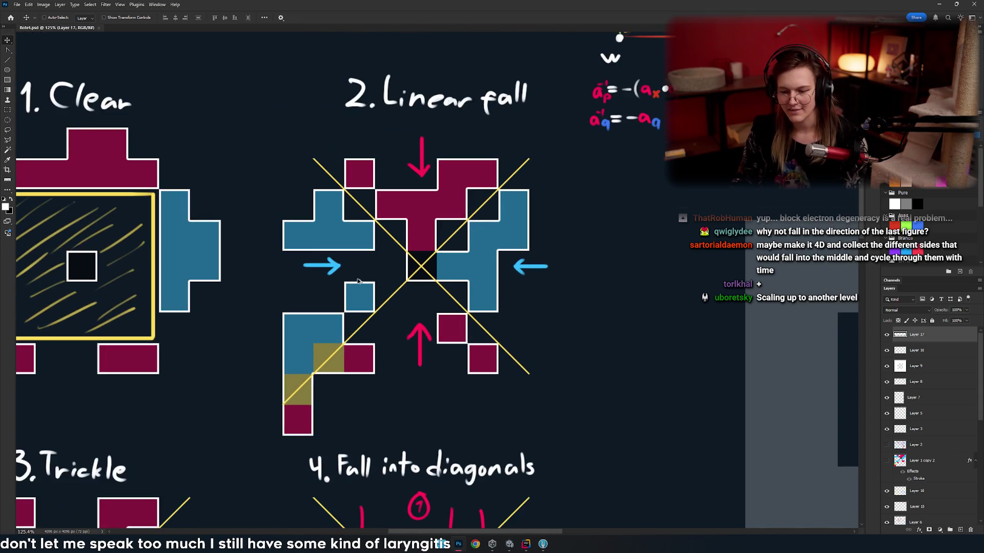
{"action": "left_click_drag", "start_coordinate": [415, 307], "coordinate": [475, 254]}
{"action": "mouse_move", "coordinate": [185, 507]}
{"action": "left_mouse_down"}
{"action": "mouse_move", "coordinate": [455, 284]}
{"action": "mouse_move", "coordinate": [432, 250]}
{"action": "left_mouse_up"}
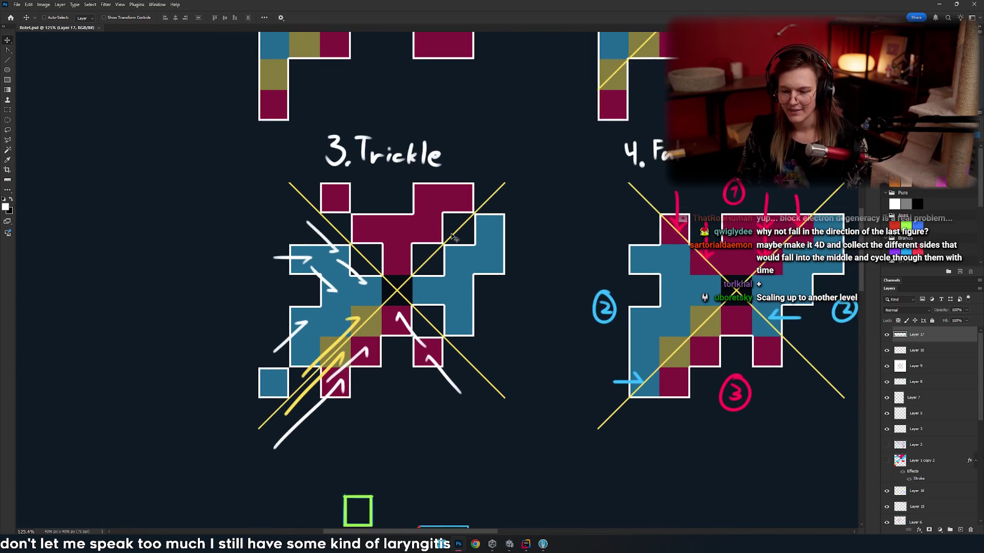
{"action": "scroll", "coordinate": [435, 292], "scroll_direction": "up", "scroll_amount": 2}
{"action": "scroll", "coordinate": [435, 292], "scroll_direction": "right", "scroll_amount": 2}
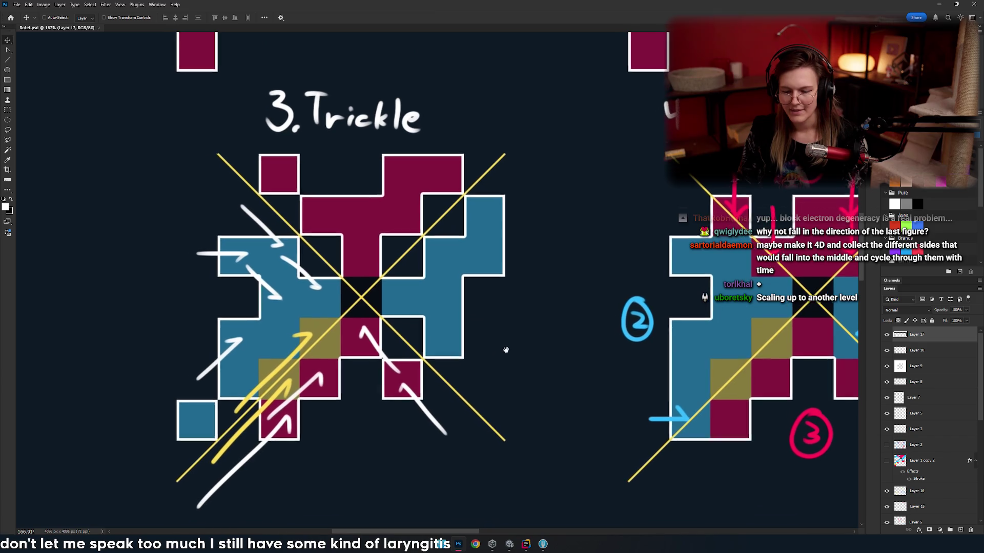
{"action": "scroll", "coordinate": [482, 342], "scroll_direction": "up", "scroll_amount": 1}
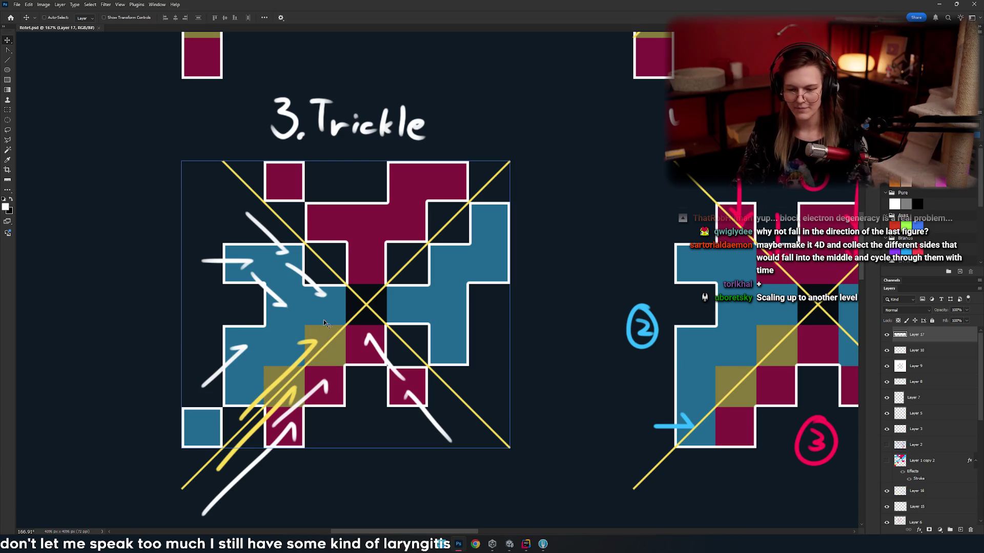
{"action": "left_click", "coordinate": [316, 304], "text": "ctrl"}
{"action": "left_click", "coordinate": [319, 270], "text": "ctrl"}
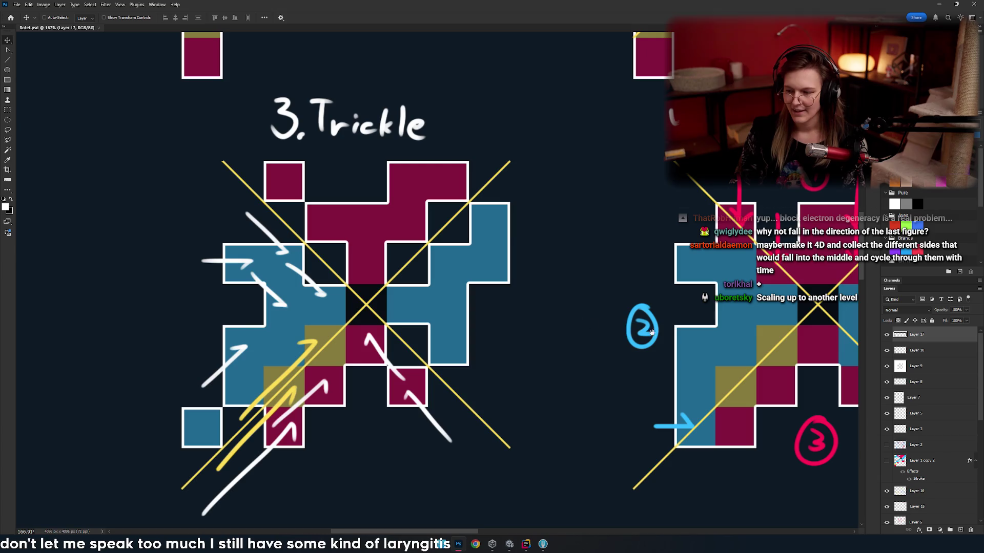
{"action": "scroll", "coordinate": [510, 340], "scroll_direction": "right", "scroll_amount": 10}
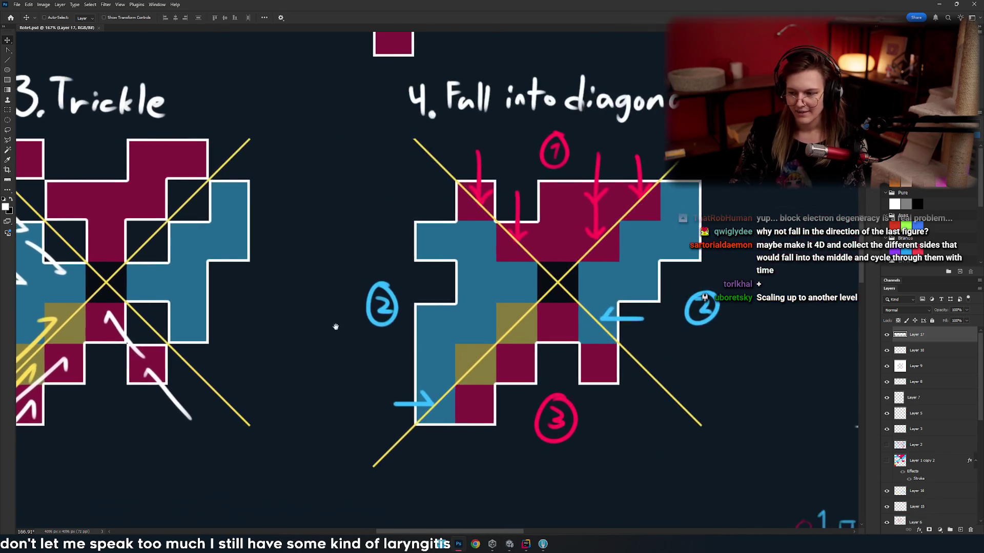
{"action": "mouse_move", "coordinate": [409, 330]}
{"action": "left_mouse_down"}
{"action": "mouse_move", "coordinate": [371, 323]}
{"action": "mouse_move", "coordinate": [383, 341]}
{"action": "left_mouse_up"}
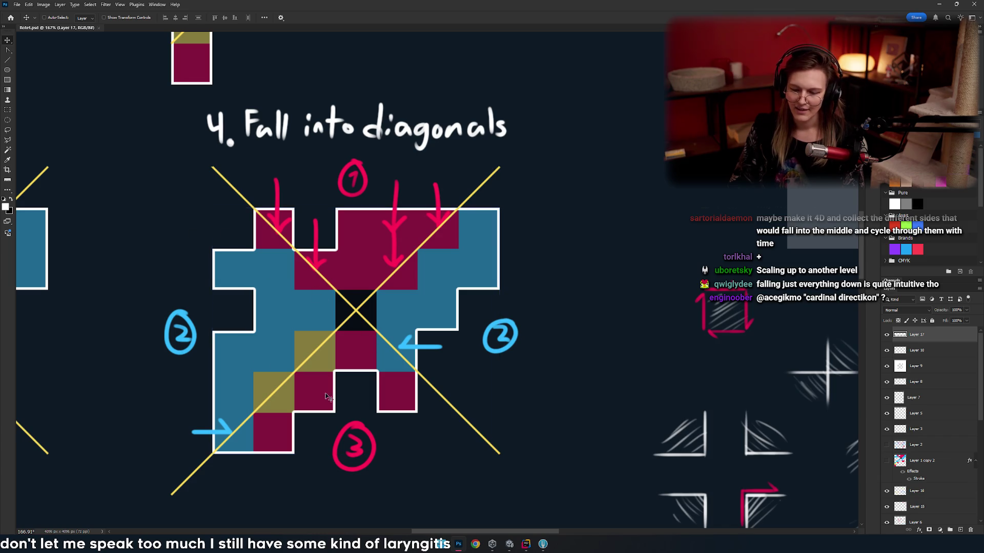
{"action": "left_click", "coordinate": [253, 427]}
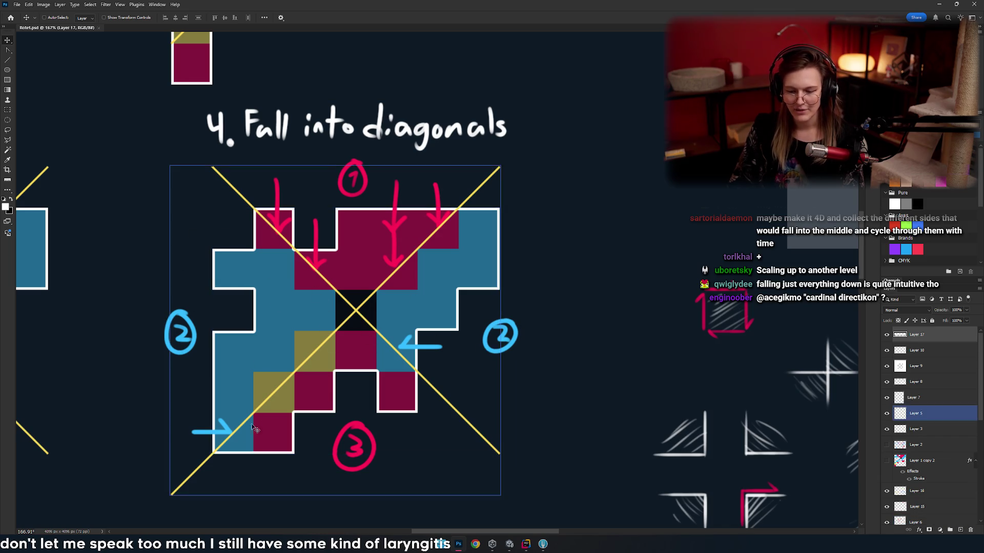
{"action": "left_click", "coordinate": [353, 305]}
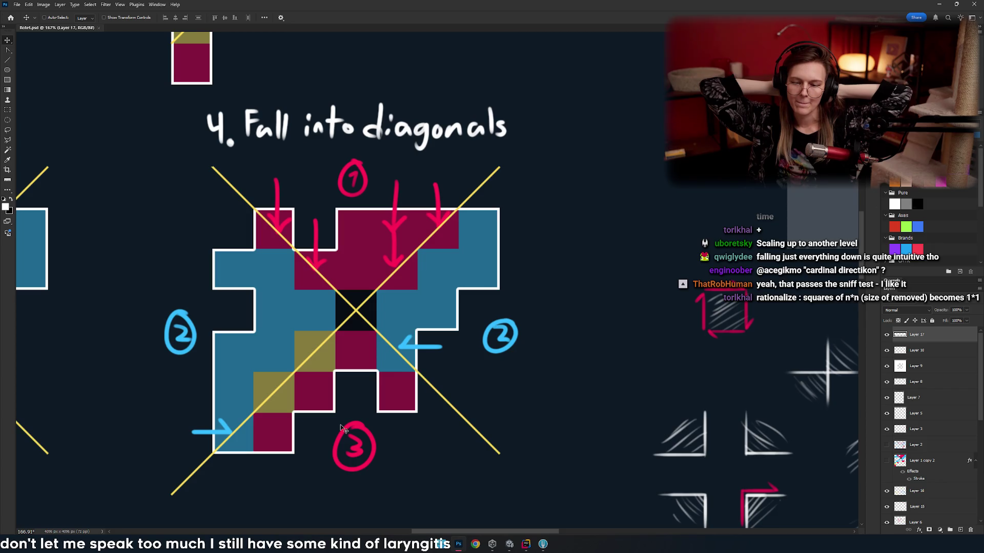
{"action": "left_click_drag", "start_coordinate": [262, 358], "coordinate": [380, 391]}
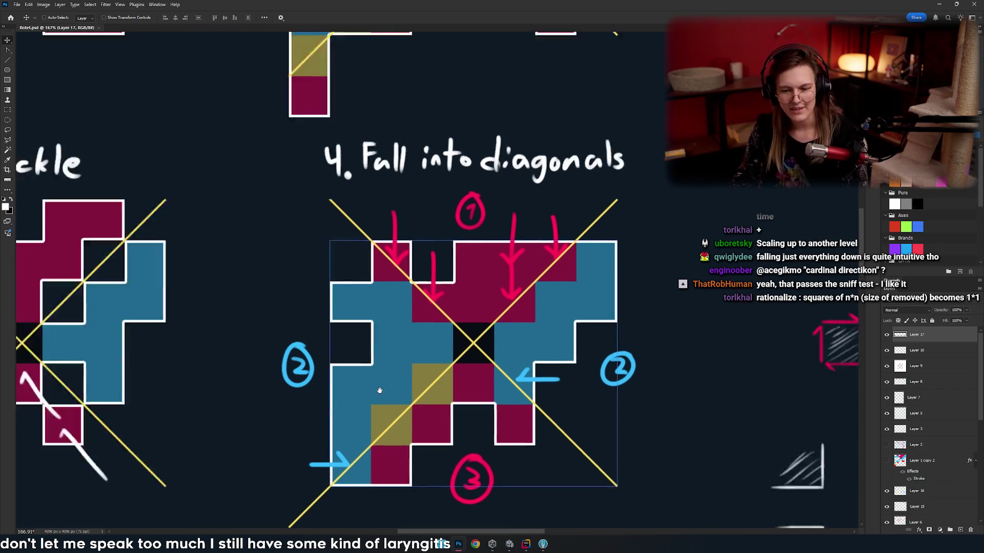
- Pan and zoom across the Linear fall, Clear, Fall into diagonals and Trickle diagrams
{"action": "scroll", "coordinate": [380, 391], "scroll_direction": "down", "scroll_amount": 5}
{"action": "scroll", "coordinate": [412, 358], "scroll_direction": "up", "scroll_amount": 6}
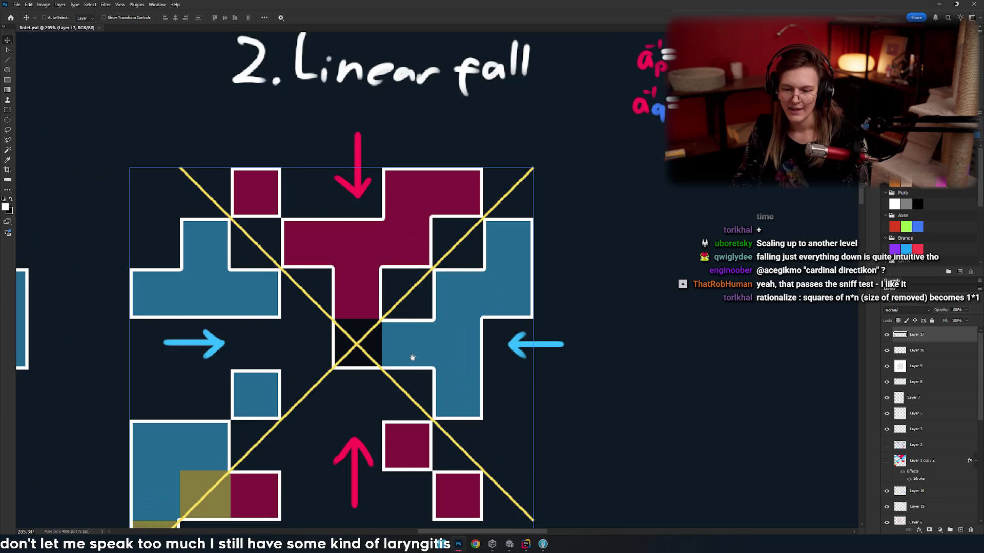
{"action": "left_click_drag", "start_coordinate": [412, 358], "coordinate": [441, 293]}
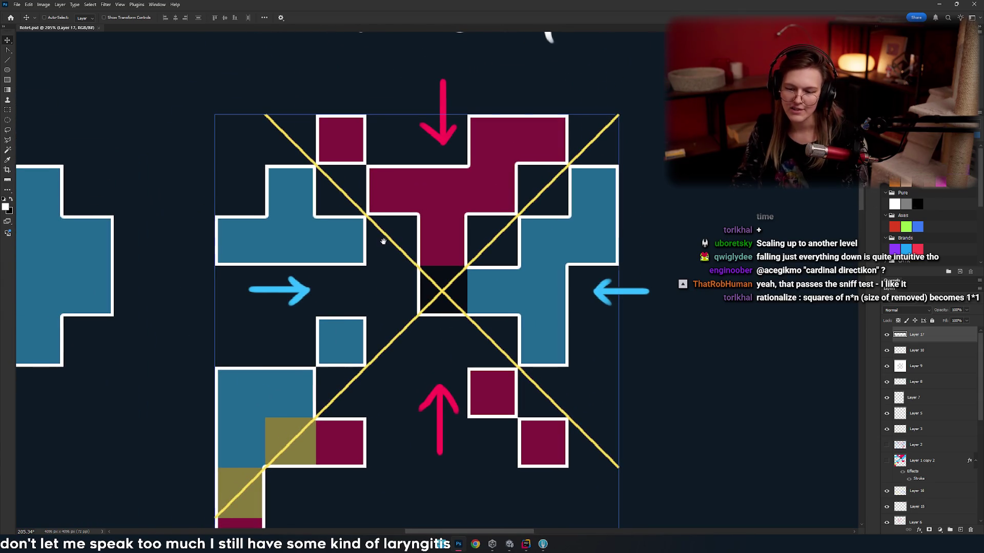
{"action": "scroll", "coordinate": [383, 241], "scroll_direction": "down", "scroll_amount": 3}
{"action": "mouse_move", "coordinate": [445, 300]}
{"action": "left_mouse_down"}
{"action": "mouse_move", "coordinate": [466, 294]}
{"action": "mouse_move", "coordinate": [410, 266]}
{"action": "left_mouse_up"}
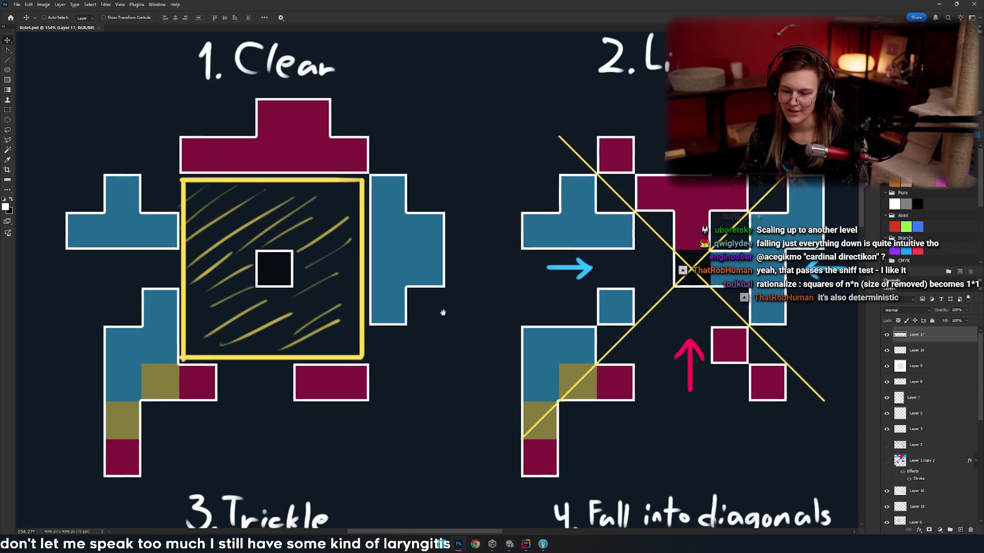
{"action": "scroll", "coordinate": [440, 307], "scroll_direction": "up", "scroll_amount": 3}
{"action": "mouse_move", "coordinate": [400, 318]}
{"action": "left_mouse_down"}
{"action": "mouse_move", "coordinate": [494, 303]}
{"action": "mouse_move", "coordinate": [300, 326]}
{"action": "left_mouse_up"}
{"action": "scroll", "coordinate": [493, 303], "scroll_direction": "down", "scroll_amount": 1}
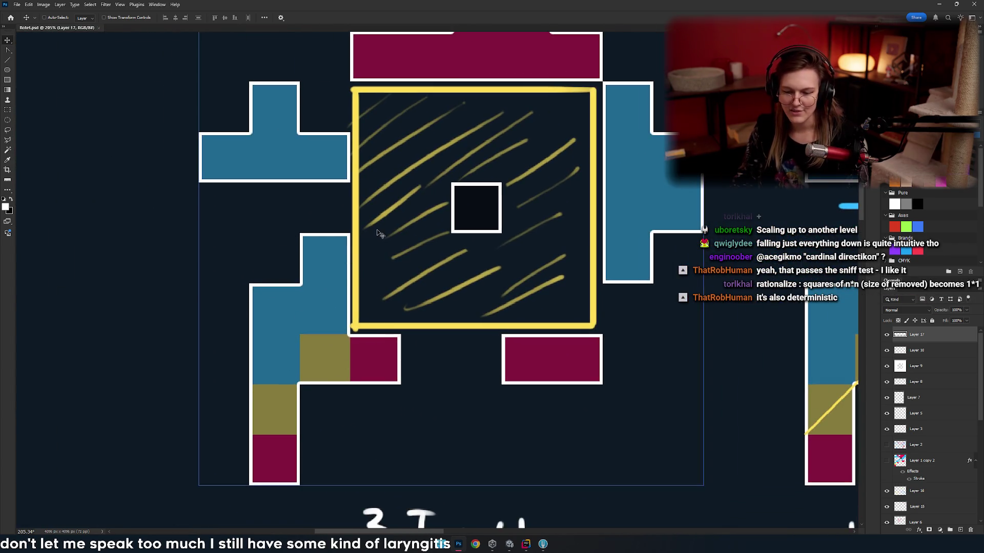
{"action": "left_click_drag", "start_coordinate": [560, 414], "coordinate": [231, 423]}
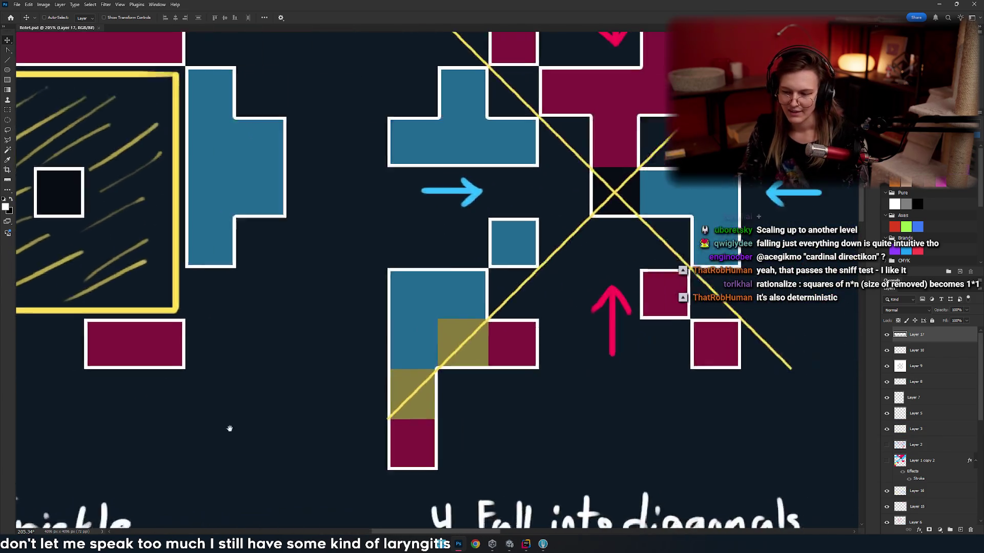
{"action": "mouse_move", "coordinate": [298, 418]}
{"action": "left_mouse_down"}
{"action": "mouse_move", "coordinate": [343, 424]}
{"action": "mouse_move", "coordinate": [703, 369]}
{"action": "mouse_move", "coordinate": [354, 385]}
{"action": "mouse_move", "coordinate": [503, 401]}
{"action": "left_mouse_up"}
{"action": "scroll", "coordinate": [503, 402], "scroll_direction": "down", "scroll_amount": 5}
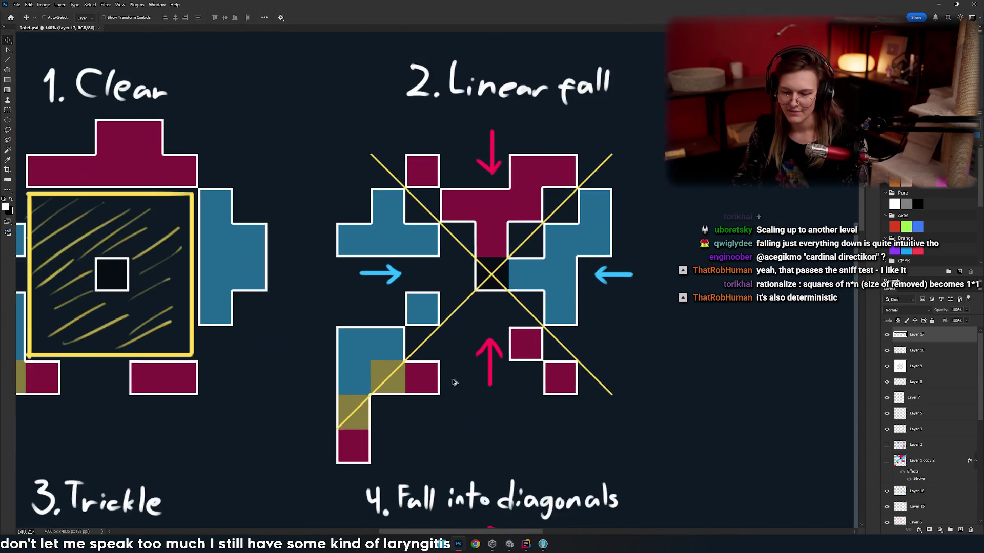
{"action": "scroll", "coordinate": [450, 378], "scroll_direction": "up", "scroll_amount": 5}
{"action": "scroll", "coordinate": [403, 381], "scroll_direction": "down", "scroll_amount": 3}
{"action": "scroll", "coordinate": [432, 374], "scroll_direction": "up", "scroll_amount": 3}
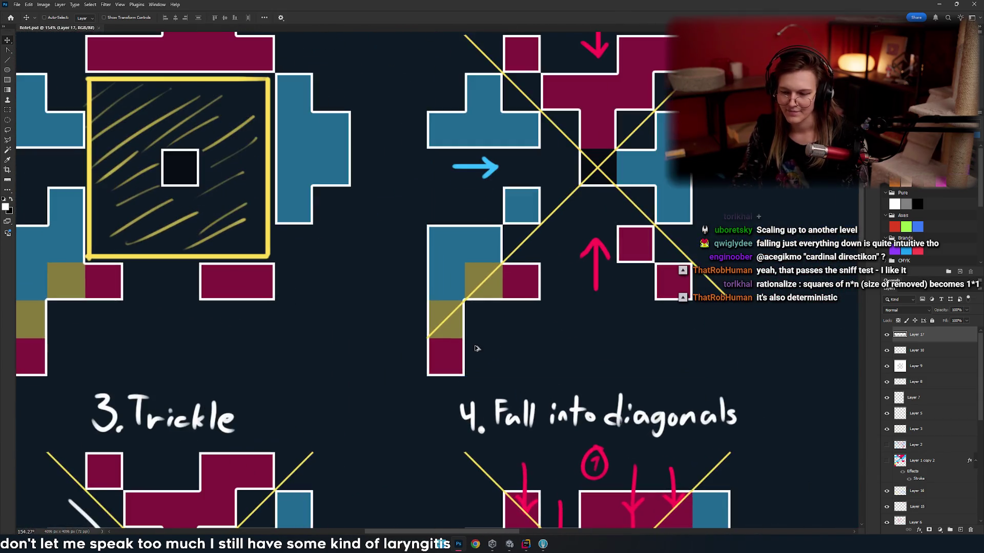
- Review the Clear and Fall into diagonals diagrams side by side, then bring up the window switcher with Alt+Tab
{"action": "left_click_drag", "start_coordinate": [433, 374], "coordinate": [635, 340]}
{"action": "scroll", "coordinate": [485, 352], "scroll_direction": "down", "scroll_amount": 1}
{"action": "scroll", "coordinate": [527, 345], "scroll_direction": "up", "scroll_amount": 2}
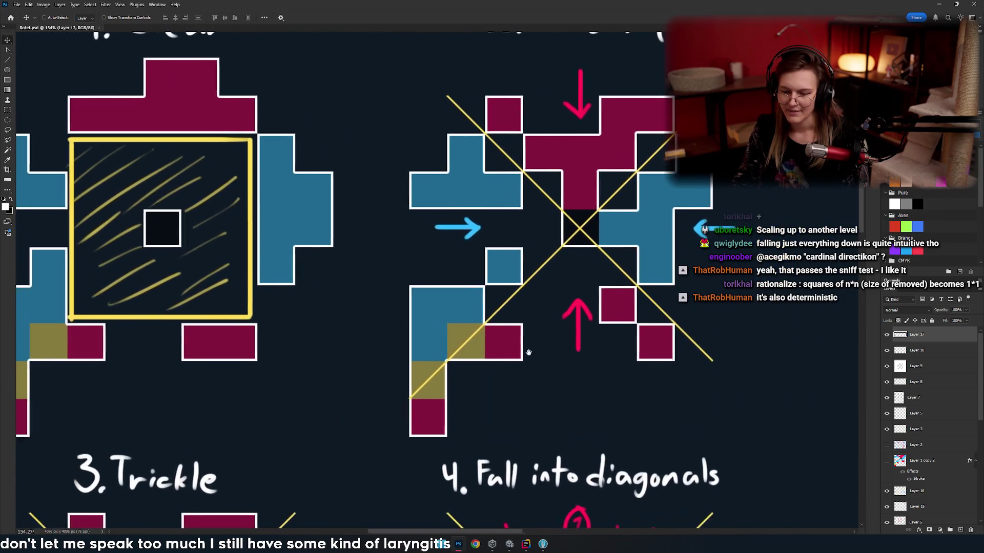
{"action": "scroll", "coordinate": [461, 307], "scroll_direction": "right", "scroll_amount": 2}
{"action": "scroll", "coordinate": [419, 251], "scroll_direction": "up", "scroll_amount": 2}
{"action": "scroll", "coordinate": [424, 249], "scroll_direction": "left", "scroll_amount": 5}
{"action": "scroll", "coordinate": [424, 249], "scroll_direction": "down", "scroll_amount": 1}
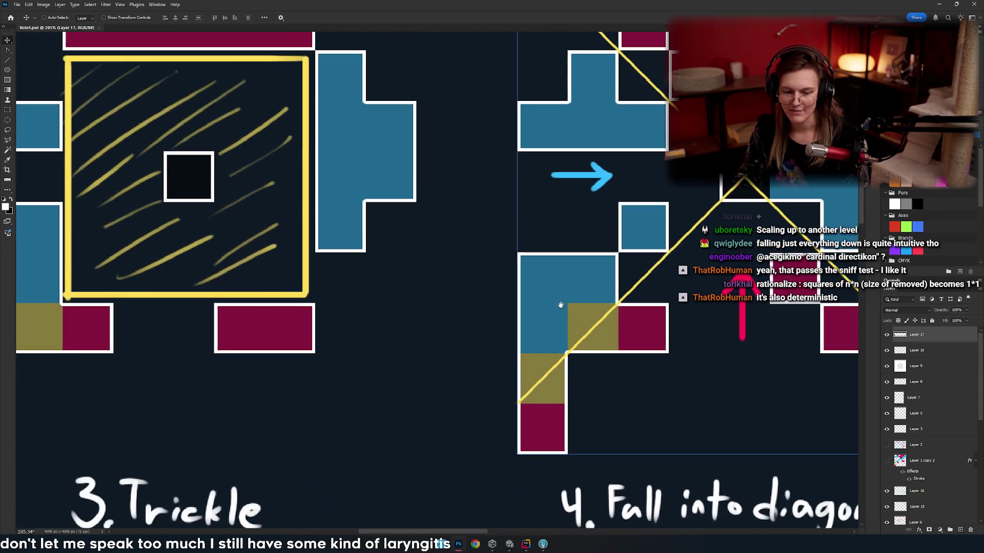
{"action": "scroll", "coordinate": [533, 347], "scroll_direction": "left", "scroll_amount": 4}
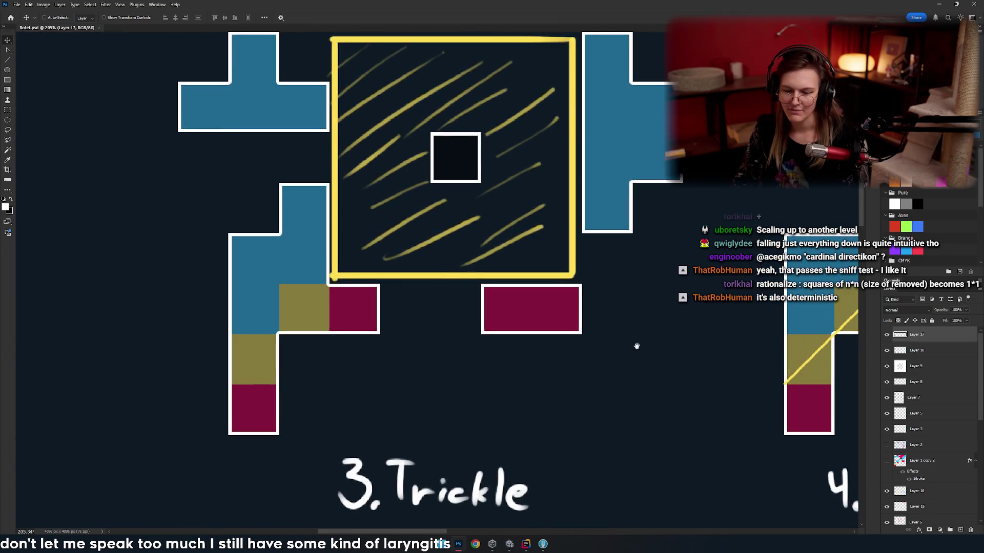
{"action": "scroll", "coordinate": [634, 345], "scroll_direction": "right", "scroll_amount": 8}
{"action": "scroll", "coordinate": [379, 348], "scroll_direction": "down", "scroll_amount": 1}
{"action": "scroll", "coordinate": [378, 348], "scroll_direction": "down", "scroll_amount": 1}
{"action": "scroll", "coordinate": [379, 307], "scroll_direction": "down", "scroll_amount": 2}
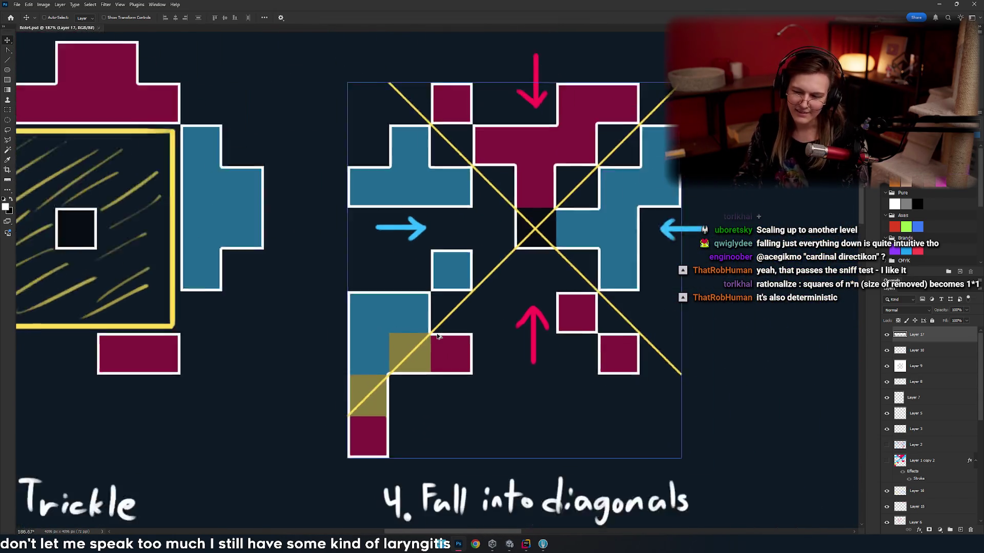
{"action": "scroll", "coordinate": [381, 272], "scroll_direction": "up", "scroll_amount": 2}
{"action": "scroll", "coordinate": [381, 272], "scroll_direction": "down", "scroll_amount": 6}
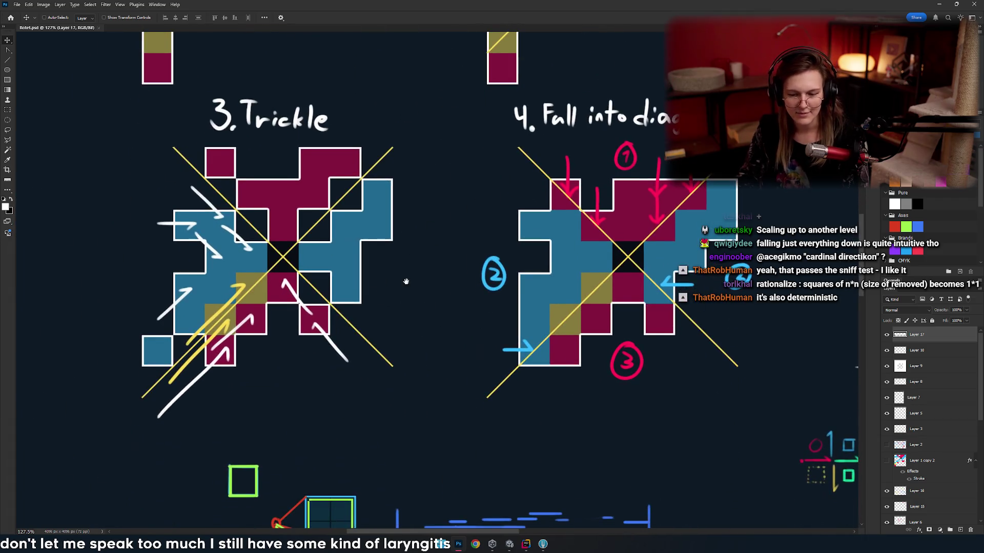
{"action": "scroll", "coordinate": [405, 281], "scroll_direction": "left", "scroll_amount": 2}
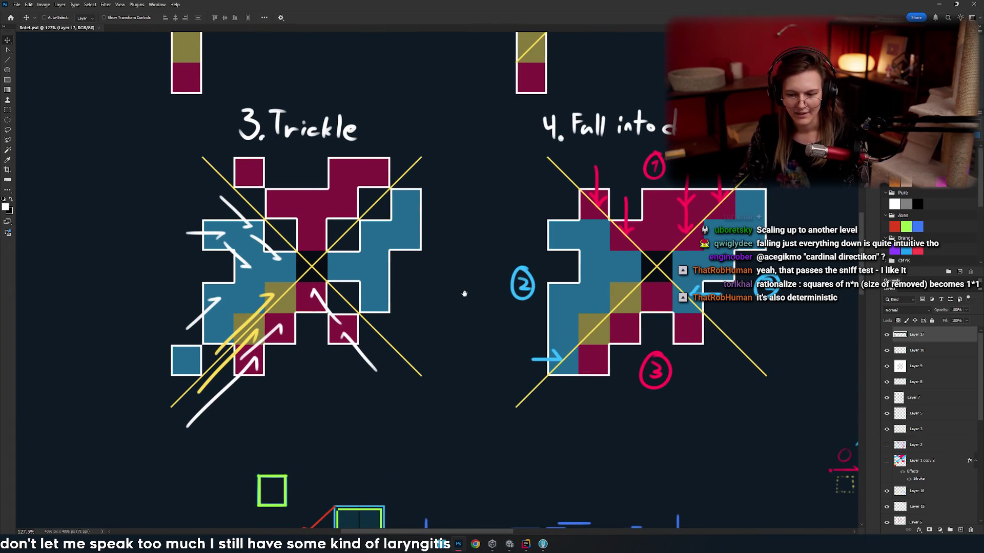
{"action": "scroll", "coordinate": [416, 275], "scroll_direction": "down", "scroll_amount": 5}
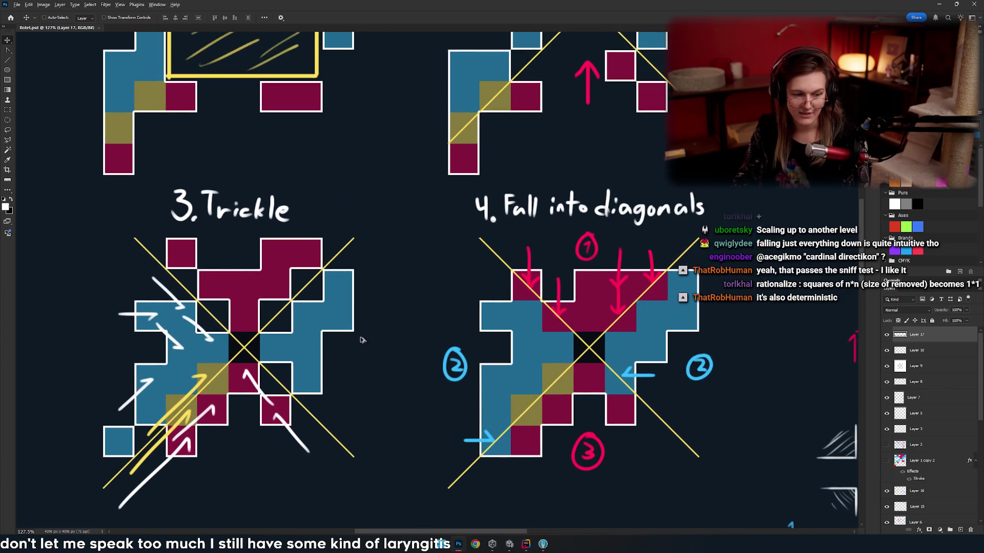
{"action": "scroll", "coordinate": [372, 303], "scroll_direction": "up", "scroll_amount": 2}
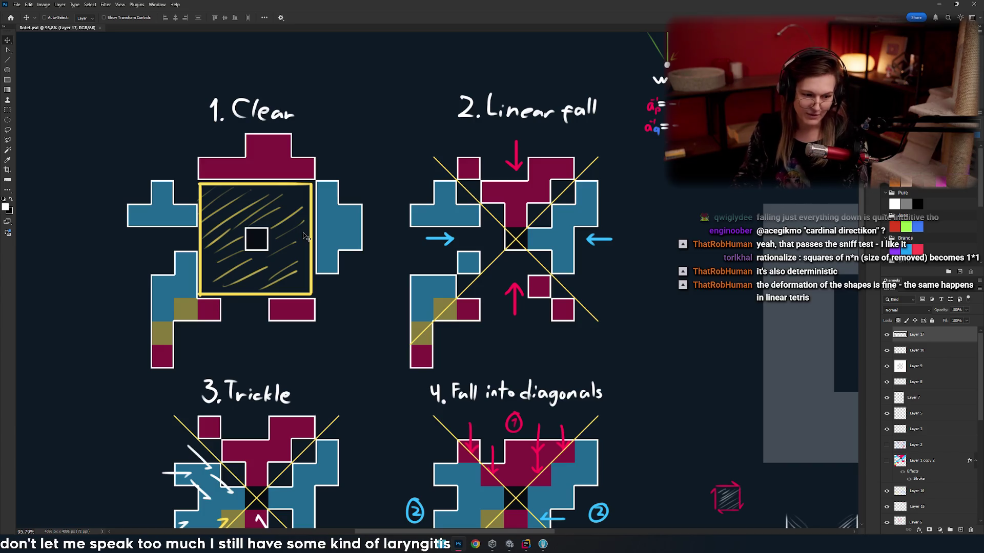
{"action": "key", "text": "alt+Tab"}
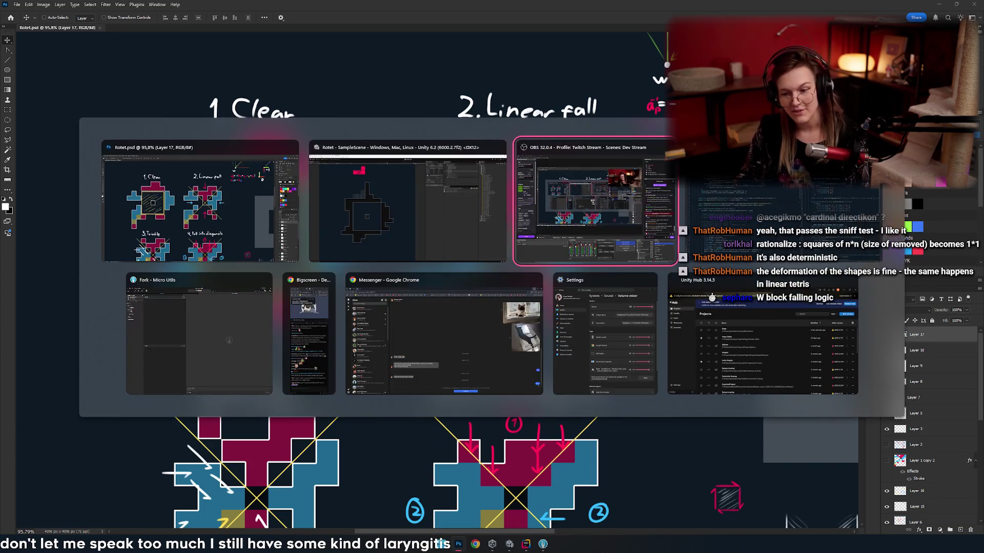
- Return to Unity and drop the pink piece two cells right onto the ring
{"action": "key", "text": "Left"}
{"action": "key", "text": "Left"}
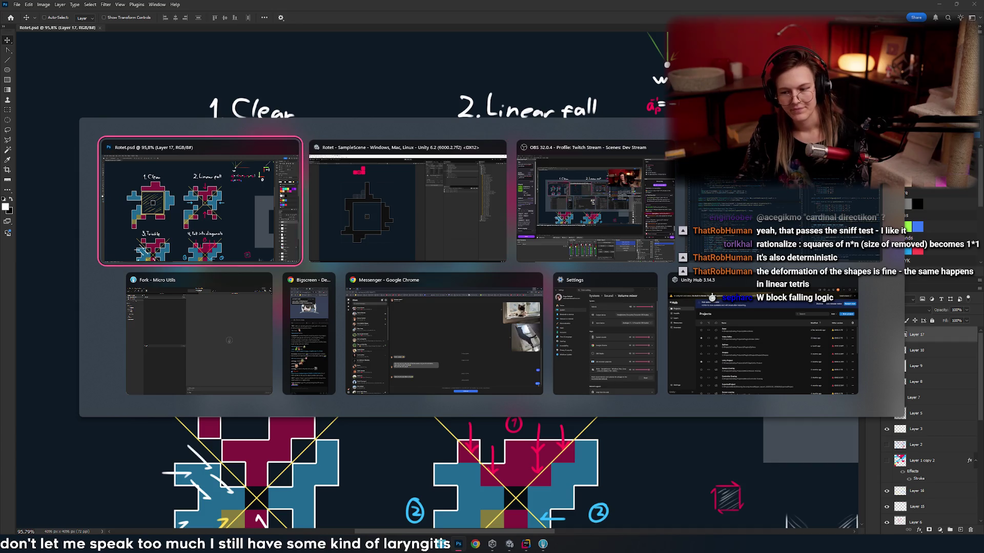
{"action": "key", "text": "Right"}
{"action": "key", "text": "Right"}
{"action": "key", "text": "Right"}
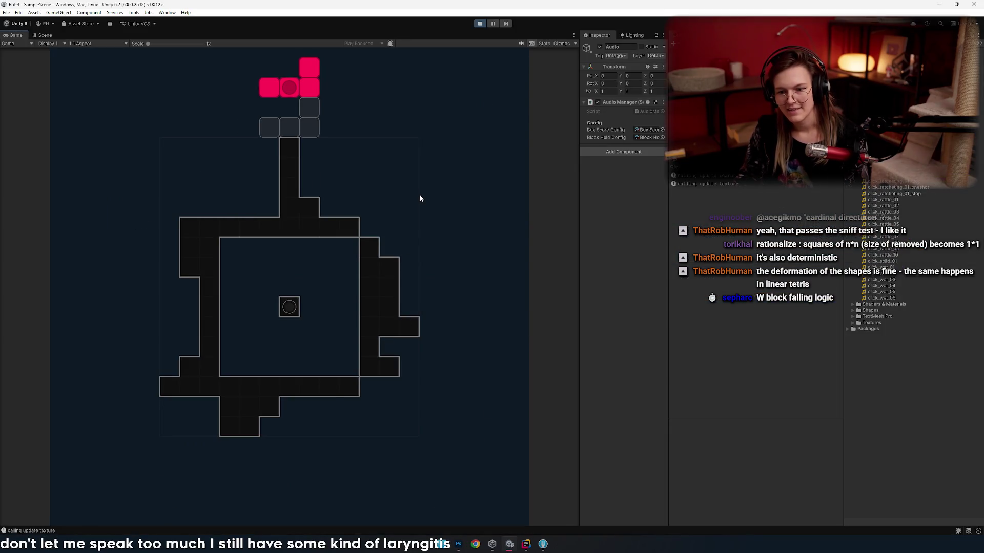
{"action": "key", "text": "Up"}
{"action": "key", "text": "Right"}
{"action": "key", "text": "Right"}
{"action": "key", "text": "Right"}
{"action": "key", "text": "Right"}
{"action": "key", "text": "Right"}
{"action": "key", "text": "Right"}
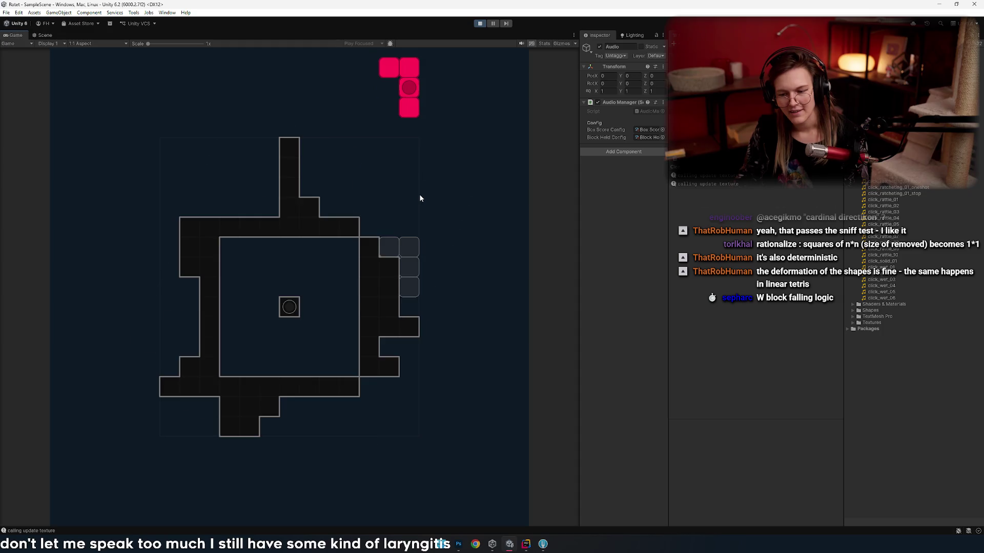
{"action": "key", "text": "space"}
- Rotate the blue T piece, then stop and restart Play mode for a fresh game
{"action": "key", "text": "Up"}
{"action": "key", "text": "Up"}
{"action": "key", "text": "Up"}
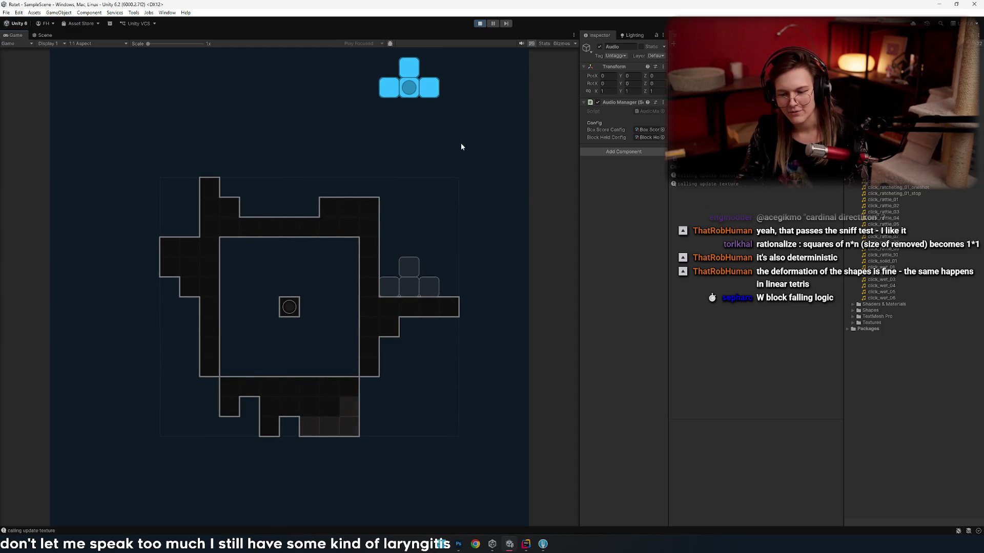
{"action": "left_click", "coordinate": [479, 24]}
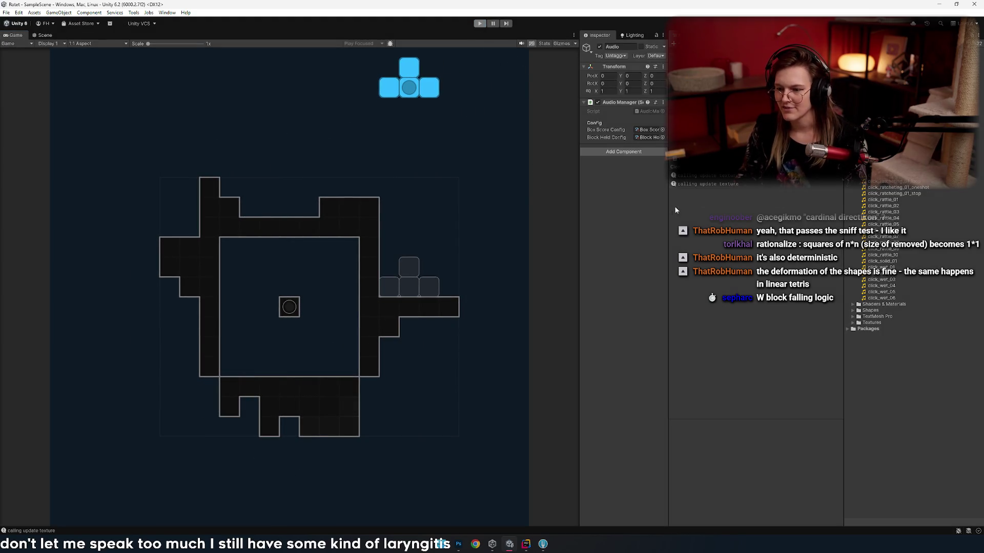
{"action": "left_click", "coordinate": [478, 24]}
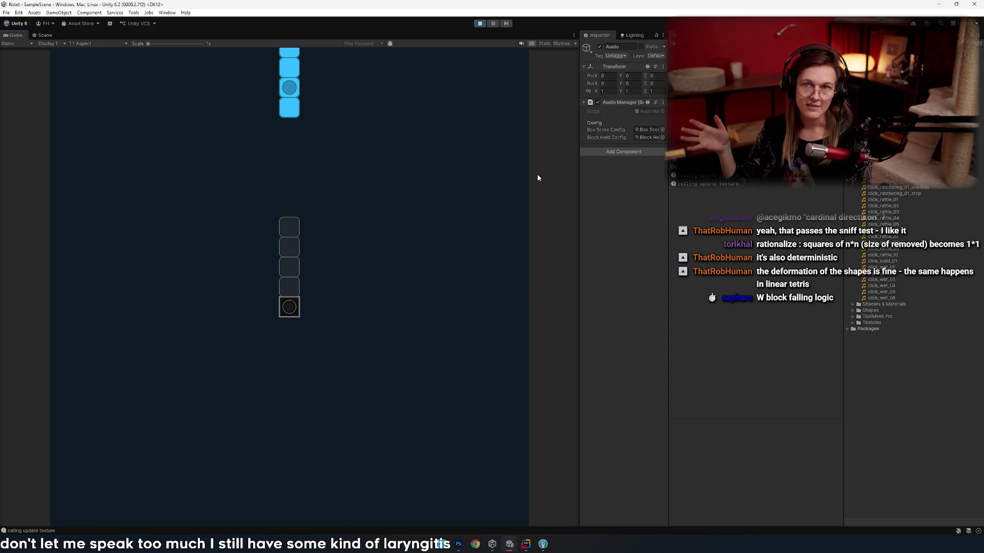
- Drop the blue piece two cells right, the red piece horizontally, and the blue O piece
{"action": "key", "text": "Up"}
{"action": "key", "text": "Right"}
{"action": "key", "text": "Right"}
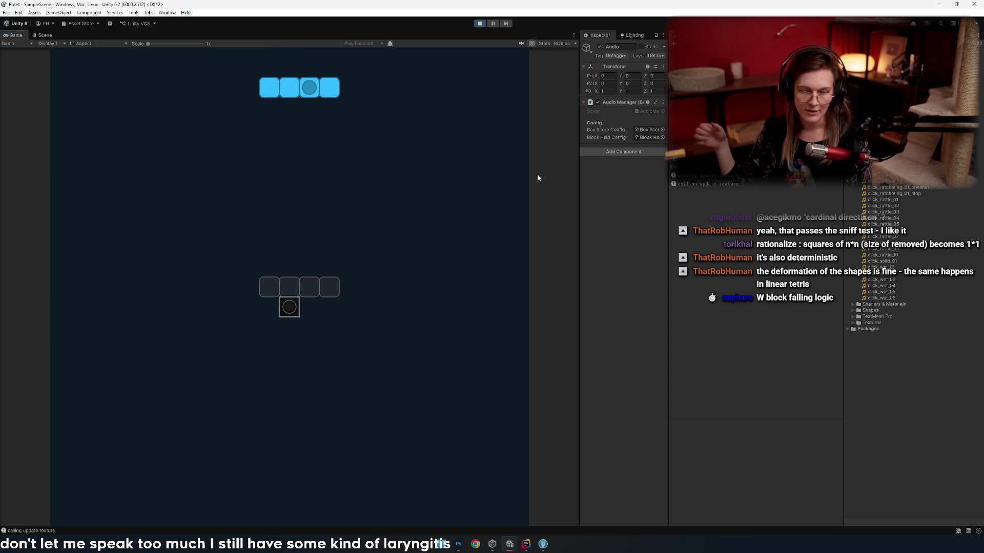
{"action": "key", "text": "space"}
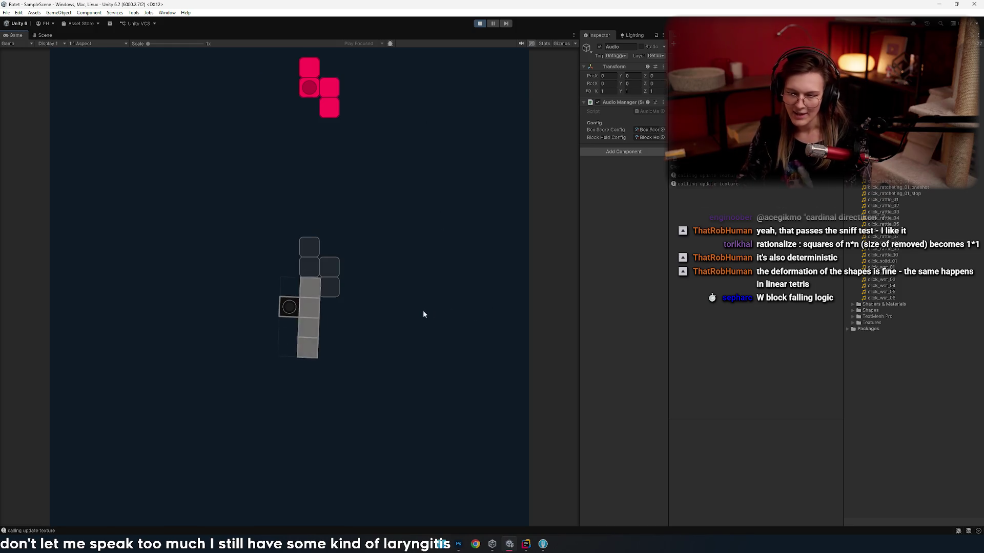
{"action": "key", "text": "Left"}
{"action": "key", "text": "Left"}
{"action": "key", "text": "Up"}
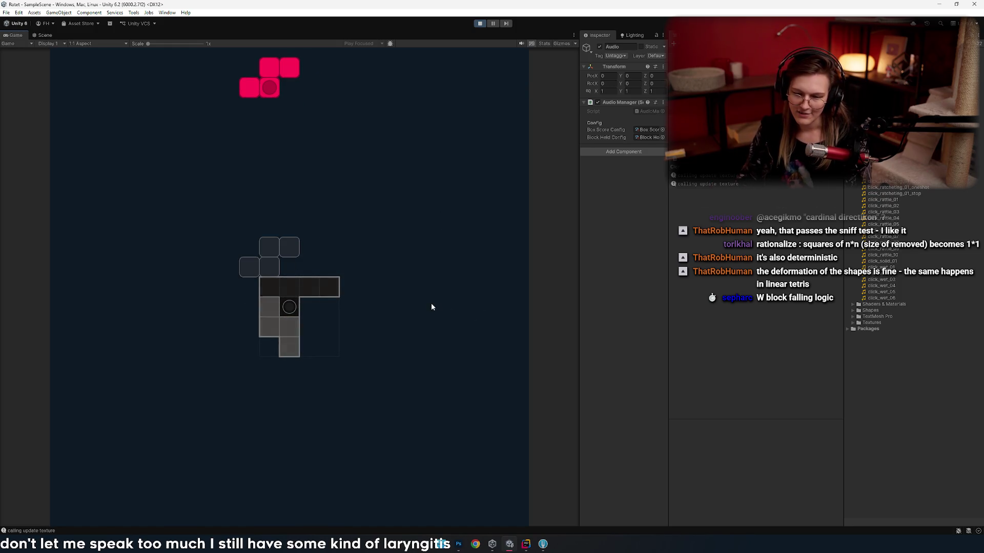
{"action": "key", "text": "space"}
{"action": "key", "text": "Right"}
{"action": "key", "text": "Right"}
{"action": "key", "text": "space"}
- Stack an upright red piece and a left-shifted blue T, then turn the next red piece vertical
{"action": "key", "text": "Left"}
{"action": "key", "text": "Left"}
{"action": "key", "text": "Left"}
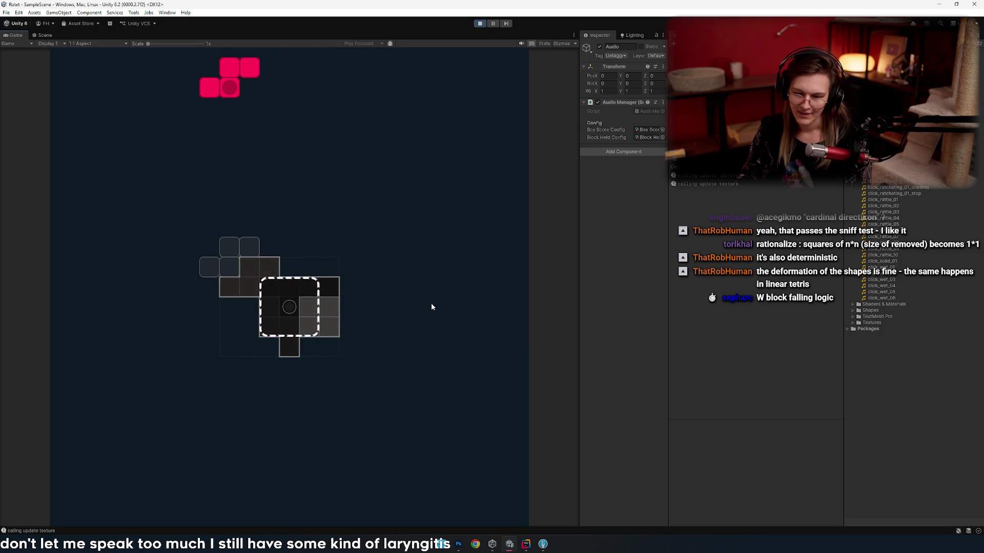
{"action": "key", "text": "Up"}
{"action": "key", "text": "Right"}
{"action": "key", "text": "Right"}
{"action": "key", "text": "Right"}
{"action": "key", "text": "space"}
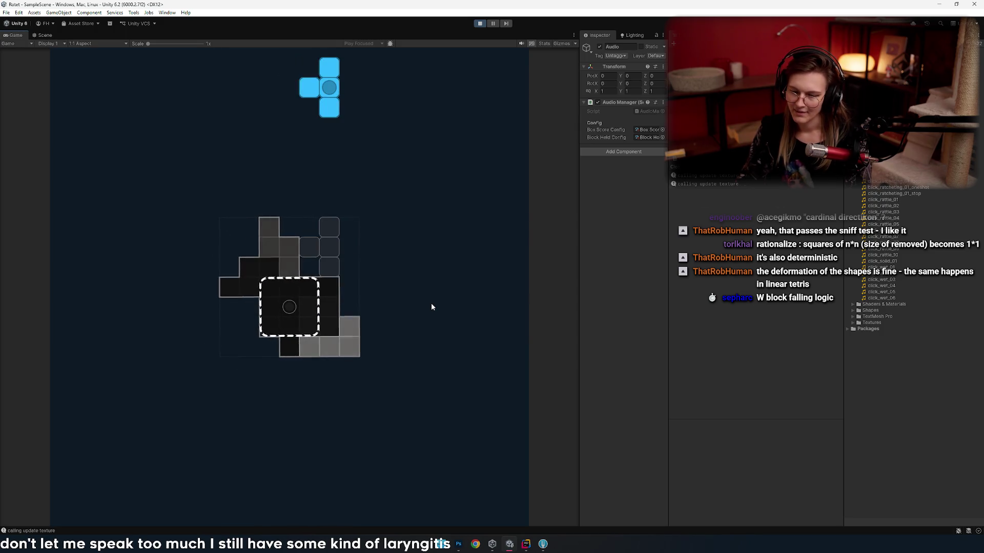
{"action": "key", "text": "Up"}
{"action": "key", "text": "Up"}
{"action": "key", "text": "Right"}
{"action": "key", "text": "Right"}
{"action": "key", "text": "Left"}
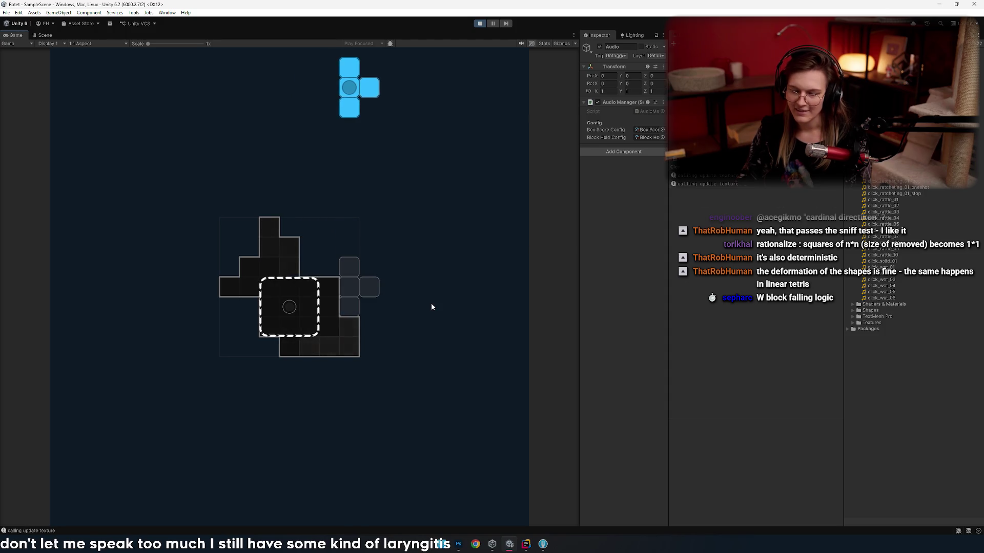
{"action": "key", "text": "space"}
{"action": "key", "text": "Up"}
{"action": "key", "text": "Left"}
{"action": "key", "text": "Left"}
{"action": "key", "text": "Left"}
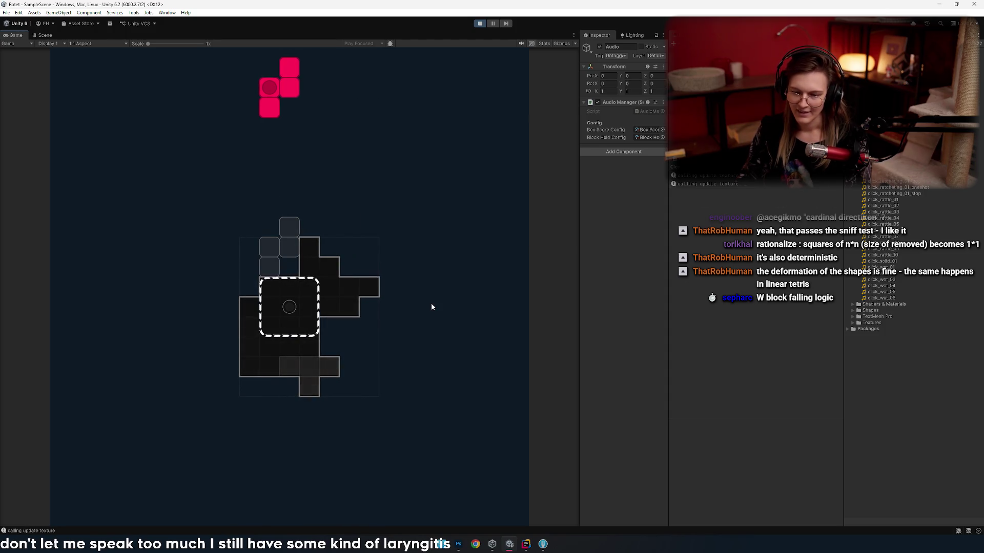
- Hard-drop the rotated red Z piece and the red L piece into the stack
{"action": "key", "text": "Left"}
{"action": "key", "text": "Left"}
{"action": "key", "text": "Up"}
{"action": "key", "text": "Right"}
{"action": "key", "text": "space"}
{"action": "key", "text": "Right"}
{"action": "key", "text": "Right"}
{"action": "key", "text": "Right"}
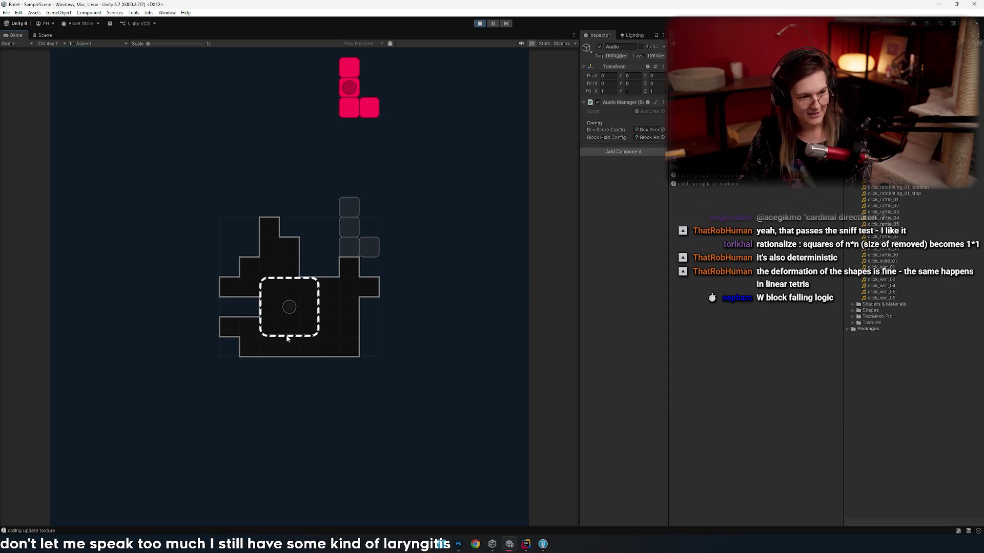
{"action": "key", "text": "Left"}
{"action": "key", "text": "Left"}
{"action": "key", "text": "space"}
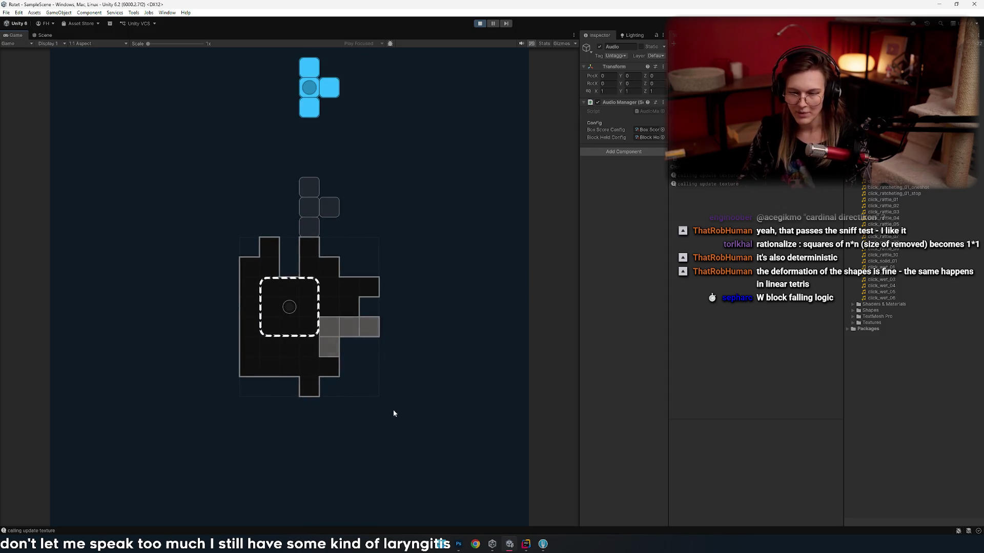
- Shift the blue T piece left and back, then stop the playtest
{"action": "key", "text": "Left"}
{"action": "key", "text": "Right"}
{"action": "key", "text": "Right"}
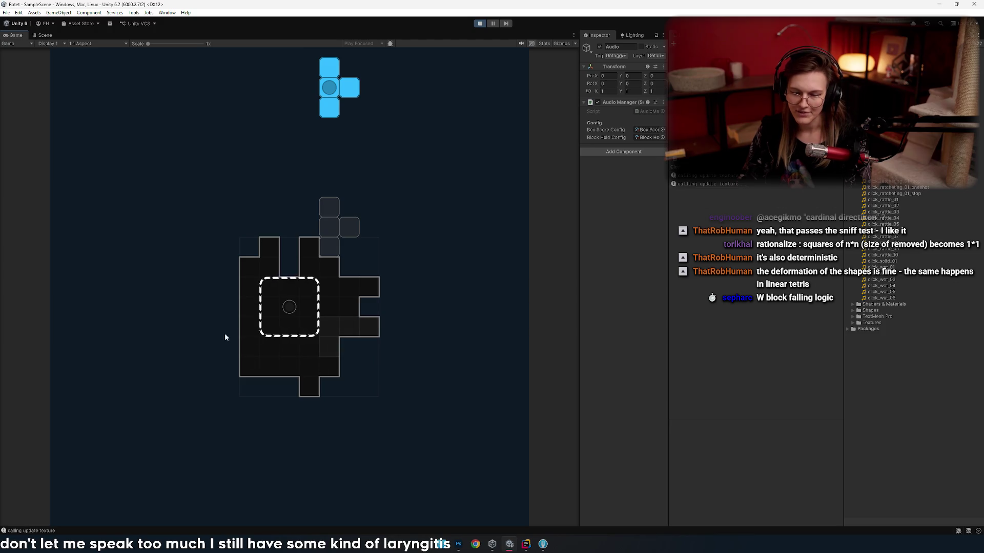
{"action": "left_click", "coordinate": [479, 23]}
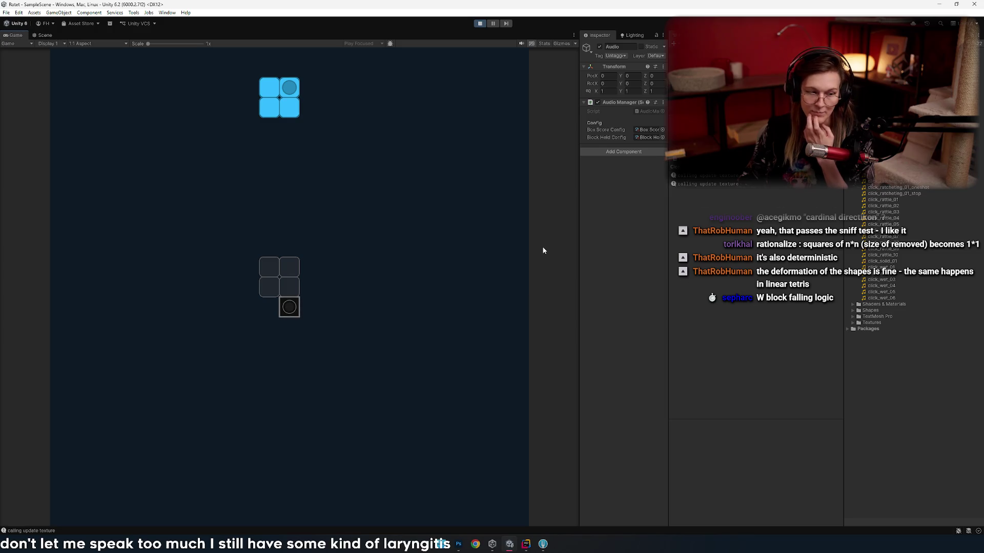
- Drop the blue piece onto the core, then rotate and drop two red pieces beside it
{"action": "key", "text": "space"}
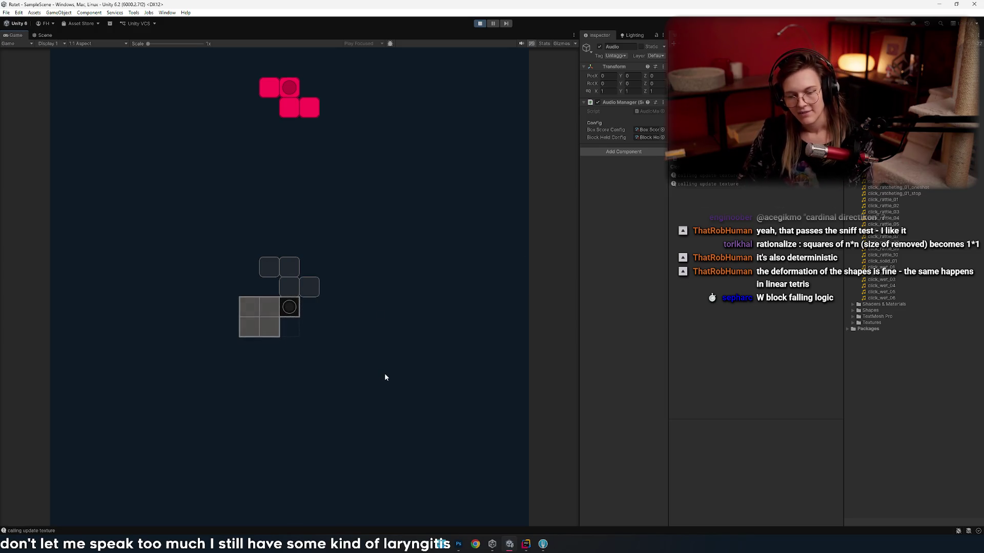
{"action": "key", "text": "Right"}
{"action": "key", "text": "Right"}
{"action": "key", "text": "Left"}
{"action": "key", "text": "Left"}
{"action": "key", "text": "Left"}
{"action": "key", "text": "Left"}
{"action": "key", "text": "Left"}
{"action": "key", "text": "Up"}
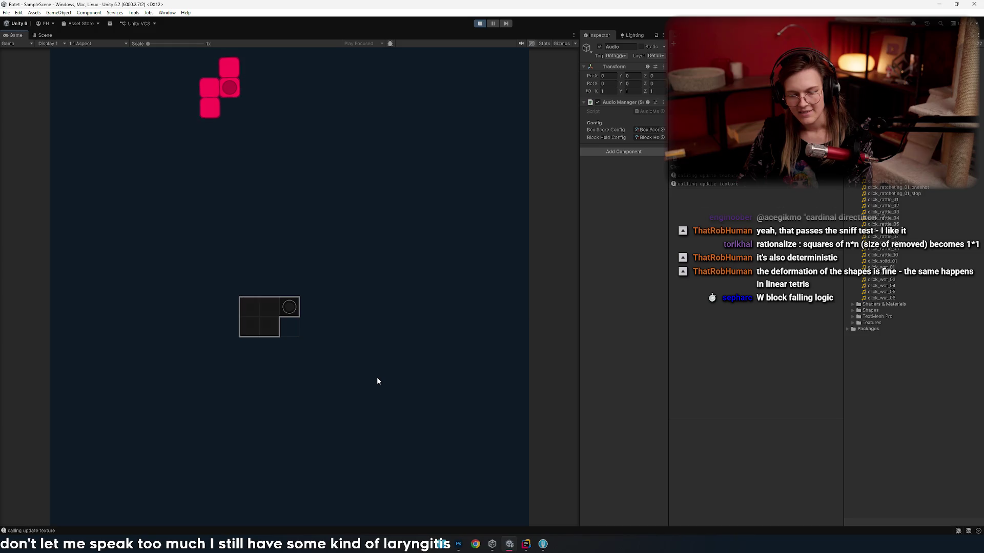
{"action": "key", "text": "Right"}
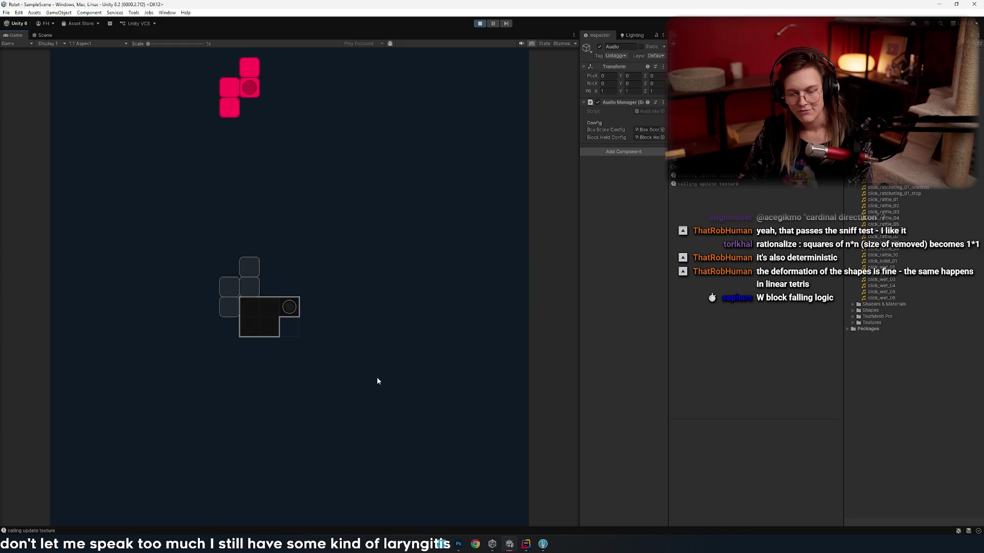
{"action": "key", "text": "space"}
{"action": "key", "text": "Right"}
{"action": "key", "text": "Up"}
{"action": "key", "text": "Right"}
{"action": "key", "text": "Up"}
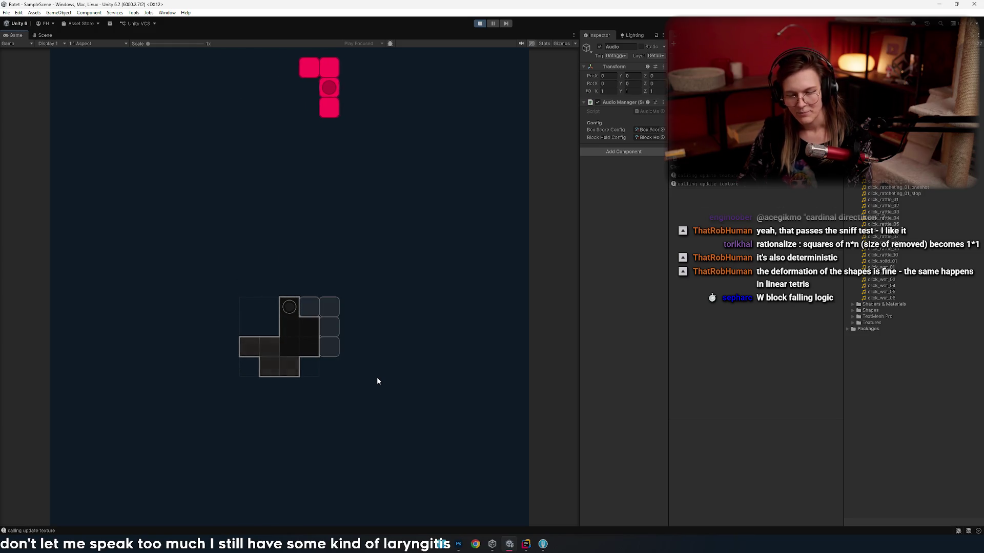
{"action": "key", "text": "space"}
- Drop the rotated red Z piece and the right-shifted red J piece into the grid
{"action": "key", "text": "Left"}
{"action": "key", "text": "Up"}
{"action": "key", "text": "Left"}
{"action": "key", "text": "Up"}
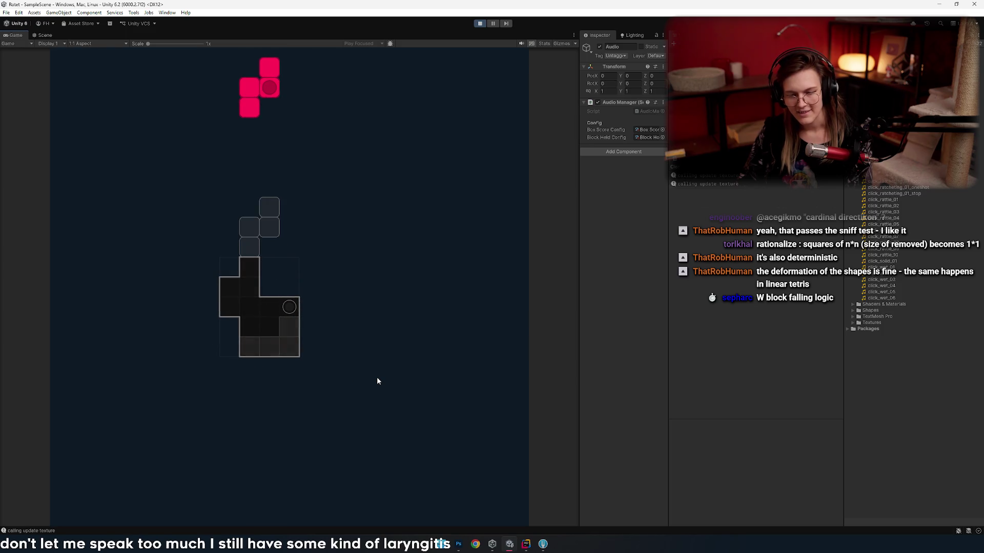
{"action": "key", "text": "Right"}
{"action": "key", "text": "space"}
{"action": "key", "text": "Right"}
{"action": "key", "text": "Right"}
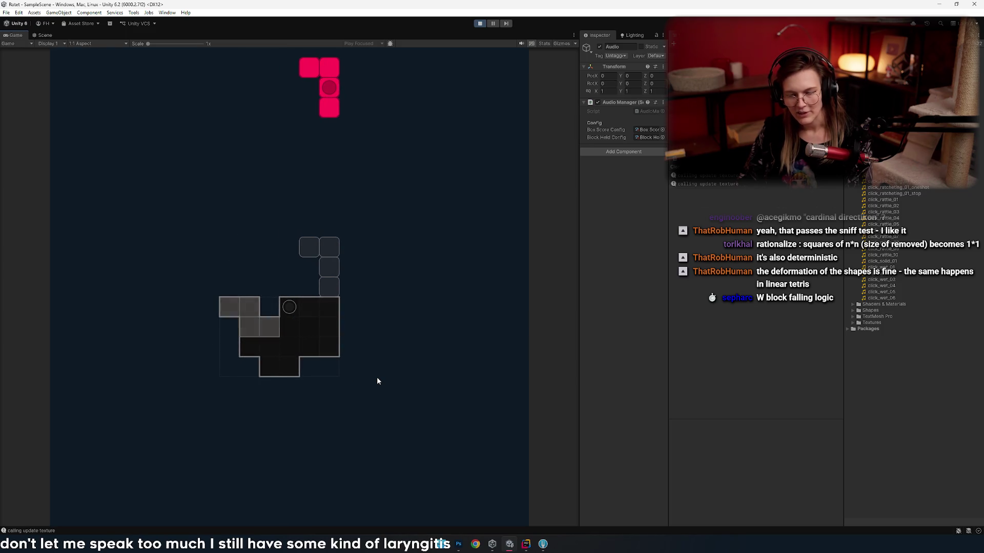
{"action": "key", "text": "Right"}
{"action": "key", "text": "space"}
- Land two more red pieces on the left and a vertical blue I piece
{"action": "key", "text": "Up"}
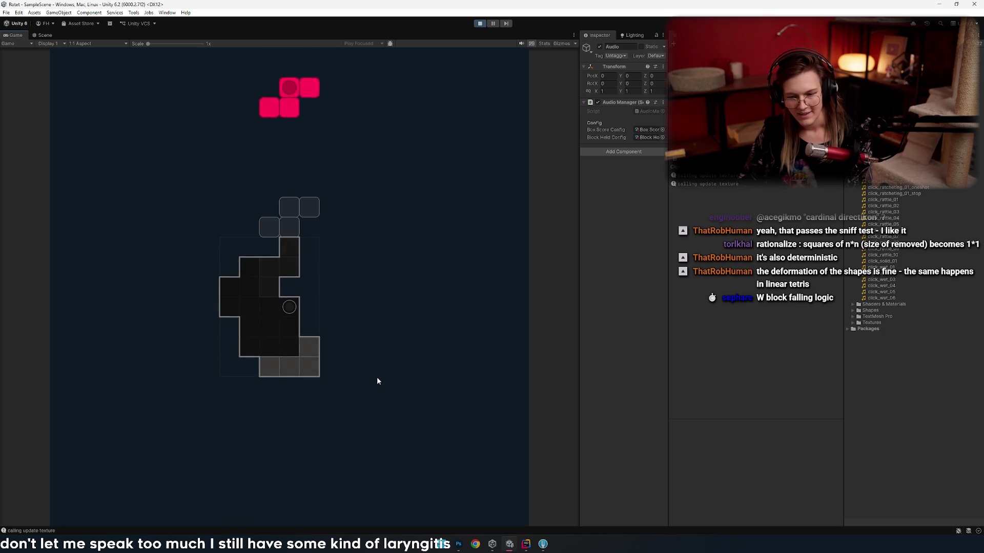
{"action": "key", "text": "Left"}
{"action": "key", "text": "Left"}
{"action": "key", "text": "Left"}
{"action": "key", "text": "space"}
{"action": "key", "text": "Left"}
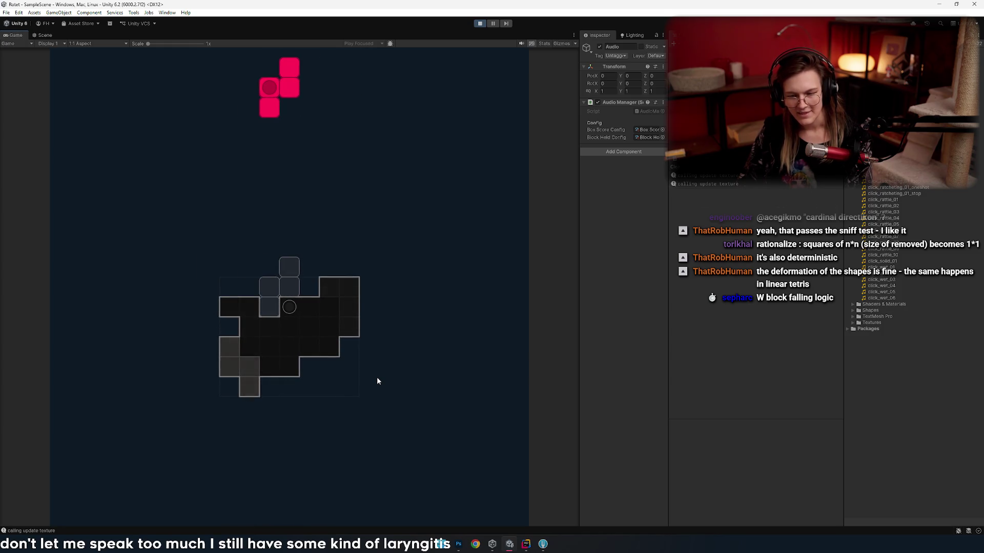
{"action": "key", "text": "space"}
{"action": "key", "text": "Right"}
{"action": "key", "text": "Right"}
{"action": "key", "text": "Right"}
{"action": "key", "text": "Up"}
{"action": "key", "text": "Right"}
{"action": "key", "text": "space"}
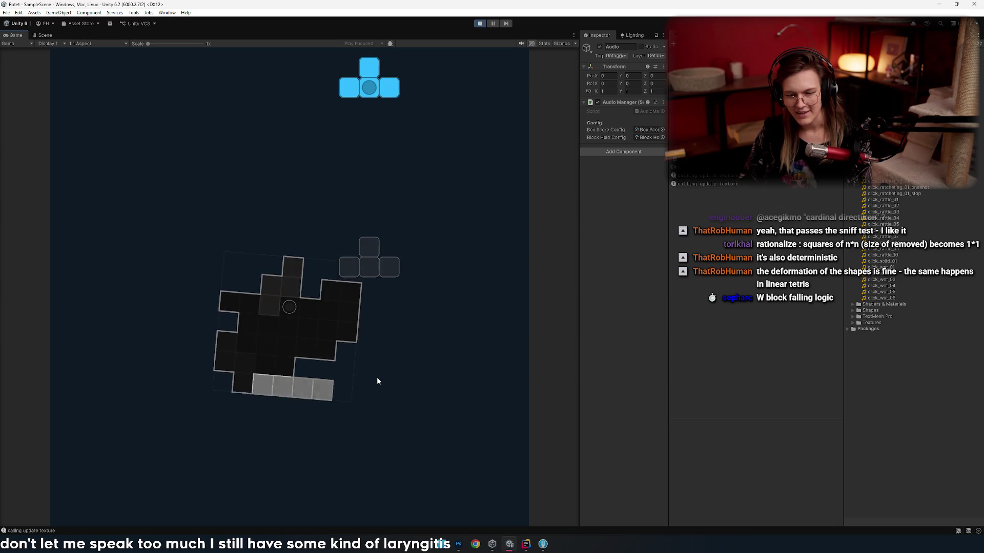
- Rotate and line up the blue T piece, hard-drop it, and shift the blue O piece left
{"action": "key", "text": "Up"}
{"action": "key", "text": "Left"}
{"action": "key", "text": "Left"}
{"action": "key", "text": "Up"}
{"action": "key", "text": "Left"}
{"action": "key", "text": "Up"}
{"action": "key", "text": "Right"}
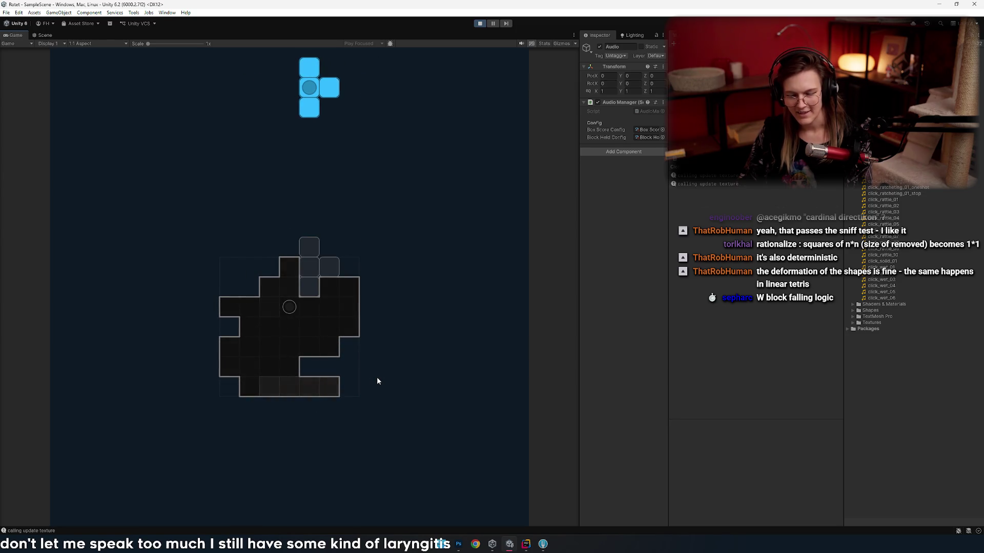
{"action": "key", "text": "space"}
{"action": "key", "text": "Left"}
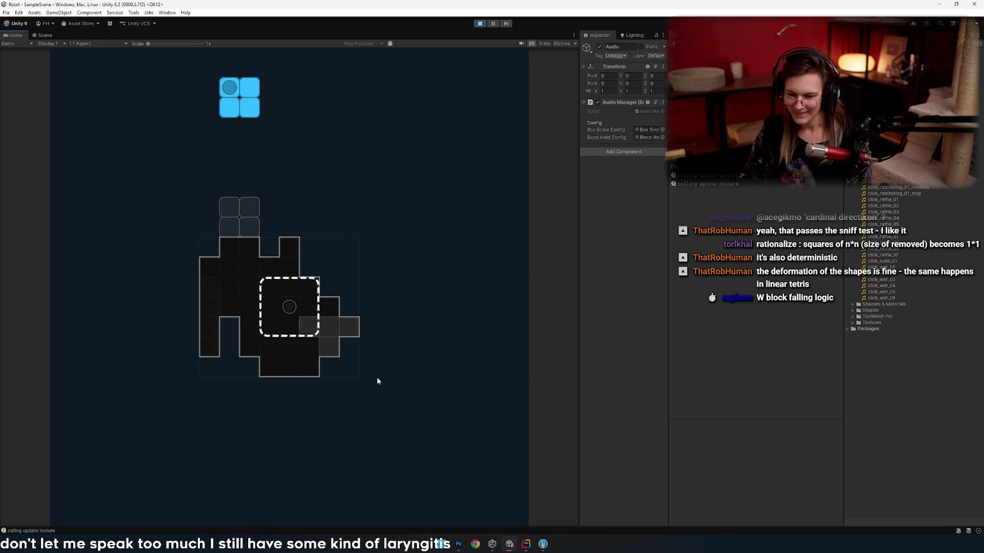
- Hard-drop the blue O piece, then rotate the red L upright and lock it on the left
{"action": "key", "text": "space"}
{"action": "key", "text": "Up"}
{"action": "key", "text": "Up"}
{"action": "key", "text": "Up"}
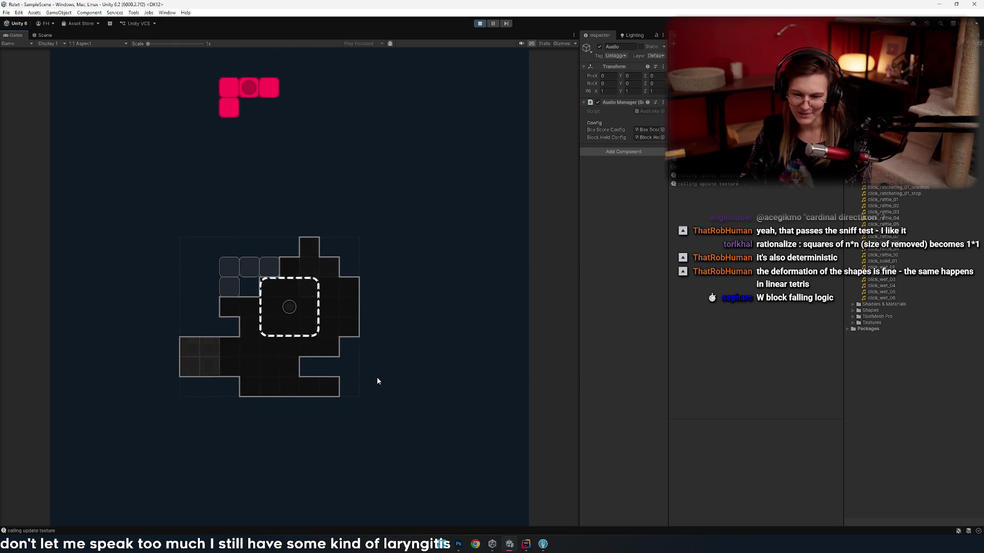
{"action": "key", "text": "Left"}
{"action": "key", "text": "Up"}
{"action": "key", "text": "Right"}
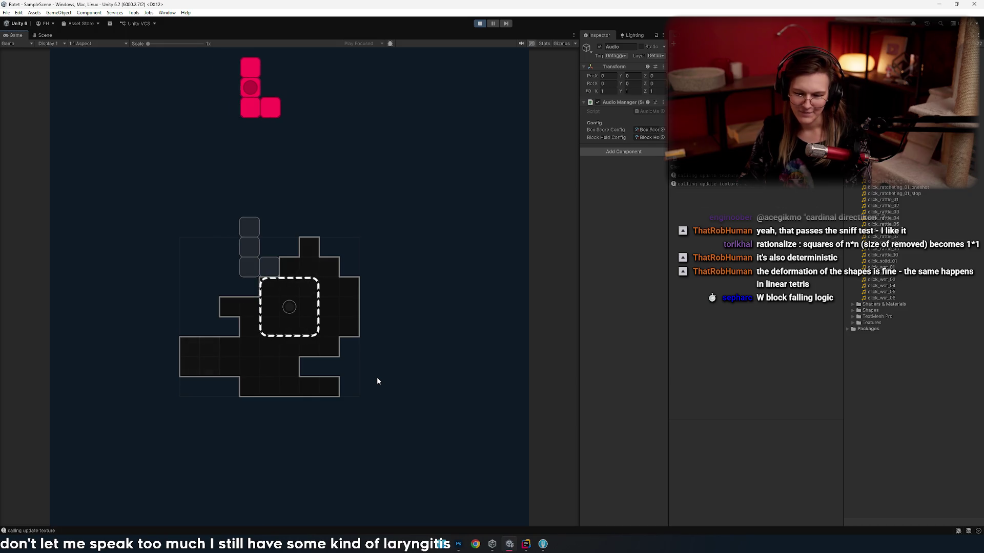
{"action": "key", "text": "Left"}
{"action": "key", "text": "Right"}
{"action": "key", "text": "Right"}
{"action": "key", "text": "Up"}
{"action": "key", "text": "Up"}
{"action": "key", "text": "Up"}
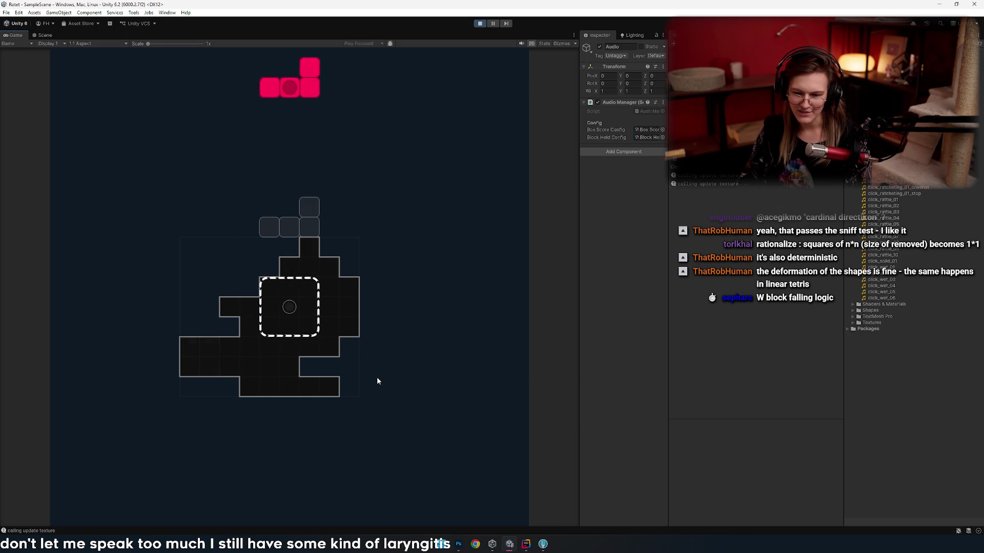
{"action": "key", "text": "Left"}
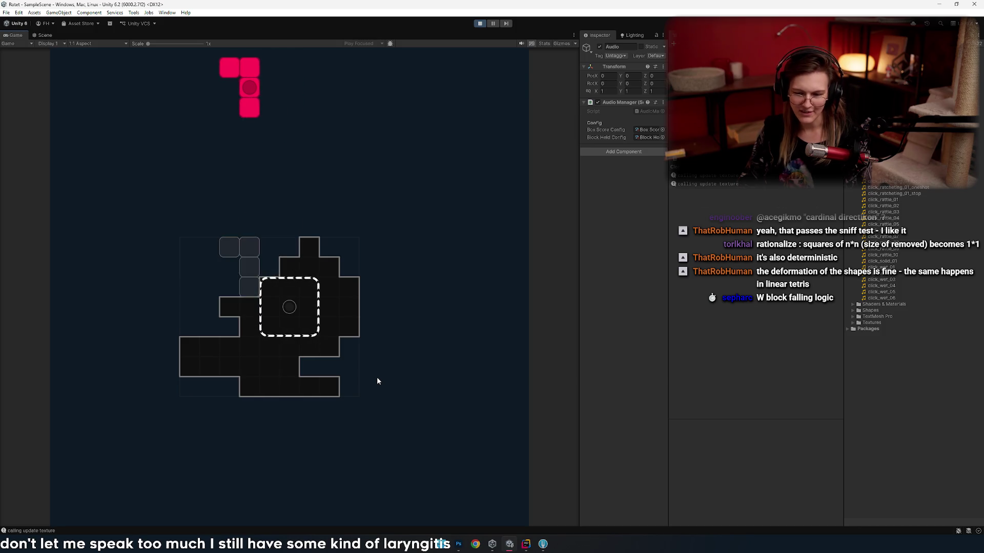
{"action": "key", "text": "Up"}
{"action": "key", "text": "Up"}
{"action": "key", "text": "Left"}
{"action": "key", "text": "space"}
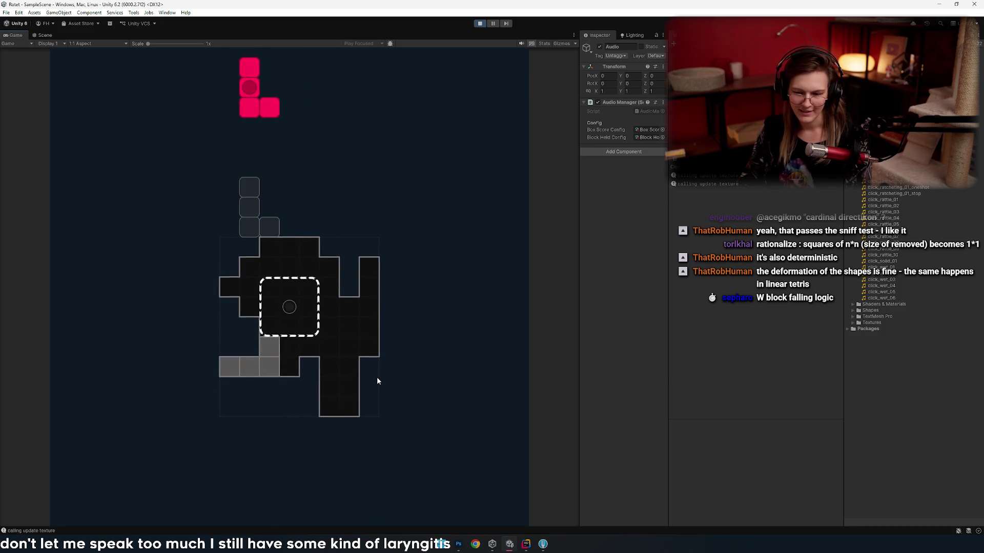
- Drop the next L piece four columns right, then rotate, position and drop another red L piece
{"action": "key", "text": "Left"}
{"action": "key", "text": "Left"}
{"action": "key", "text": "Left"}
{"action": "key", "text": "Right"}
{"action": "key", "text": "Right"}
{"action": "key", "text": "Right"}
{"action": "key", "text": "Right"}
{"action": "key", "text": "space"}
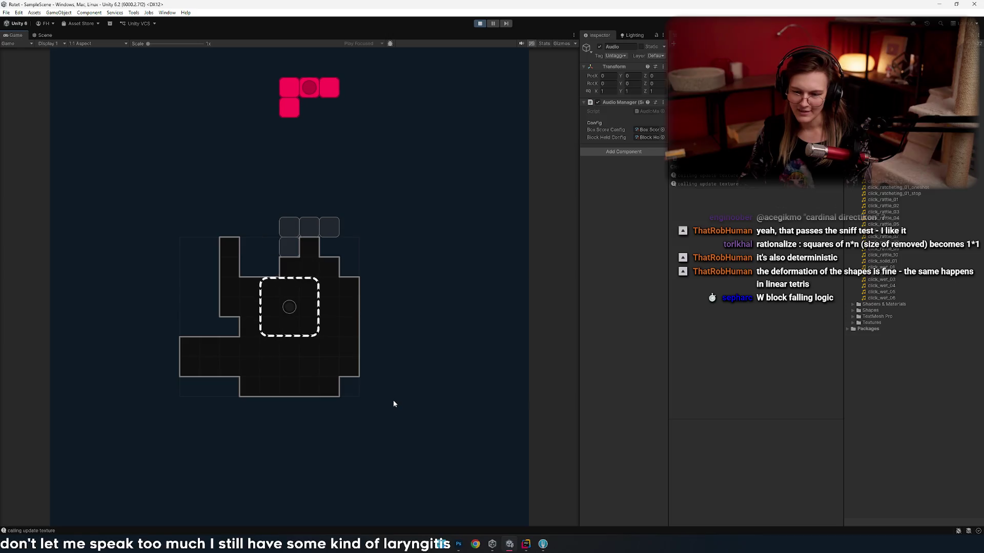
{"action": "key", "text": "Left"}
{"action": "key", "text": "Up"}
{"action": "key", "text": "Up"}
{"action": "key", "text": "Left"}
{"action": "key", "text": "Left"}
{"action": "key", "text": "Left"}
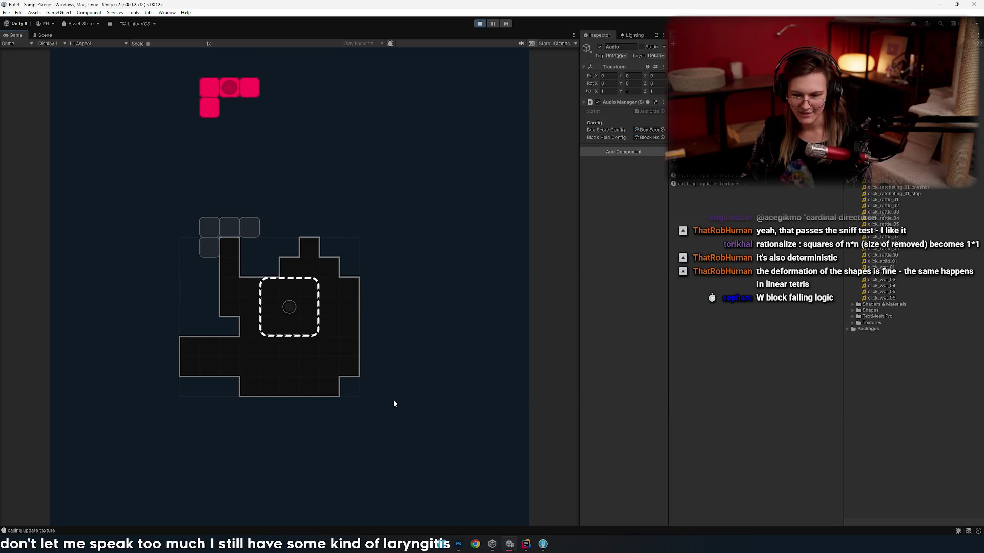
{"action": "key", "text": "Right"}
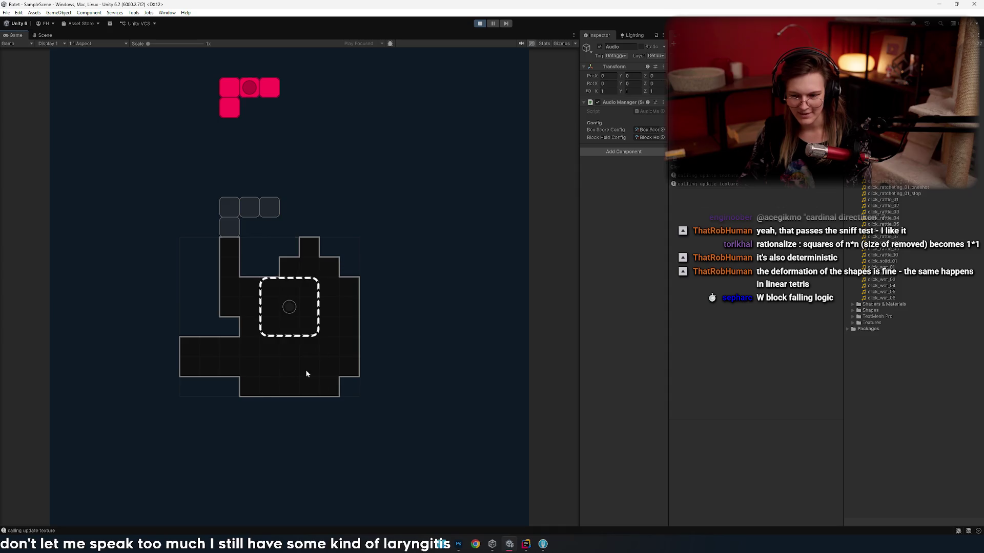
{"action": "key", "text": "Up"}
{"action": "key", "text": "Right"}
{"action": "key", "text": "Right"}
{"action": "key", "text": "Right"}
{"action": "key", "text": "Up"}
{"action": "key", "text": "Up"}
{"action": "key", "text": "Right"}
{"action": "key", "text": "Right"}
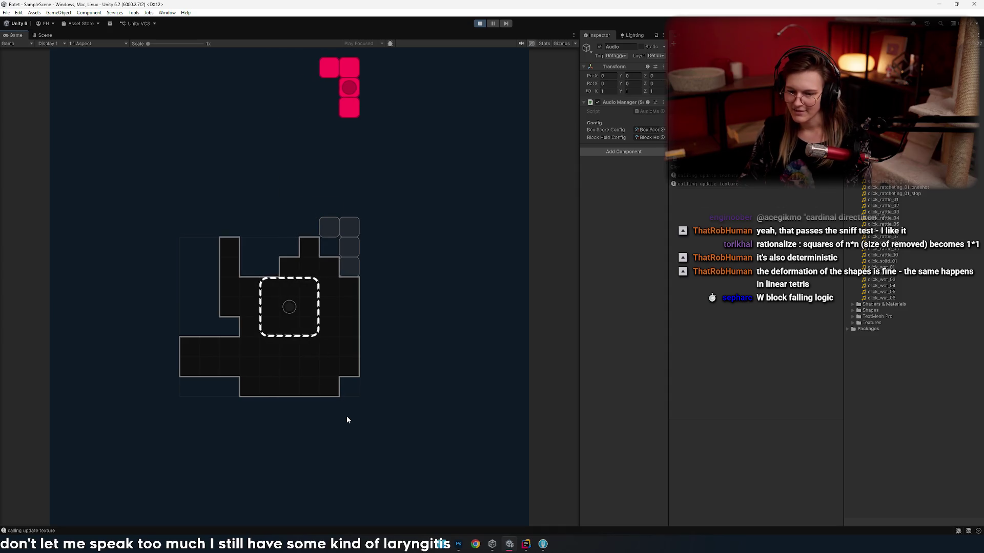
{"action": "key", "text": "Left"}
{"action": "key", "text": "Left"}
{"action": "key", "text": "Up"}
{"action": "key", "text": "Up"}
{"action": "key", "text": "Left"}
{"action": "key", "text": "Left"}
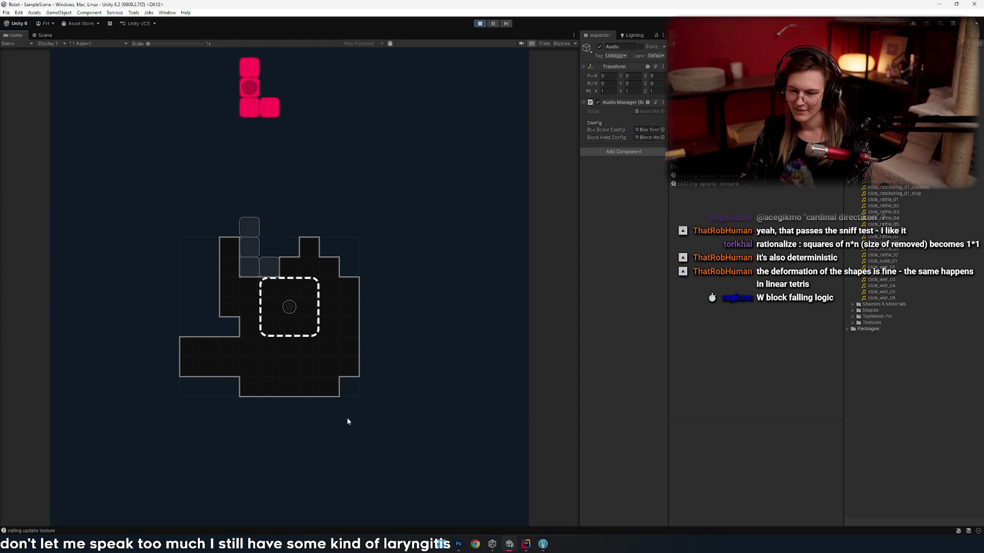
{"action": "key", "text": "Left"}
{"action": "key", "text": "Left"}
{"action": "key", "text": "Left"}
{"action": "key", "text": "Right"}
{"action": "key", "text": "Right"}
{"action": "key", "text": "Right"}
{"action": "key", "text": "space"}
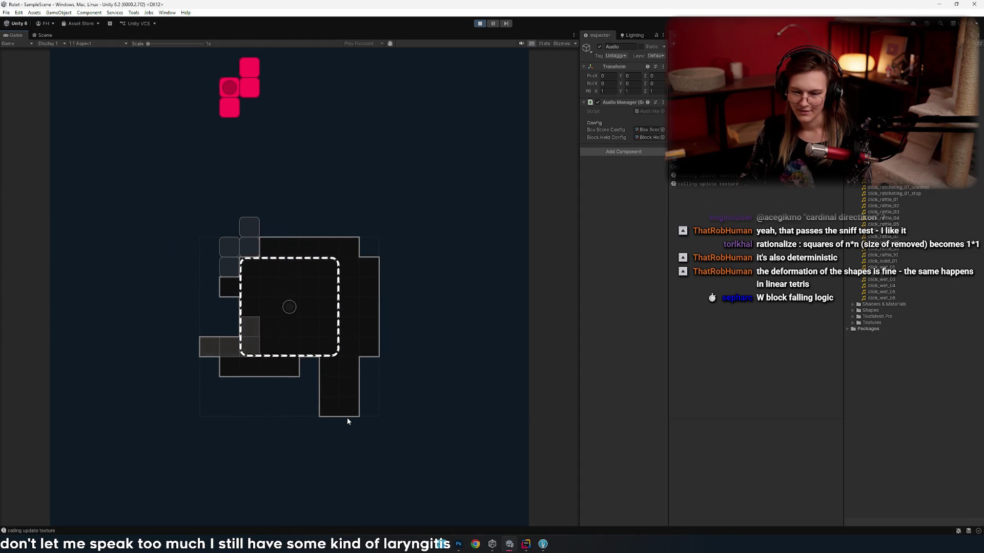
- Line up the red S piece over the board and hard-drop it
{"action": "key", "text": "Left"}
{"action": "key", "text": "Right"}
{"action": "key", "text": "Left"}
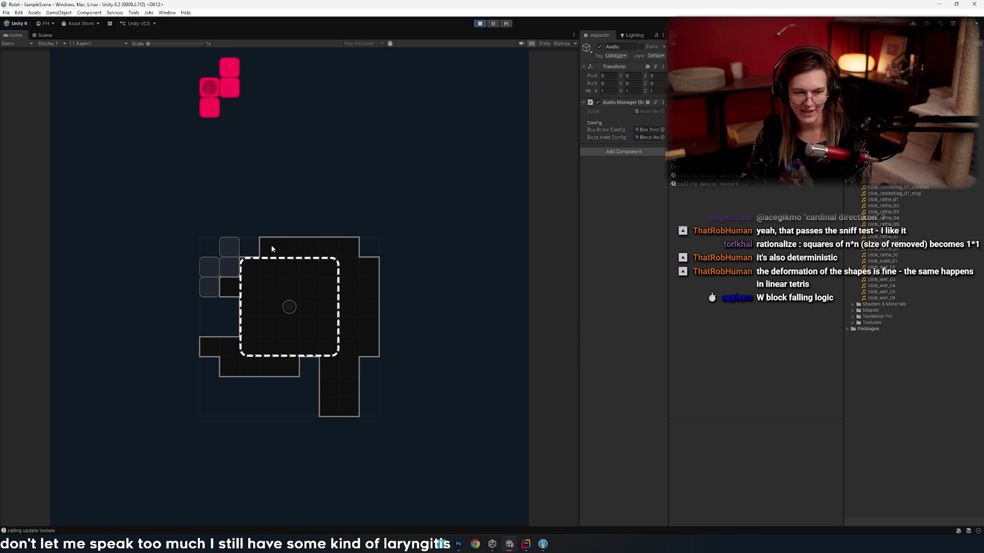
{"action": "key", "text": "space"}
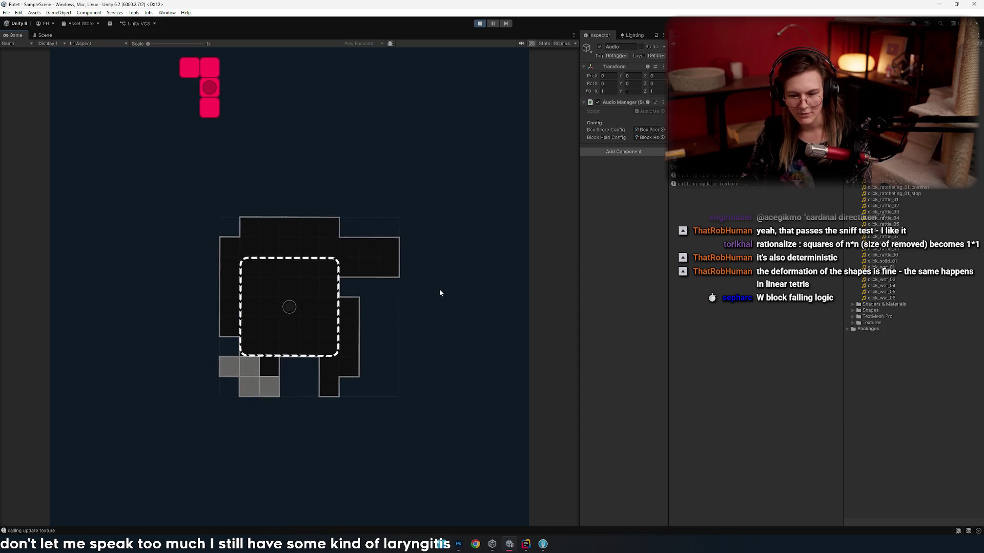
- Rotate the next red piece, shift it left, and drop it onto the board
{"action": "key", "text": "Right"}
{"action": "key", "text": "Right"}
{"action": "key", "text": "Right"}
{"action": "key", "text": "Up"}
{"action": "key", "text": "Up"}
{"action": "key", "text": "Up"}
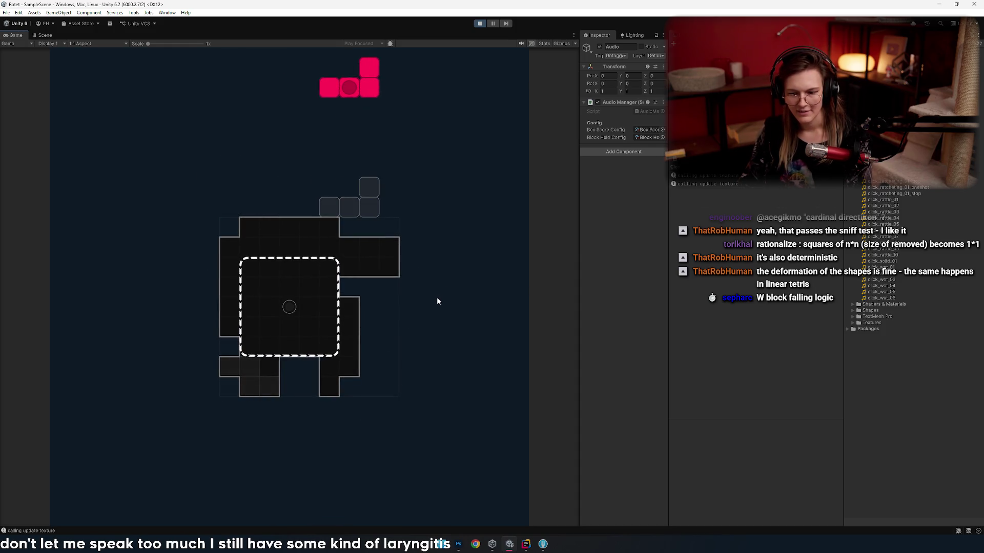
{"action": "key", "text": "Right"}
{"action": "key", "text": "Up"}
{"action": "key", "text": "Left"}
{"action": "key", "text": "Left"}
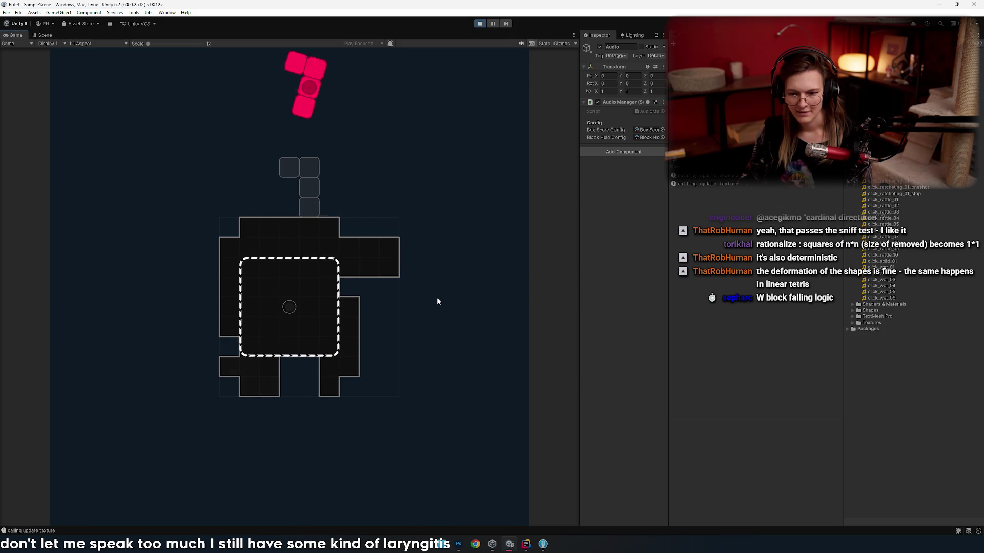
- Stand the red L piece upright and drop it onto the board
{"action": "key", "text": "Up"}
{"action": "key", "text": "Left"}
{"action": "key", "text": "Left"}
{"action": "key", "text": "Left"}
{"action": "key", "text": "Left"}
{"action": "key", "text": "space"}
{"action": "key", "text": "Up"}
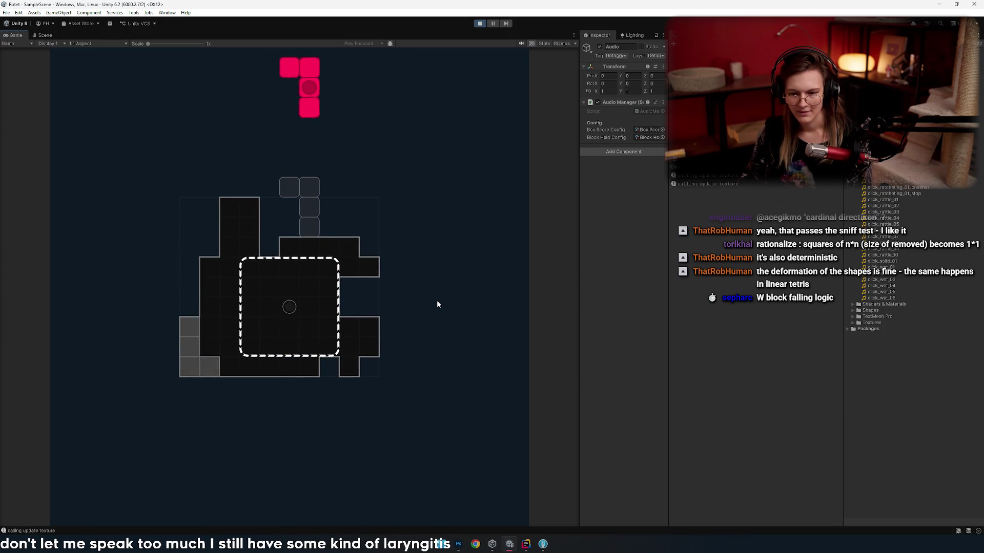
{"action": "key", "text": "Up"}
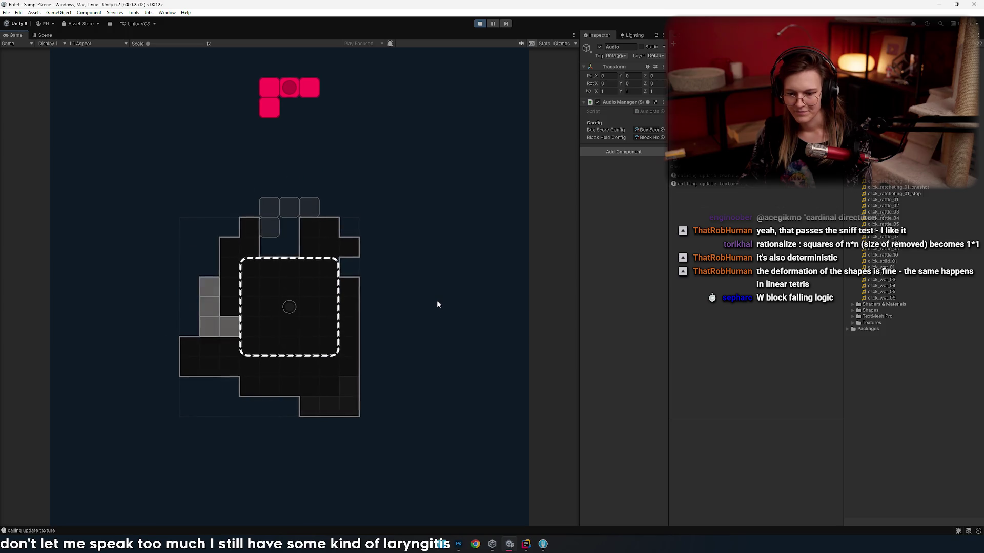
{"action": "key", "text": "Up"}
{"action": "key", "text": "Up"}
{"action": "key", "text": "Up"}
{"action": "key", "text": "Up"}
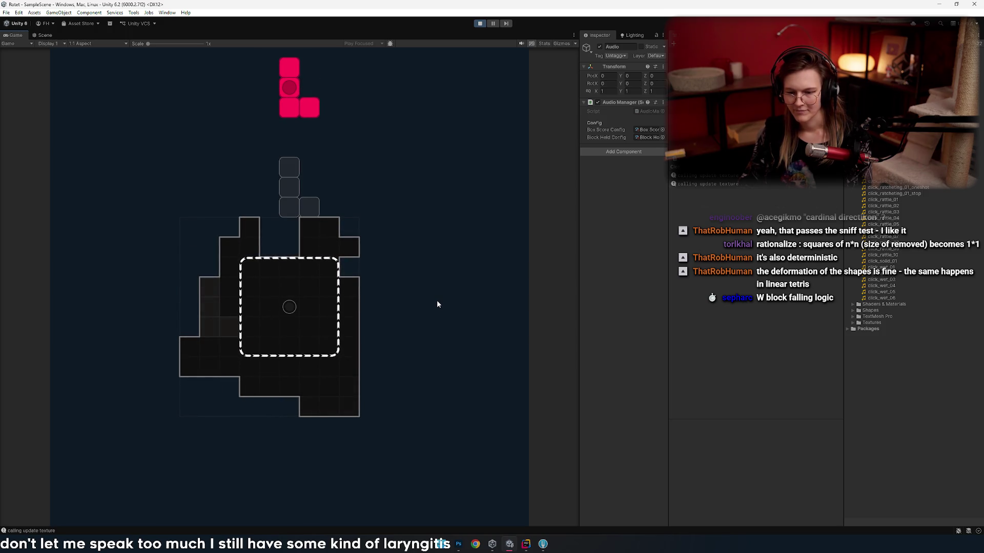
{"action": "key", "text": "Left"}
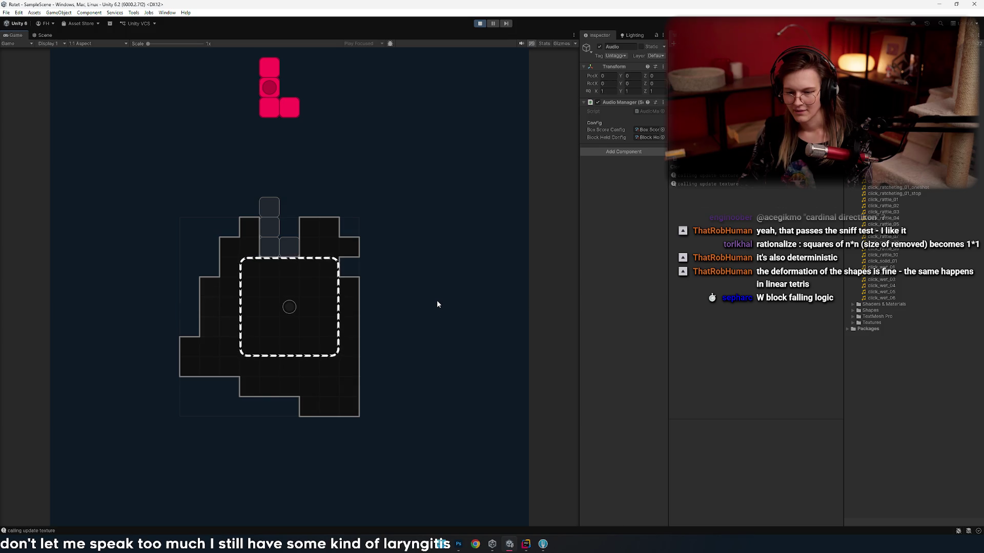
{"action": "key", "text": "space"}
- Lay the blue I piece horizontal, shift it right, and drop it
{"action": "key", "text": "Up"}
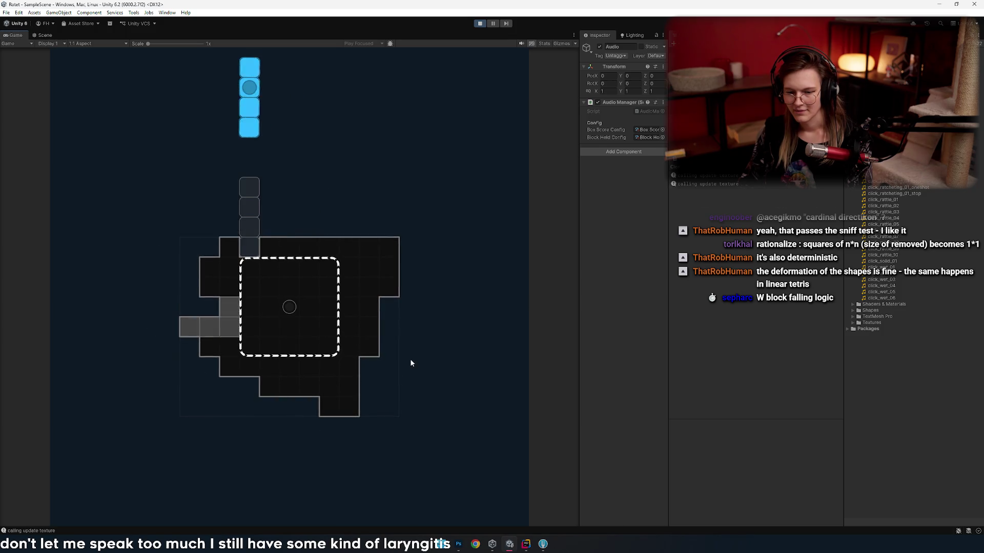
{"action": "key", "text": "Left"}
{"action": "key", "text": "Left"}
{"action": "key", "text": "Left"}
{"action": "key", "text": "Right"}
{"action": "key", "text": "Right"}
{"action": "key", "text": "Right"}
{"action": "key", "text": "Left"}
{"action": "key", "text": "Left"}
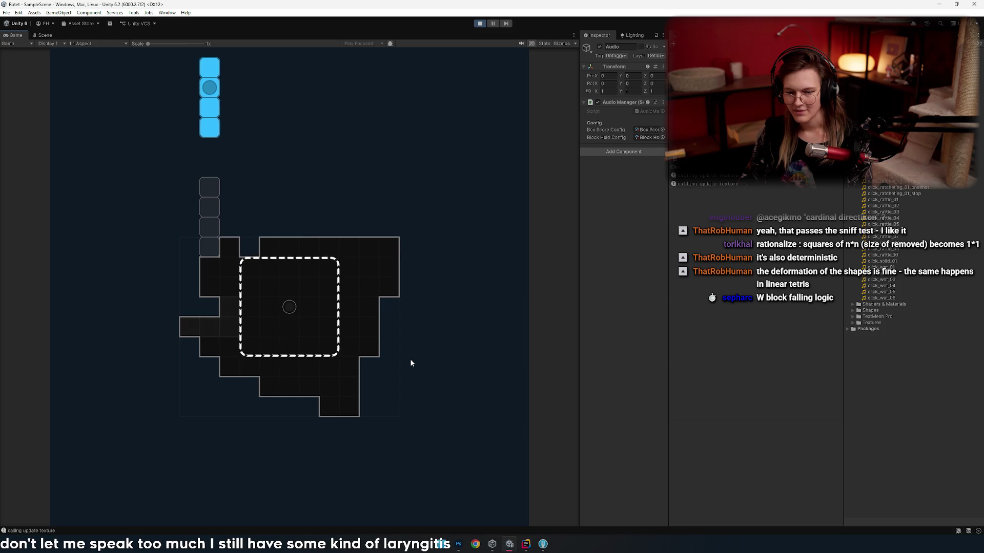
{"action": "key", "text": "Up"}
{"action": "key", "text": "Left"}
{"action": "key", "text": "Up"}
{"action": "key", "text": "Right"}
{"action": "key", "text": "Right"}
{"action": "key", "text": "Right"}
{"action": "key", "text": "Right"}
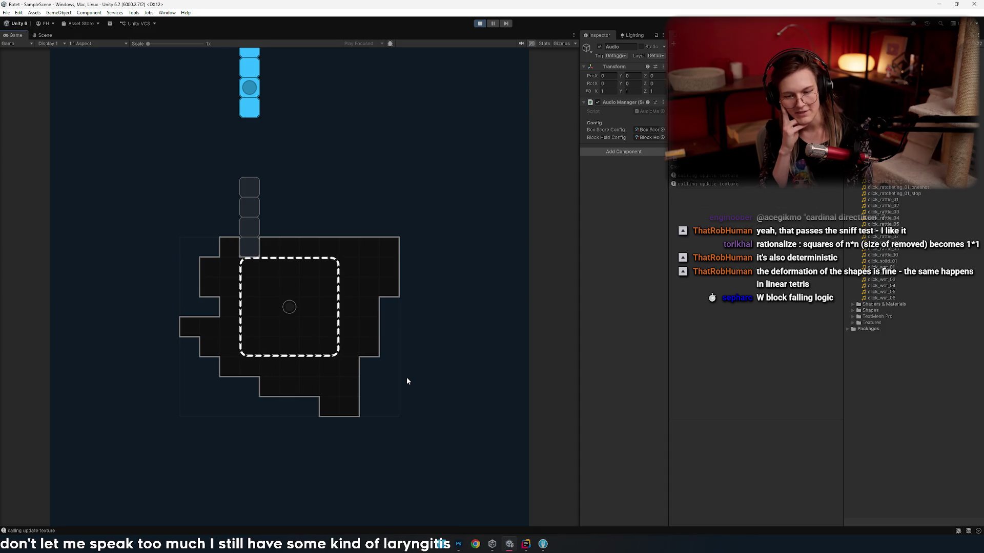
{"action": "key", "text": "Up"}
{"action": "key", "text": "Right"}
{"action": "key", "text": "Right"}
{"action": "key", "text": "Right"}
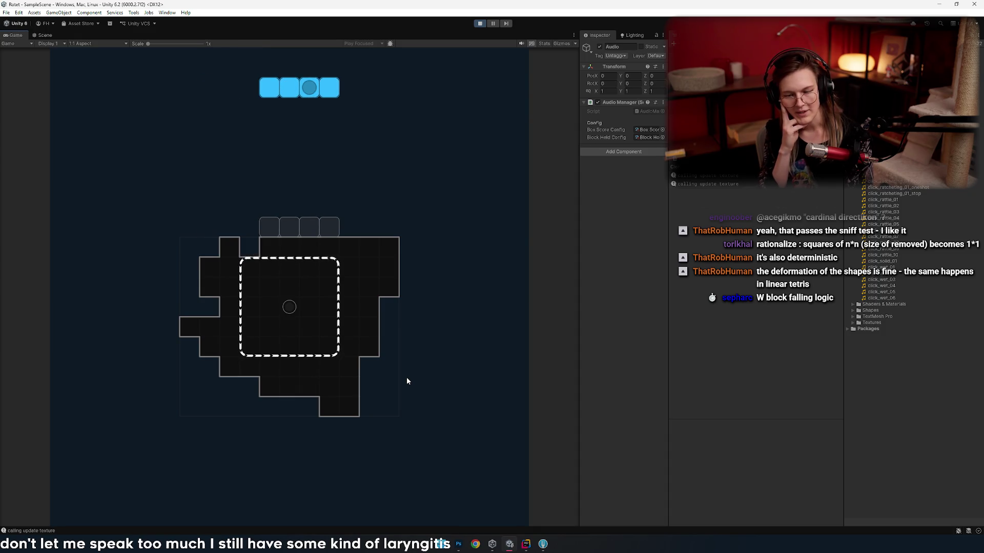
{"action": "key", "text": "space"}
- Rotate the pink piece, move it left, and drop it
{"action": "key", "text": "Up"}
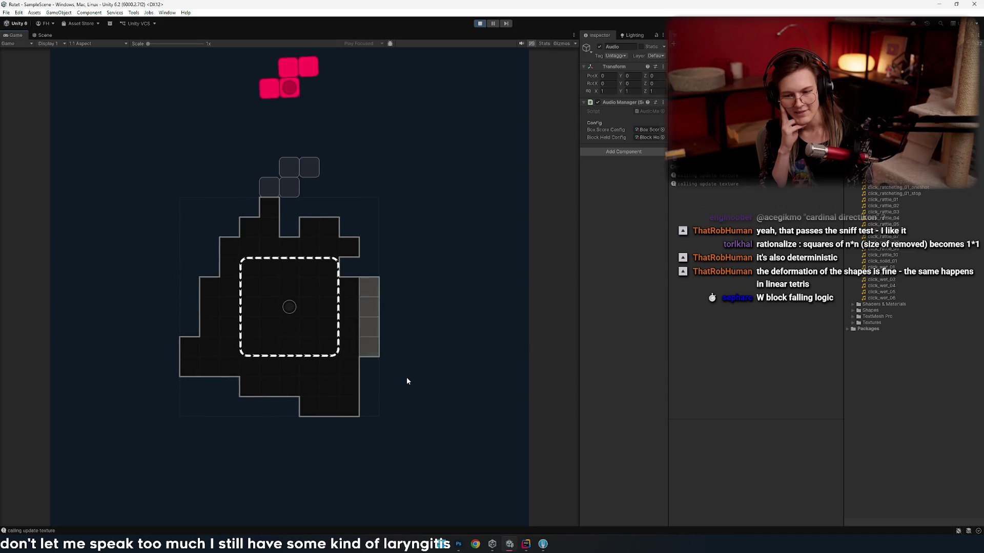
{"action": "key", "text": "Left"}
{"action": "key", "text": "Left"}
{"action": "key", "text": "Left"}
{"action": "key", "text": "space"}
- Rotate and line up the blue T piece, then drop it at the bottom-left
{"action": "key", "text": "Right"}
{"action": "key", "text": "Right"}
{"action": "key", "text": "Right"}
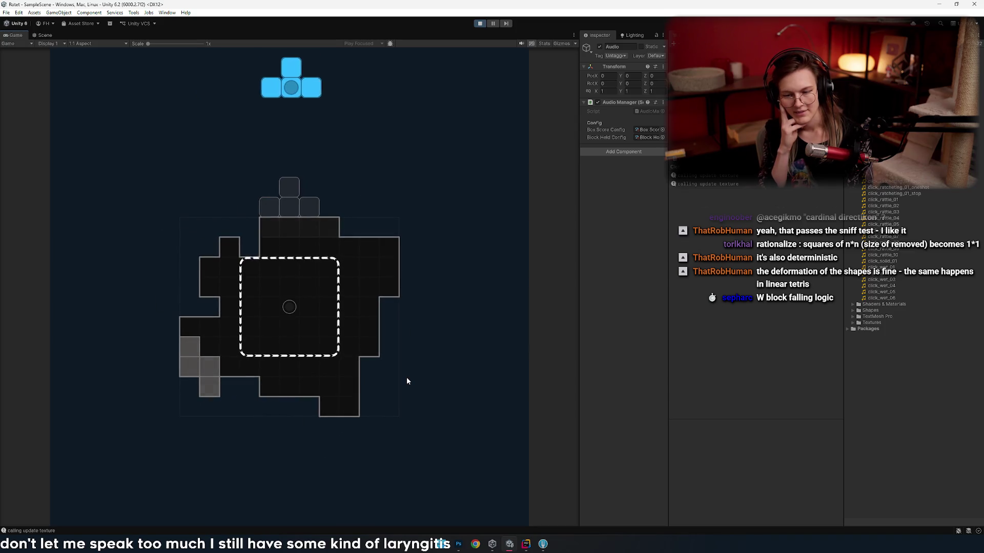
{"action": "key", "text": "Right"}
{"action": "key", "text": "Left"}
{"action": "key", "text": "Up"}
{"action": "key", "text": "Up"}
{"action": "key", "text": "Left"}
{"action": "key", "text": "Up"}
{"action": "key", "text": "Up"}
{"action": "key", "text": "Up"}
{"action": "key", "text": "Left"}
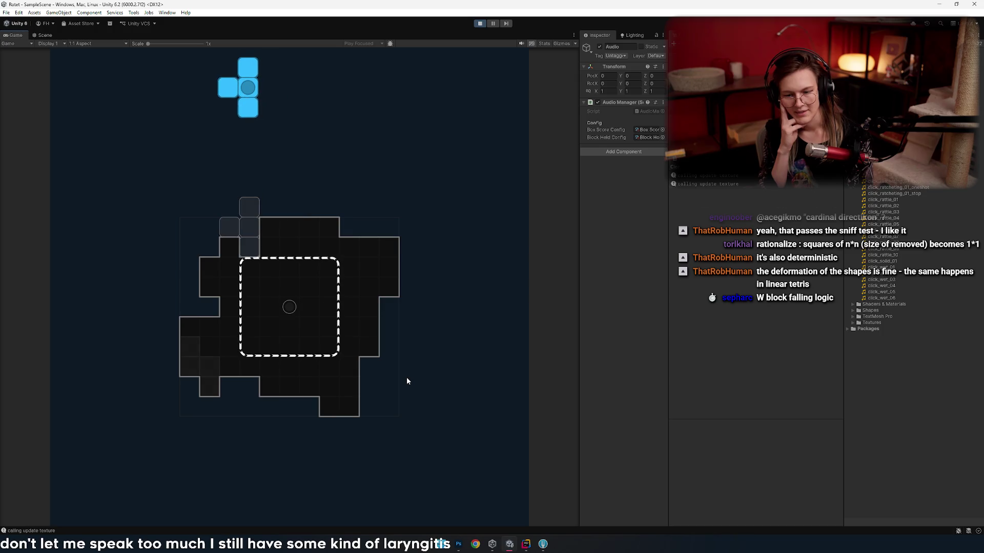
{"action": "key", "text": "Right"}
{"action": "key", "text": "Right"}
{"action": "key", "text": "Right"}
{"action": "key", "text": "Right"}
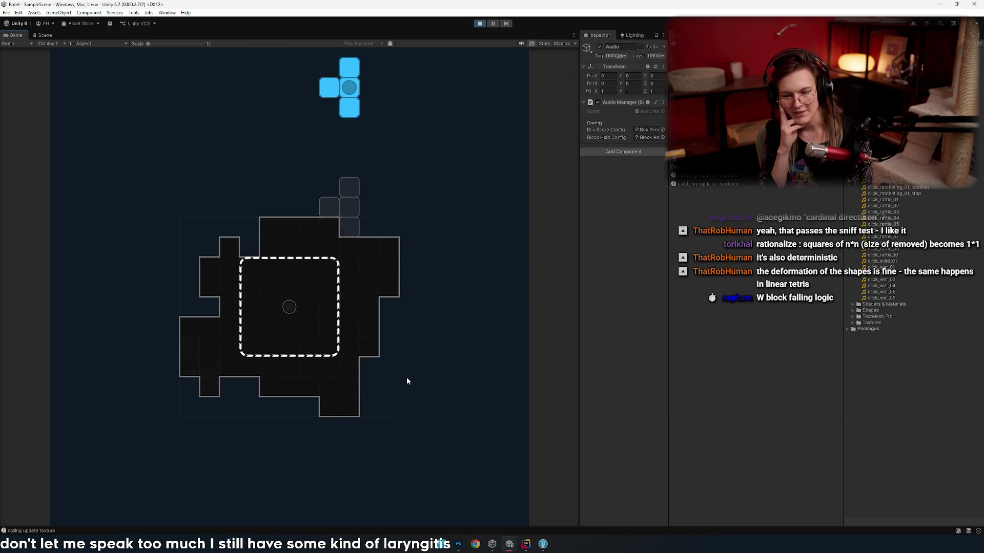
{"action": "key", "text": "Right"}
{"action": "key", "text": "Up"}
{"action": "key", "text": "Up"}
{"action": "key", "text": "Right"}
{"action": "key", "text": "Right"}
{"action": "key", "text": "Left"}
{"action": "key", "text": "Left"}
{"action": "key", "text": "Left"}
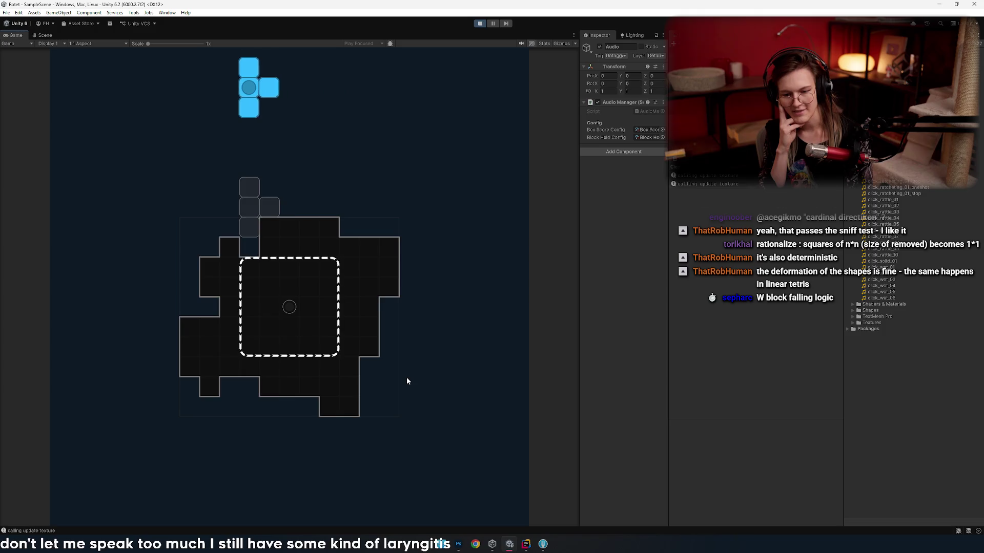
{"action": "key", "text": "Right"}
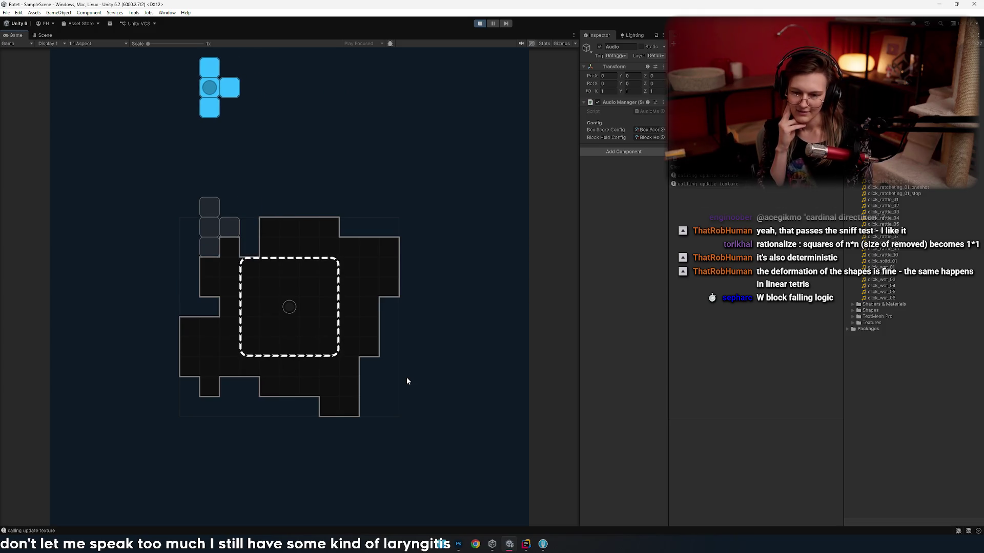
{"action": "key", "text": "Left"}
{"action": "key", "text": "Up"}
- Turn the pink S piece vertical and drop it at the bottom-right
{"action": "key", "text": "Up"}
{"action": "key", "text": "Right"}
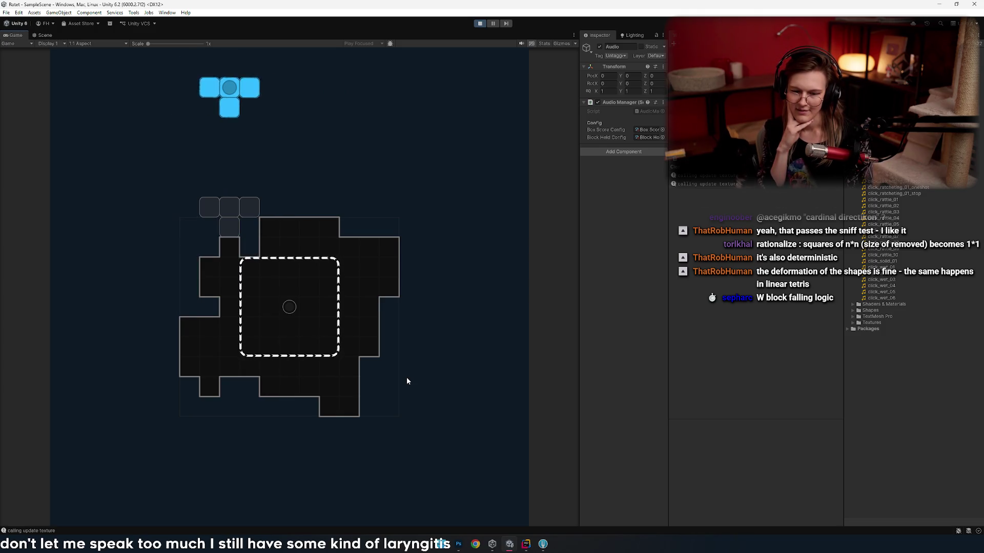
{"action": "key", "text": "space"}
{"action": "key", "text": "Right"}
{"action": "key", "text": "Right"}
{"action": "key", "text": "Right"}
{"action": "key", "text": "Up"}
{"action": "key", "text": "Right"}
{"action": "key", "text": "Right"}
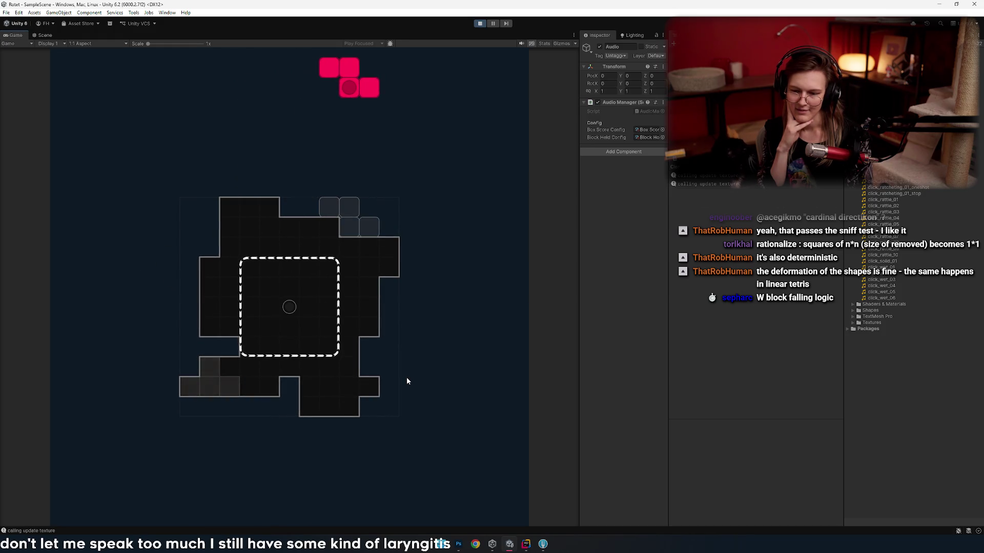
{"action": "key", "text": "Left"}
{"action": "key", "text": "Left"}
{"action": "key", "text": "Up"}
{"action": "key", "text": "Right"}
{"action": "key", "text": "Up"}
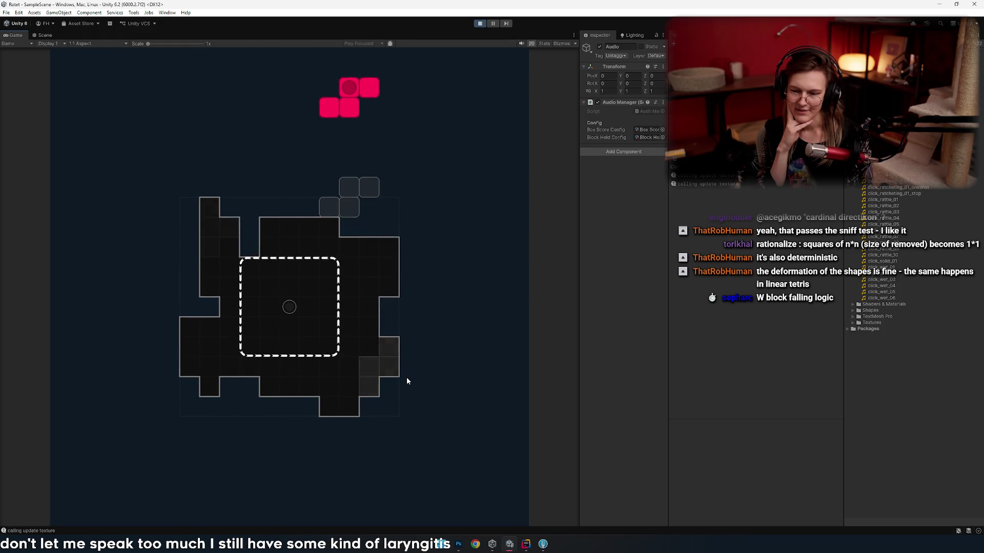
{"action": "key", "text": "Right"}
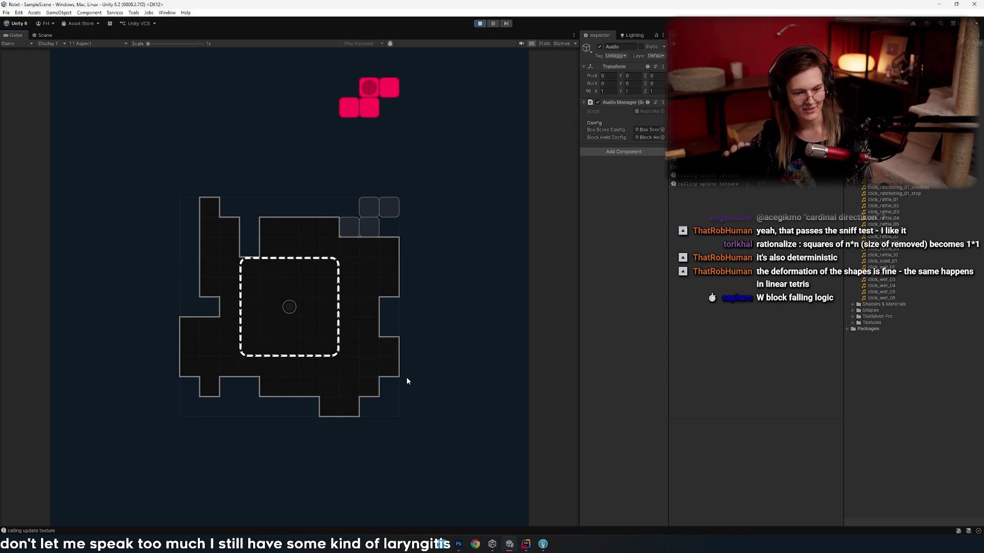
{"action": "key", "text": "space"}
- Drop the blue O piece four cells right, then shift the next piece left
{"action": "key", "text": "Left"}
{"action": "key", "text": "Left"}
{"action": "key", "text": "Left"}
{"action": "key", "text": "Right"}
{"action": "key", "text": "Right"}
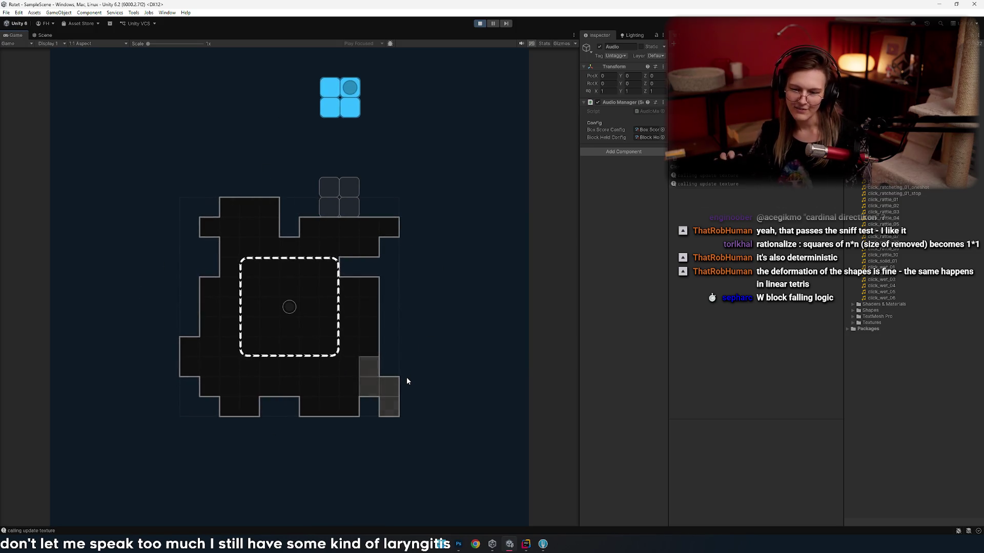
{"action": "key", "text": "Left"}
{"action": "key", "text": "Left"}
{"action": "key", "text": "Right"}
{"action": "key", "text": "Right"}
{"action": "key", "text": "Right"}
{"action": "key", "text": "space"}
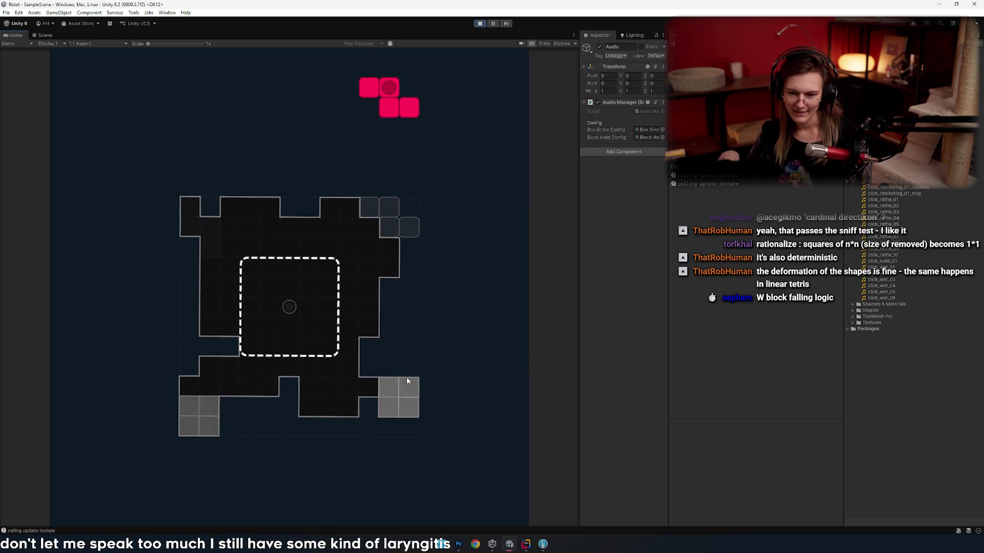
{"action": "key", "text": "Left"}
{"action": "key", "text": "Left"}
{"action": "key", "text": "Left"}
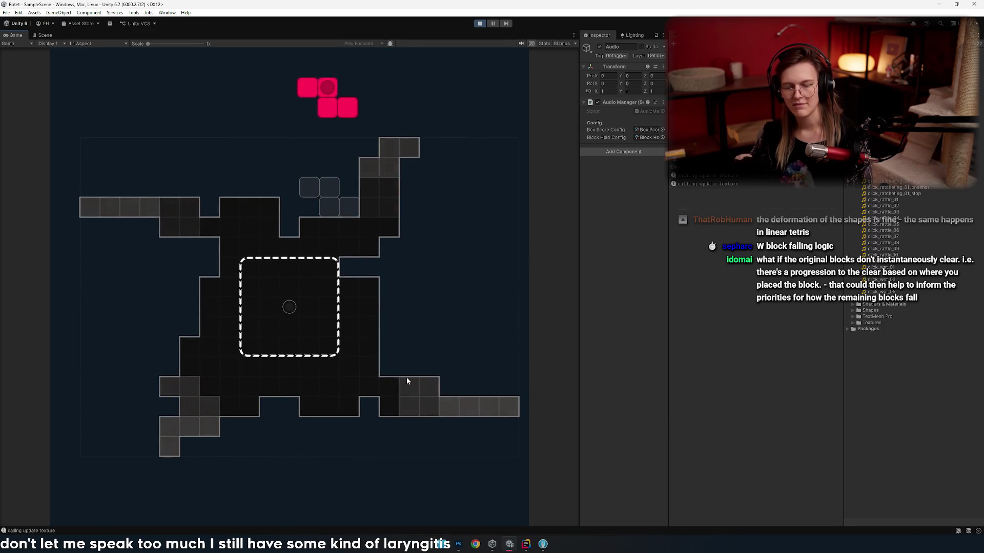
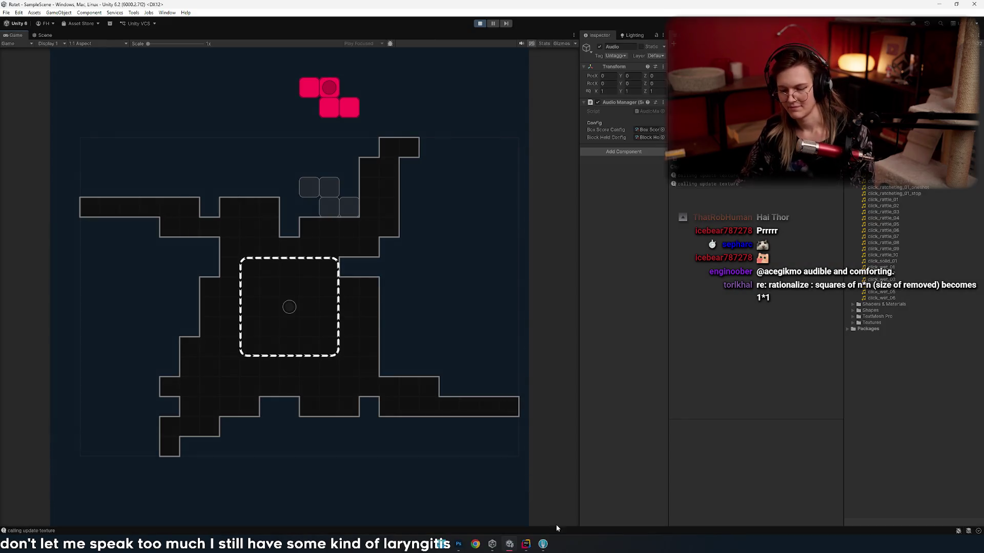
- Bring Photoshop and its board rule sketches forward, then open its File menu
{"action": "left_click", "coordinate": [458, 544]}
{"action": "left_click", "coordinate": [14, 5]}
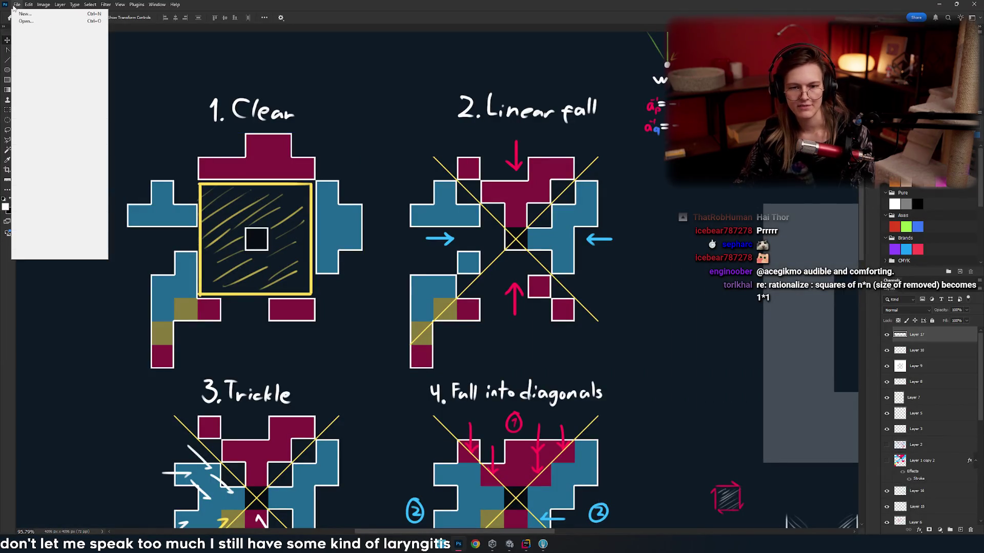
- Create a new clipboard-sized document and paste the Unity board screenshot into it
{"action": "left_click", "coordinate": [25, 14]}
{"action": "left_click", "coordinate": [610, 357]}
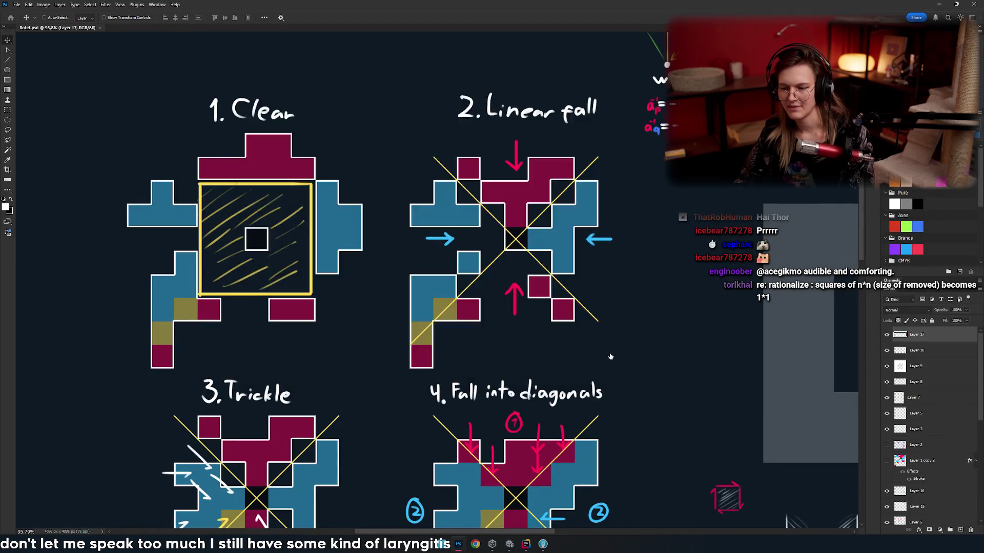
{"action": "key", "text": "ctrl+v"}
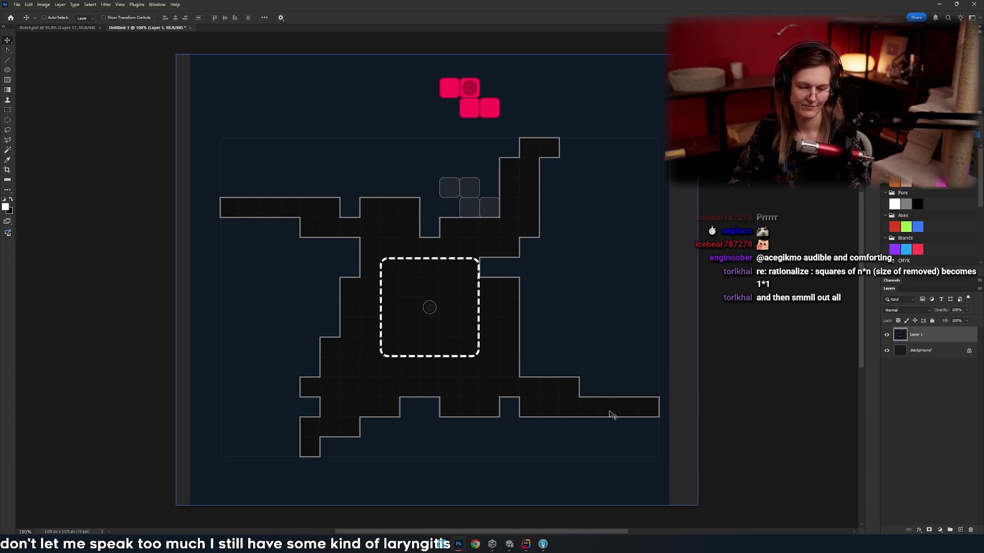
{"action": "key", "text": "b"}
{"action": "scroll", "coordinate": [426, 335], "scroll_direction": "right", "scroll_amount": 3}
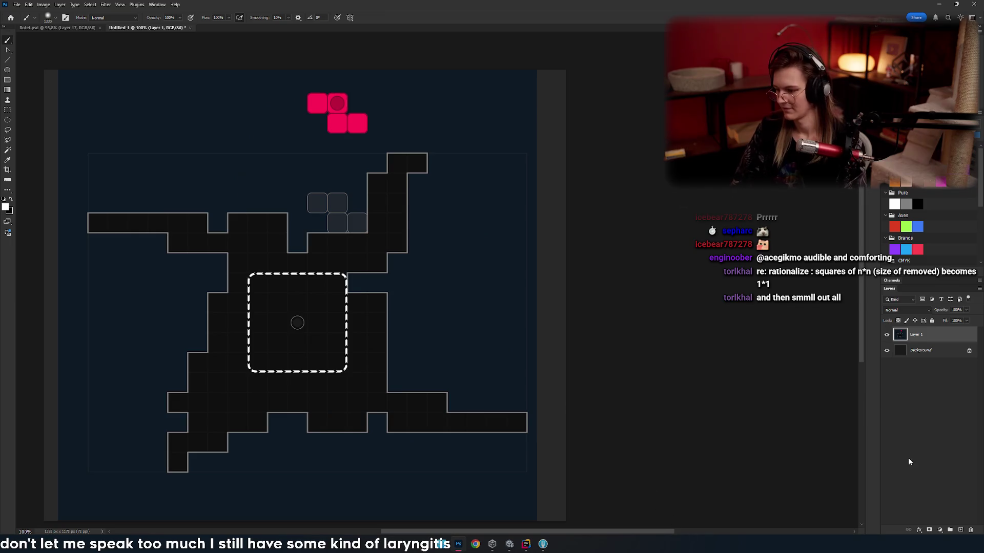
{"action": "scroll", "coordinate": [463, 327], "scroll_direction": "left", "scroll_amount": 5}
{"action": "scroll", "coordinate": [513, 413], "scroll_direction": "up", "scroll_amount": 3}
{"action": "left_click_drag", "start_coordinate": [513, 413], "coordinate": [556, 313]}
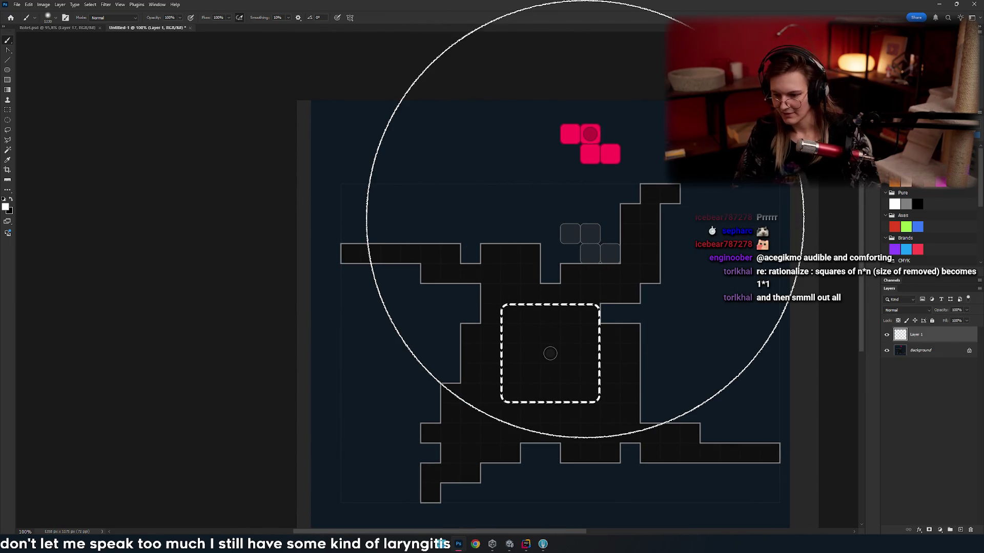
{"action": "scroll", "coordinate": [516, 266], "scroll_direction": "right", "scroll_amount": 5}
{"action": "scroll", "coordinate": [516, 265], "scroll_direction": "down", "scroll_amount": 1}
{"action": "scroll", "coordinate": [409, 211], "scroll_direction": "left", "scroll_amount": 1}
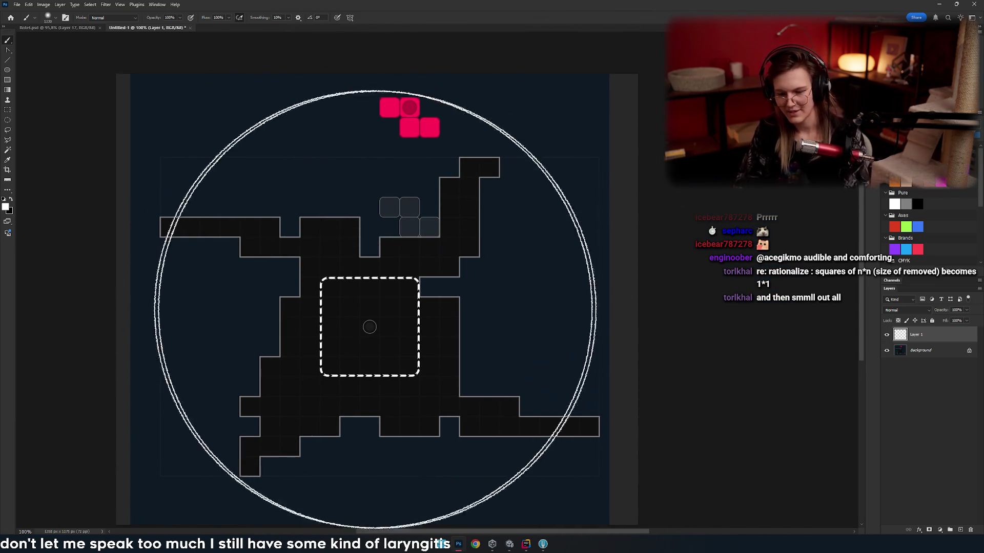
{"action": "scroll", "coordinate": [410, 318], "scroll_direction": "down", "scroll_amount": 2}
{"action": "scroll", "coordinate": [410, 318], "scroll_direction": "left", "scroll_amount": 2}
{"action": "scroll", "coordinate": [451, 277], "scroll_direction": "up", "scroll_amount": 3}
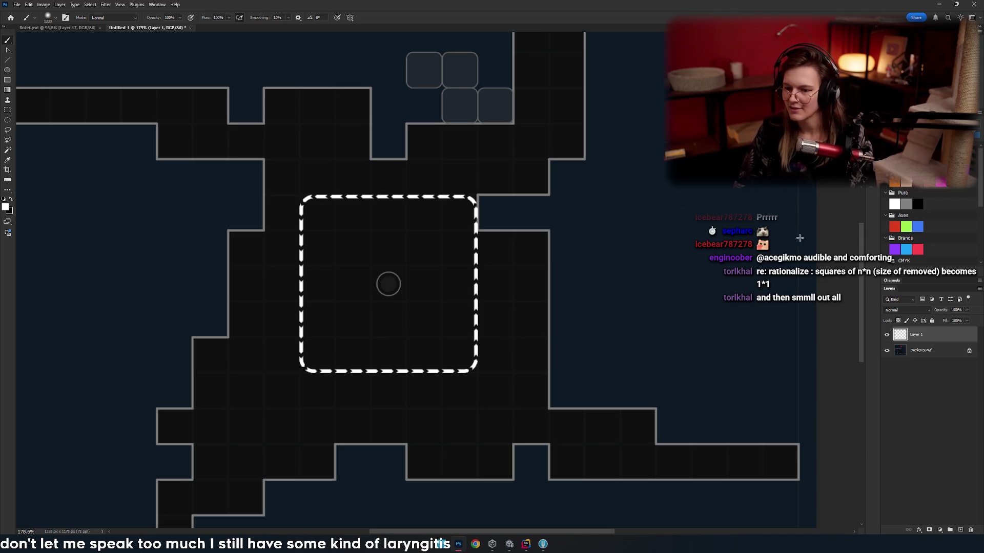
{"action": "key", "text": "bracketright"}
{"action": "key", "text": "bracketright"}
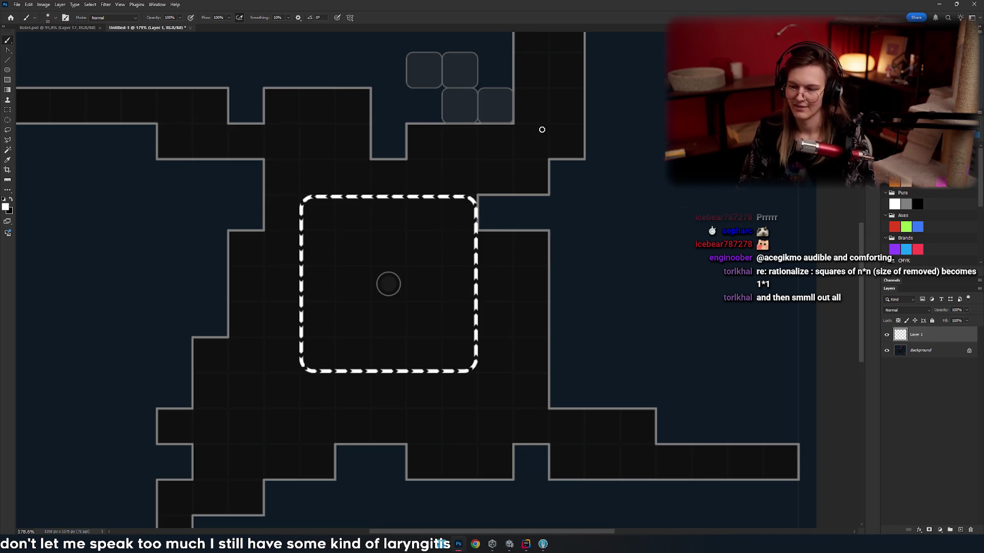
{"action": "left_click_drag", "start_coordinate": [479, 248], "coordinate": [758, 402]}
{"action": "key", "text": "ctrl+z"}
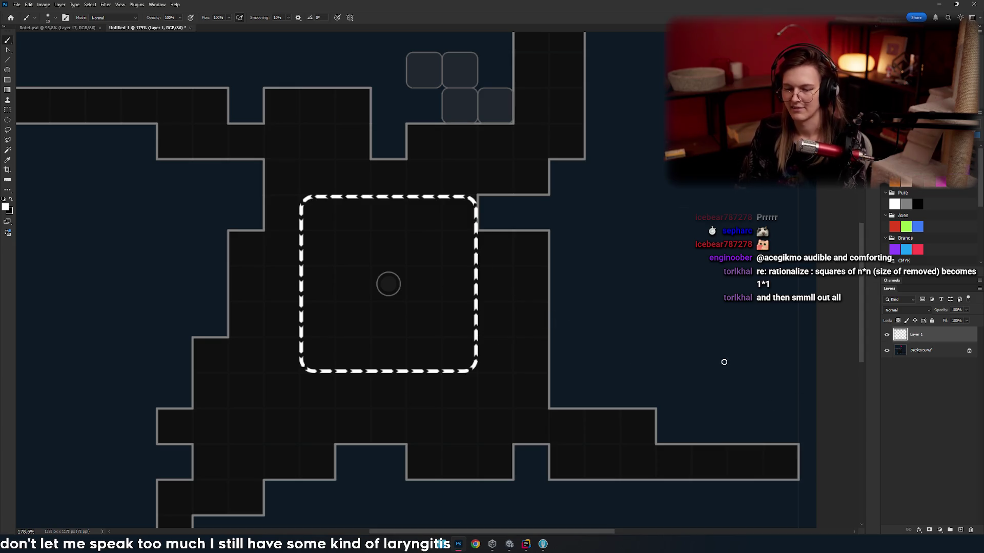
{"action": "mouse_move", "coordinate": [506, 291]}
{"action": "left_mouse_down"}
{"action": "mouse_move", "coordinate": [580, 266]}
{"action": "mouse_move", "coordinate": [505, 308]}
{"action": "left_mouse_up"}
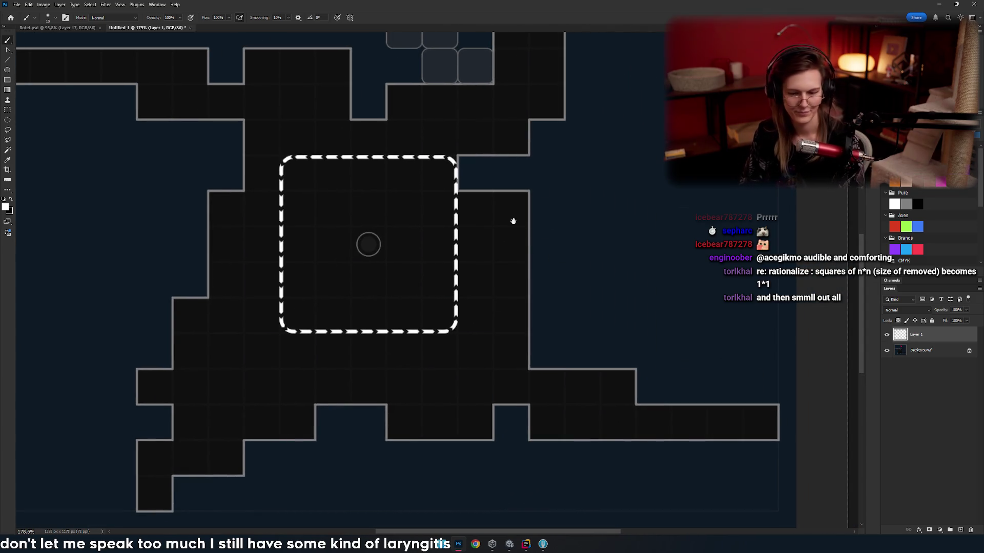
{"action": "mouse_move", "coordinate": [512, 219]}
{"action": "left_mouse_down"}
{"action": "mouse_move", "coordinate": [585, 279]}
{"action": "mouse_move", "coordinate": [668, 219]}
{"action": "mouse_move", "coordinate": [518, 246]}
{"action": "left_mouse_up"}
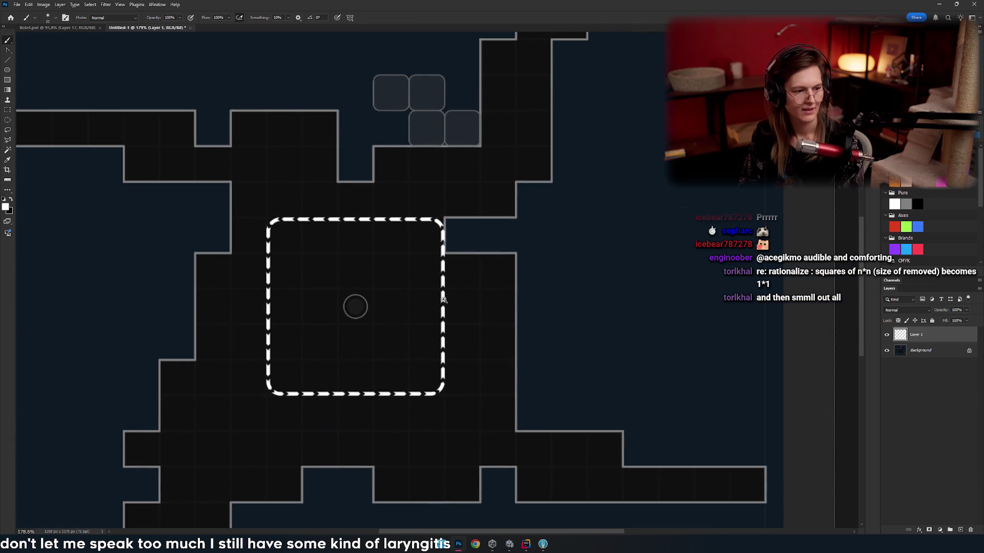
{"action": "scroll", "coordinate": [422, 264], "scroll_direction": "down", "scroll_amount": 5}
{"action": "scroll", "coordinate": [421, 264], "scroll_direction": "down", "scroll_amount": 2}
{"action": "scroll", "coordinate": [378, 268], "scroll_direction": "down", "scroll_amount": 5}
{"action": "scroll", "coordinate": [421, 242], "scroll_direction": "up", "scroll_amount": 8}
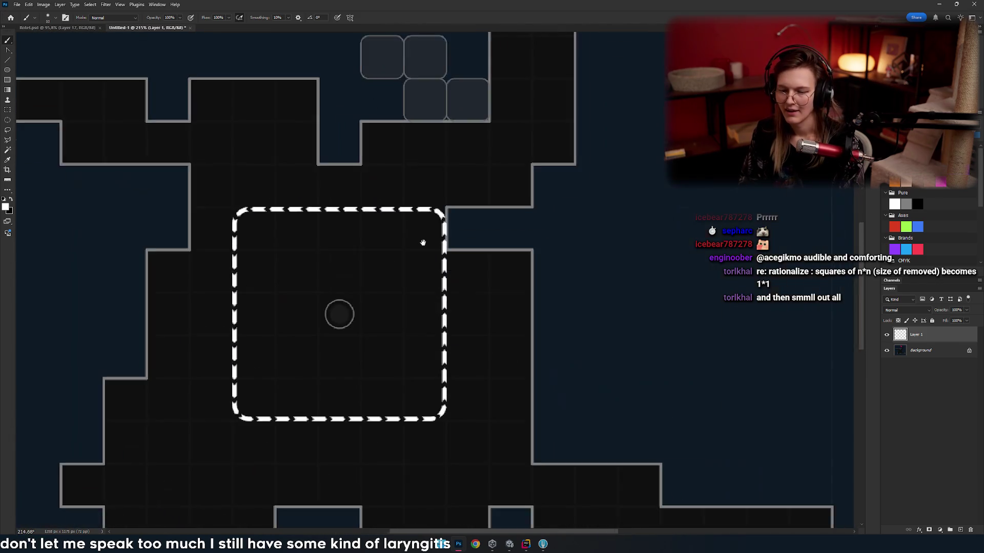
{"action": "scroll", "coordinate": [436, 242], "scroll_direction": "down", "scroll_amount": 3}
{"action": "scroll", "coordinate": [436, 242], "scroll_direction": "up", "scroll_amount": 2}
{"action": "left_click_drag", "start_coordinate": [436, 259], "coordinate": [445, 243]}
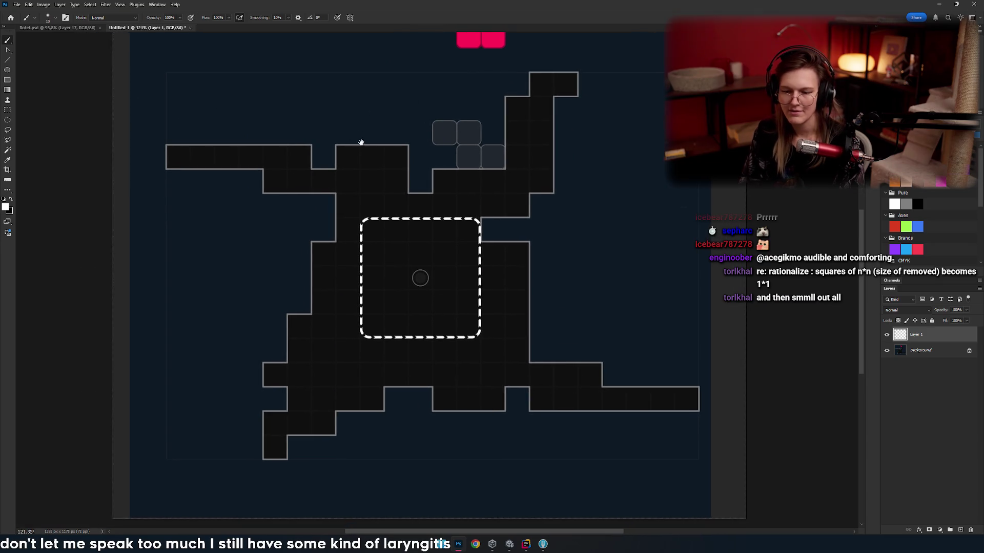
{"action": "mouse_move", "coordinate": [388, 217]}
{"action": "left_mouse_down"}
{"action": "mouse_move", "coordinate": [357, 207]}
{"action": "mouse_move", "coordinate": [405, 203]}
{"action": "mouse_move", "coordinate": [410, 213]}
{"action": "mouse_move", "coordinate": [413, 191]}
{"action": "mouse_move", "coordinate": [422, 203]}
{"action": "left_mouse_up"}
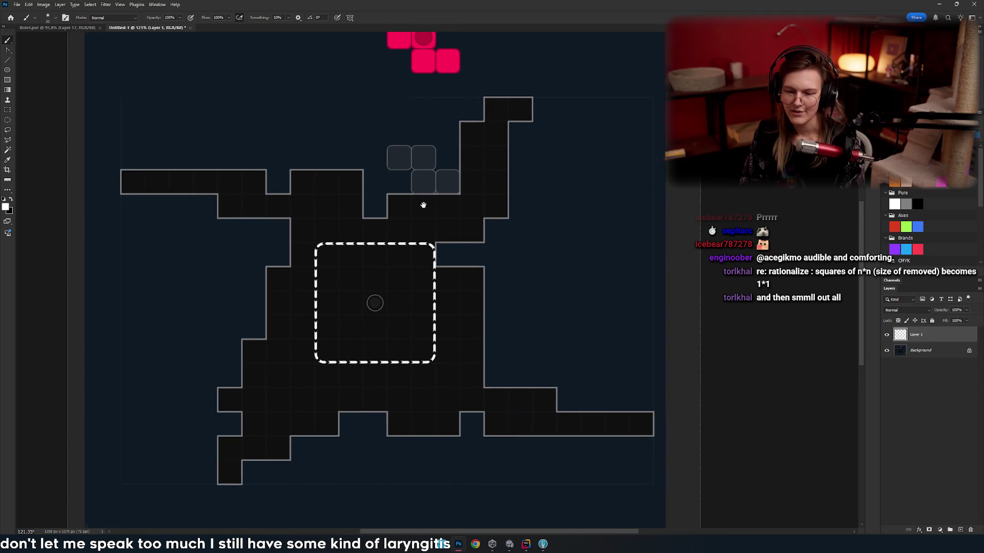
{"action": "left_click_drag", "start_coordinate": [368, 273], "coordinate": [373, 264]}
{"action": "key", "text": "ctrl+z"}
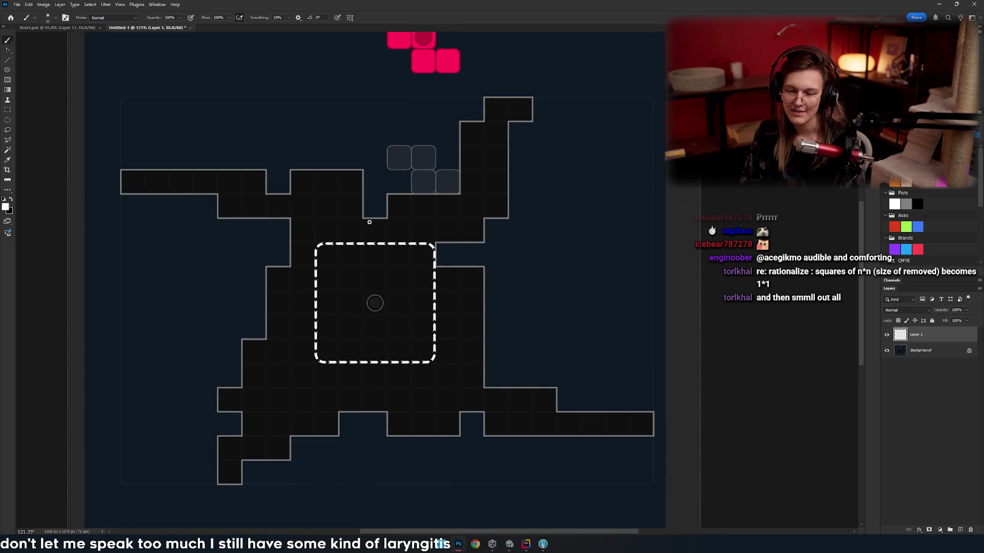
- Paint white vertical and horizontal lines along the centre square's edges, redrawing a misplaced one
{"action": "left_click_drag", "start_coordinate": [320, 239], "coordinate": [318, 84]}
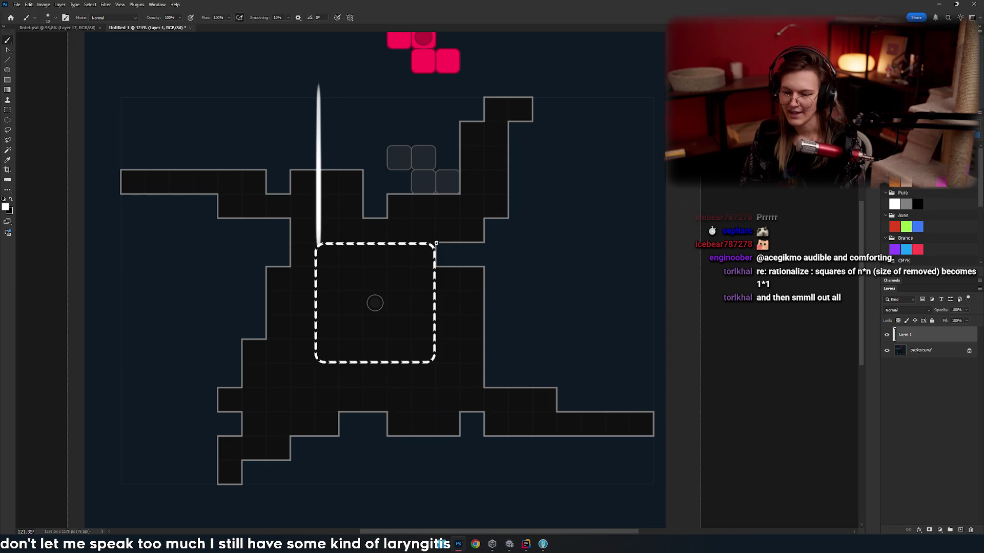
{"action": "mouse_move", "coordinate": [436, 245]}
{"action": "left_mouse_down"}
{"action": "mouse_move", "coordinate": [436, 119]}
{"action": "mouse_move", "coordinate": [313, 119]}
{"action": "left_mouse_up"}
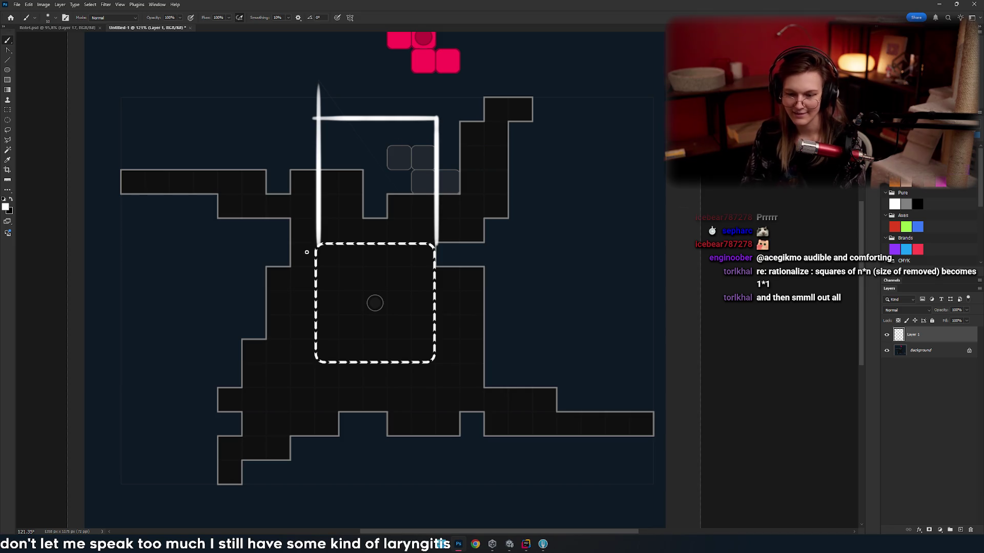
{"action": "left_click_drag", "start_coordinate": [662, 242], "coordinate": [113, 242]}
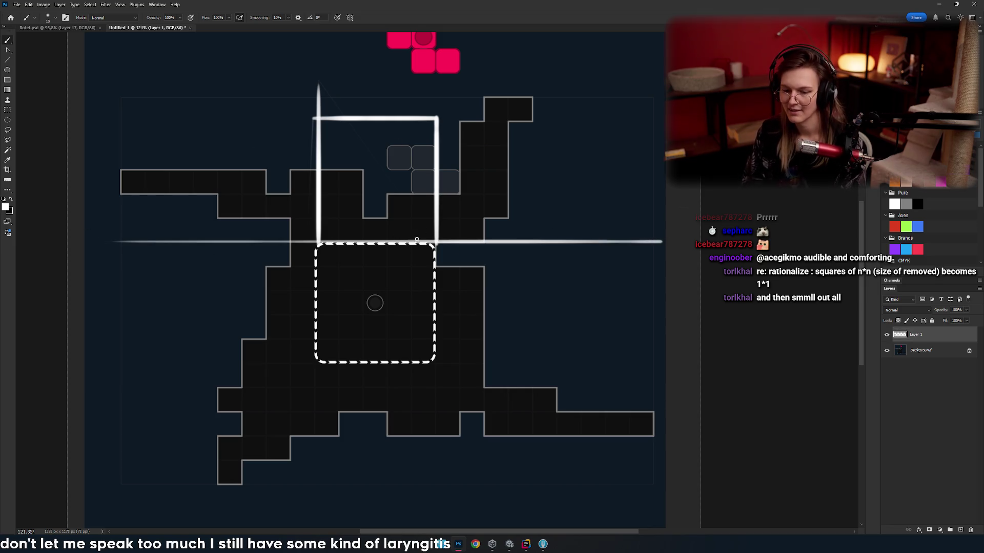
{"action": "left_click_drag", "start_coordinate": [662, 121], "coordinate": [69, 121]}
{"action": "left_click_drag", "start_coordinate": [436, 124], "coordinate": [391, 326]}
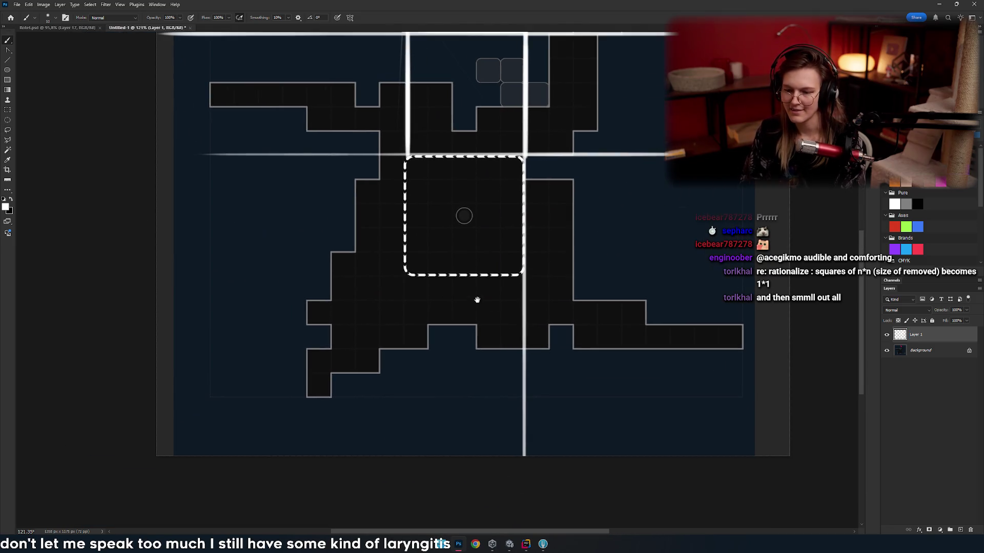
{"action": "mouse_move", "coordinate": [464, 216]}
{"action": "left_mouse_down"}
{"action": "mouse_move", "coordinate": [463, 110]}
{"action": "mouse_move", "coordinate": [424, 198]}
{"action": "left_mouse_up"}
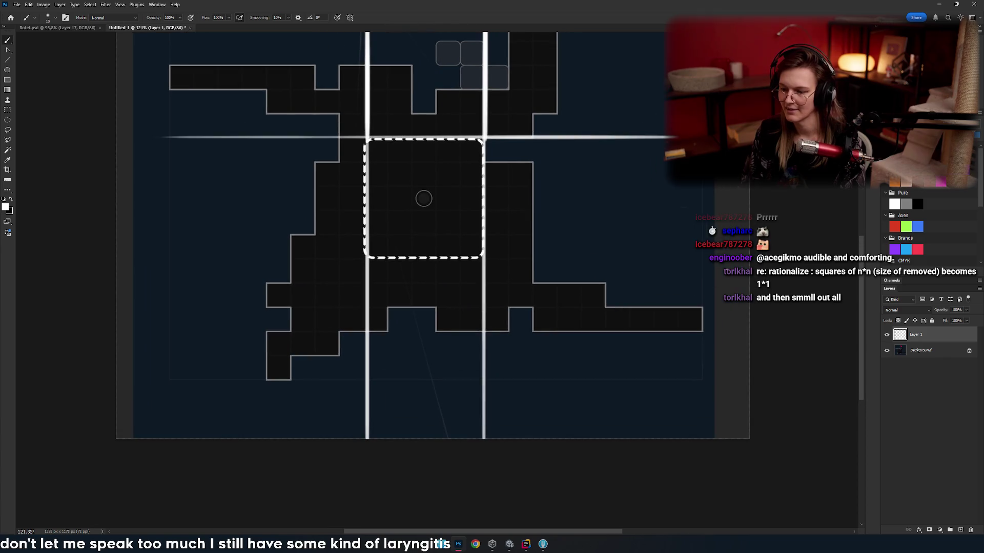
{"action": "left_click_drag", "start_coordinate": [720, 264], "coordinate": [115, 263]}
{"action": "key", "text": "ctrl+z"}
{"action": "left_click_drag", "start_coordinate": [724, 256], "coordinate": [116, 256]}
{"action": "scroll", "coordinate": [854, 265], "scroll_direction": "right", "scroll_amount": 5}
{"action": "scroll", "coordinate": [593, 288], "scroll_direction": "left", "scroll_amount": 5}
{"action": "scroll", "coordinate": [532, 288], "scroll_direction": "up", "scroll_amount": 3}
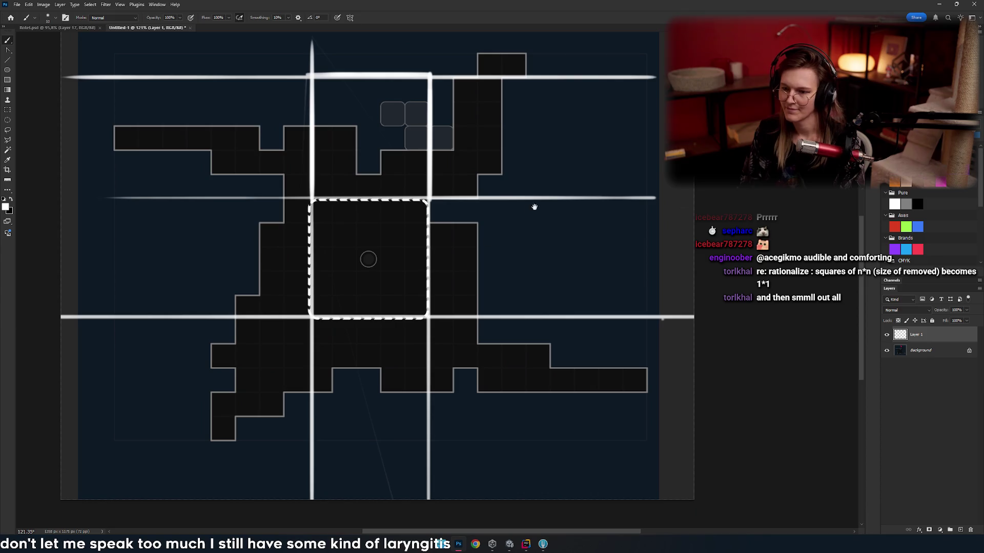
- Extend the grid with a vertical right of the square, a bottom horizontal, and a left vertical
{"action": "left_click_drag", "start_coordinate": [547, 74], "coordinate": [546, 285]}
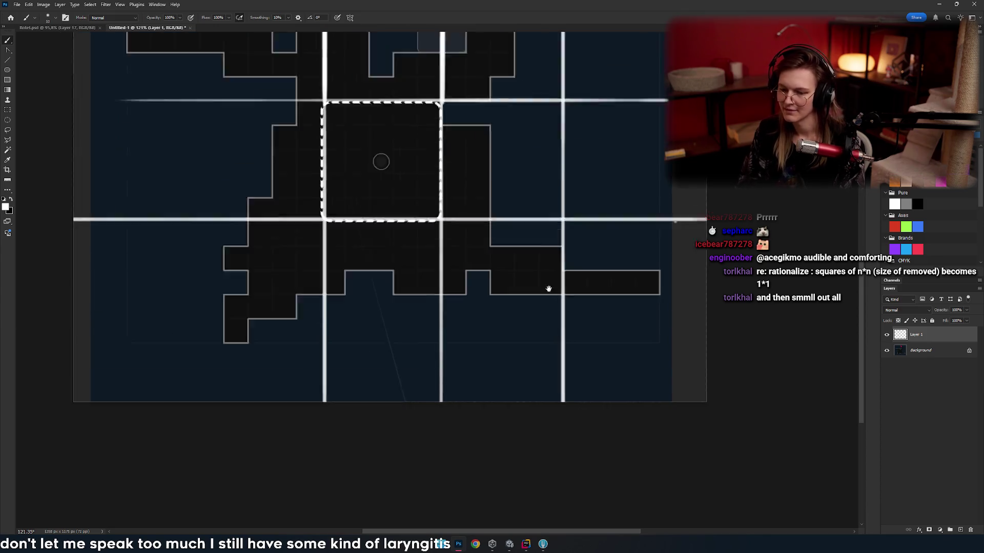
{"action": "left_click_drag", "start_coordinate": [445, 204], "coordinate": [423, 298]}
{"action": "scroll", "coordinate": [558, 345], "scroll_direction": "right", "scroll_amount": 2}
{"action": "scroll", "coordinate": [576, 384], "scroll_direction": "left", "scroll_amount": 4}
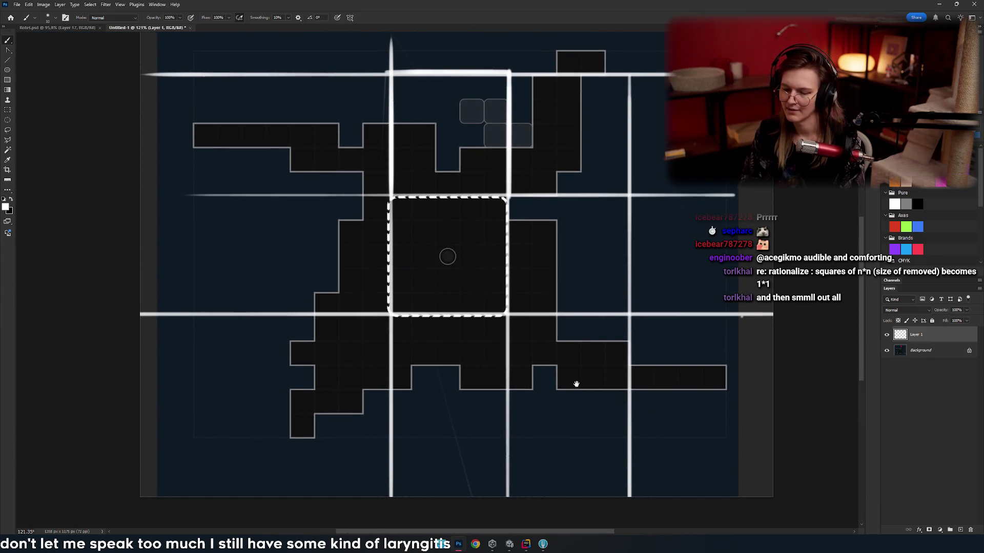
{"action": "left_click_drag", "start_coordinate": [323, 428], "coordinate": [656, 430]}
{"action": "scroll", "coordinate": [384, 374], "scroll_direction": "right", "scroll_amount": 1}
{"action": "scroll", "coordinate": [384, 373], "scroll_direction": "left", "scroll_amount": 4}
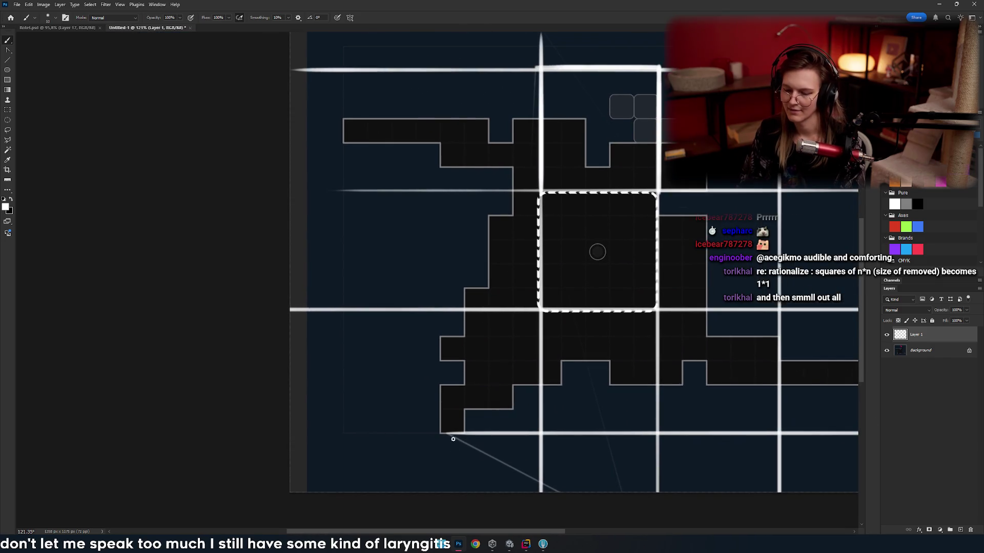
{"action": "left_click_drag", "start_coordinate": [451, 432], "coordinate": [210, 413]}
{"action": "scroll", "coordinate": [211, 413], "scroll_direction": "right", "scroll_amount": 6}
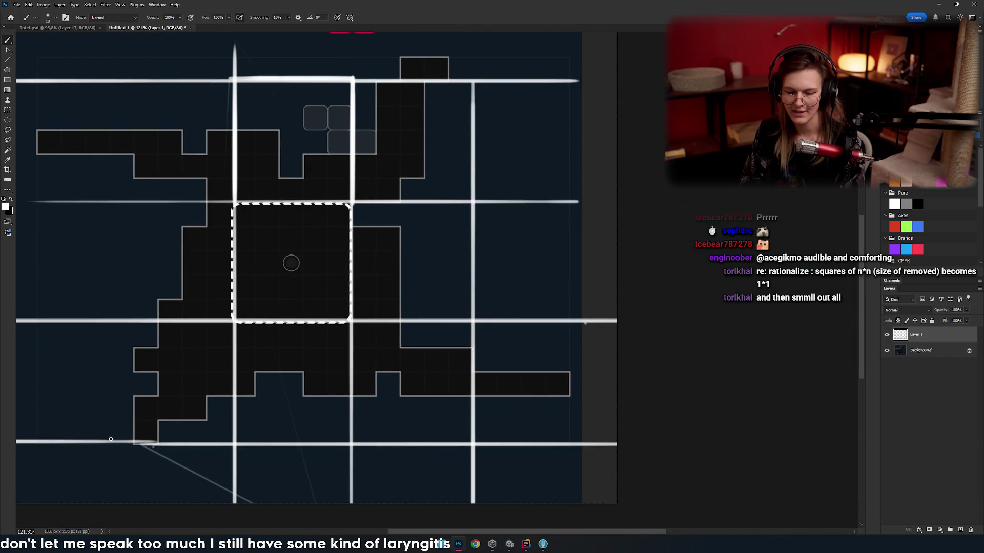
{"action": "left_click_drag", "start_coordinate": [111, 440], "coordinate": [112, 99]}
{"action": "scroll", "coordinate": [112, 256], "scroll_direction": "left", "scroll_amount": 1}
{"action": "scroll", "coordinate": [112, 256], "scroll_direction": "up", "scroll_amount": 1}
{"action": "key", "text": "ctrl+z"}
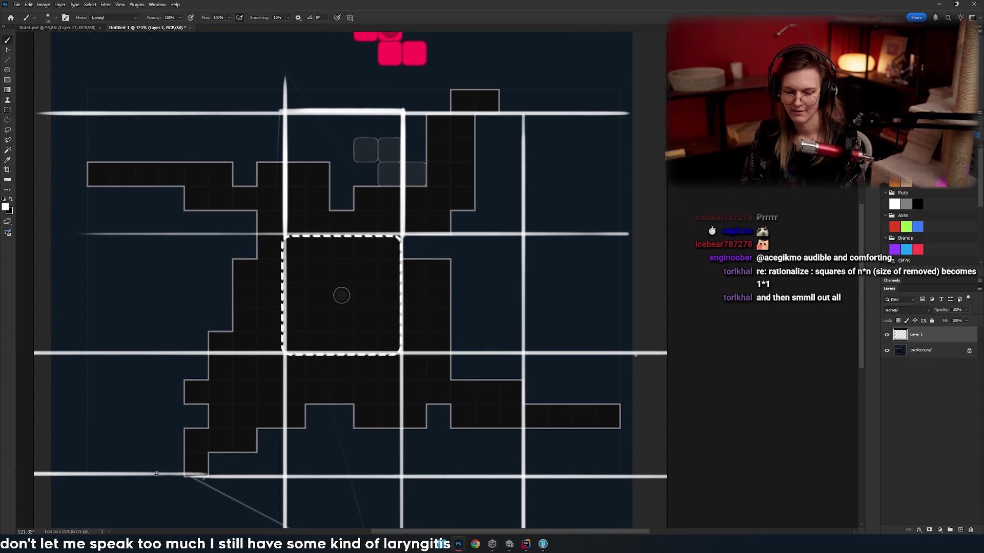
{"action": "left_click_drag", "start_coordinate": [161, 475], "coordinate": [161, 46]}
{"action": "scroll", "coordinate": [423, 333], "scroll_direction": "right", "scroll_amount": 2}
{"action": "scroll", "coordinate": [423, 333], "scroll_direction": "down", "scroll_amount": 4}
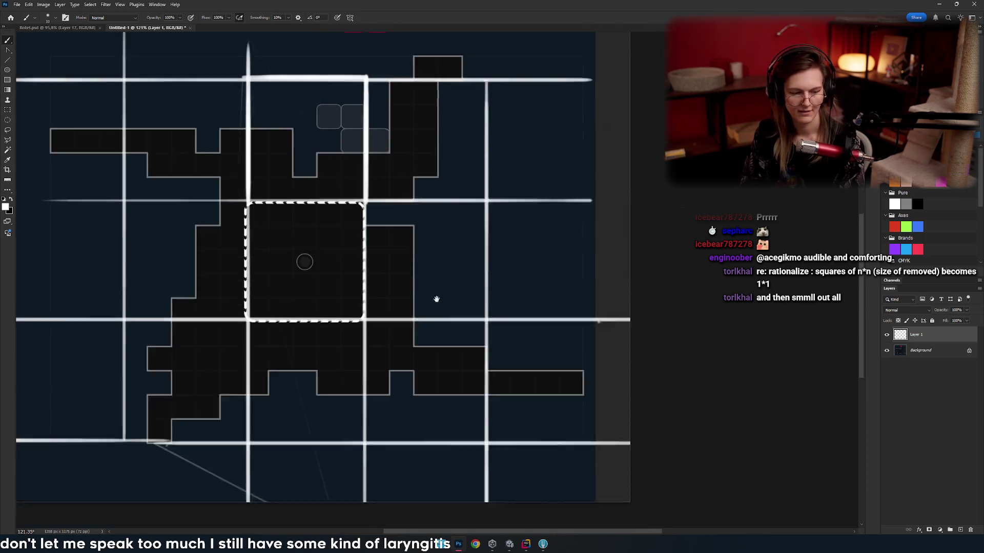
{"action": "scroll", "coordinate": [490, 265], "scroll_direction": "up", "scroll_amount": 2}
{"action": "scroll", "coordinate": [461, 340], "scroll_direction": "down", "scroll_amount": 4}
{"action": "scroll", "coordinate": [424, 308], "scroll_direction": "up", "scroll_amount": 3}
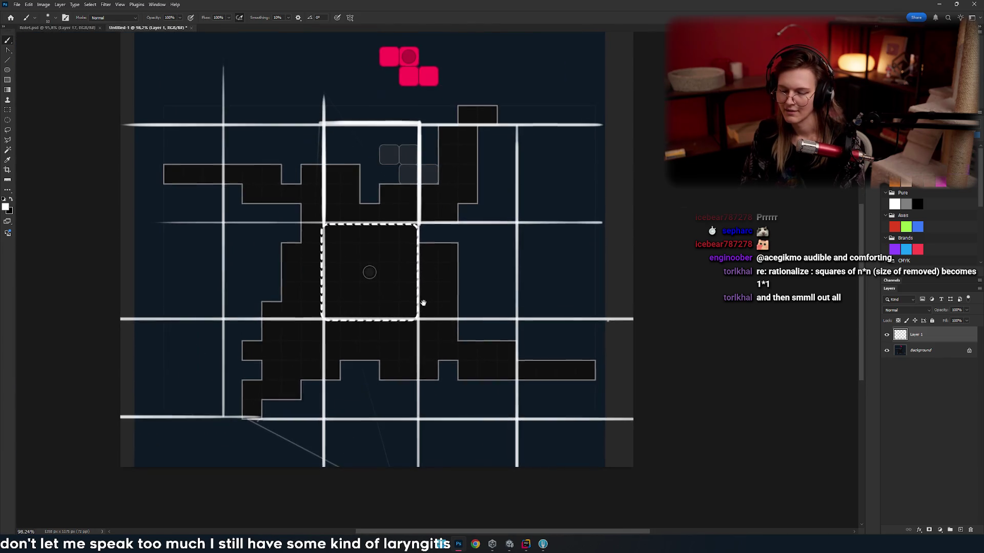
- Shrink the brush and start sketching block outlines on the board's left side
{"action": "left_click_drag", "start_coordinate": [423, 277], "coordinate": [396, 314]}
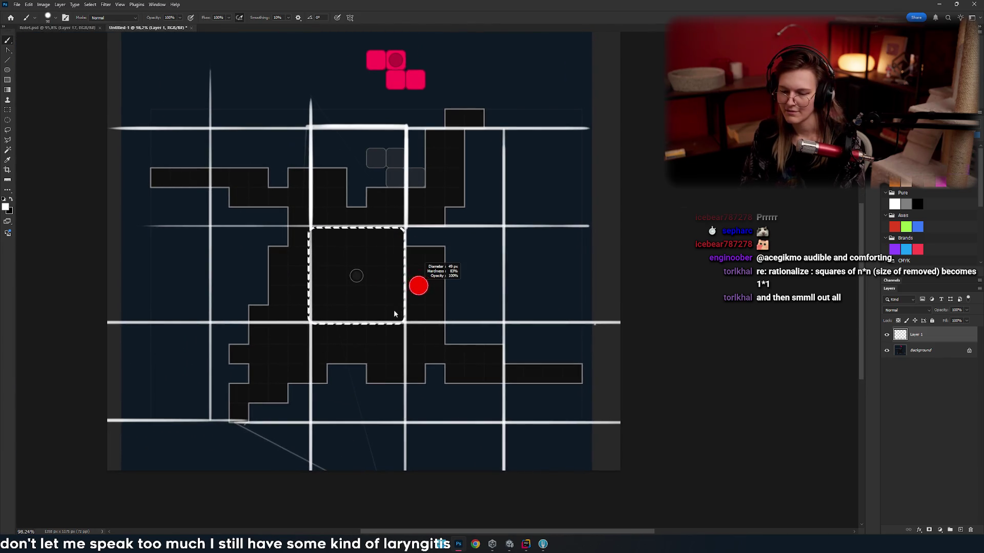
{"action": "scroll", "coordinate": [320, 196], "scroll_direction": "left", "scroll_amount": 2}
{"action": "scroll", "coordinate": [320, 195], "scroll_direction": "up", "scroll_amount": 1}
{"action": "scroll", "coordinate": [320, 196], "scroll_direction": "left", "scroll_amount": 2}
{"action": "scroll", "coordinate": [391, 218], "scroll_direction": "right", "scroll_amount": 3}
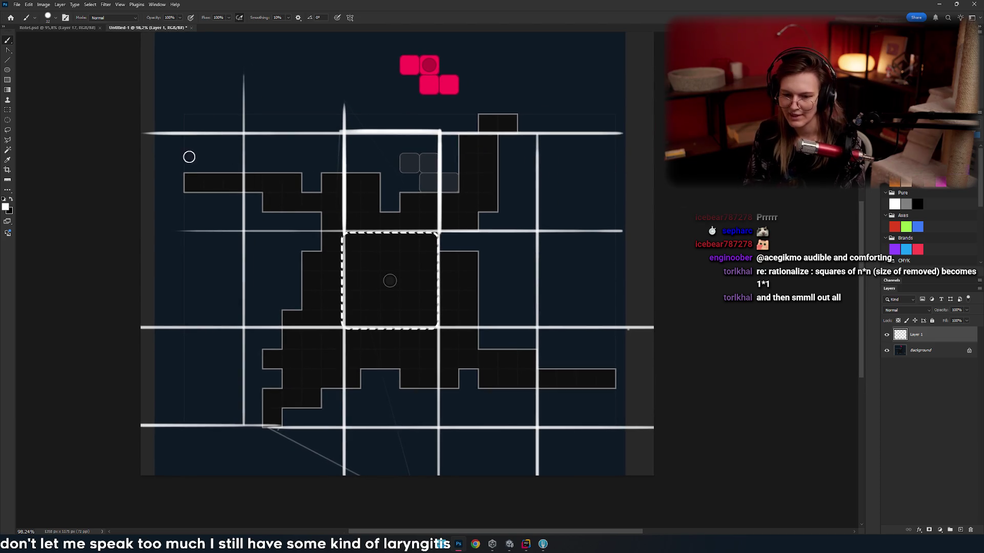
{"action": "left_click_drag", "start_coordinate": [222, 154], "coordinate": [170, 160]}
- Remove the stray stroke and draw rough white squares around the top-row cells
{"action": "key", "text": "ctrl+z"}
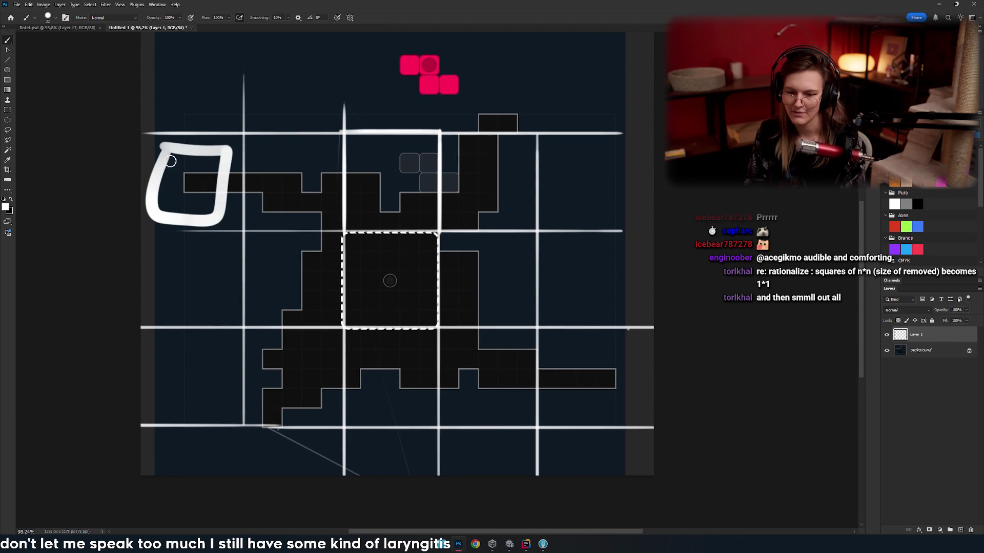
{"action": "mouse_move", "coordinate": [260, 137]}
{"action": "left_mouse_down"}
{"action": "mouse_move", "coordinate": [302, 215]}
{"action": "mouse_move", "coordinate": [274, 150]}
{"action": "left_mouse_up"}
{"action": "mouse_move", "coordinate": [361, 143]}
{"action": "left_mouse_down"}
{"action": "mouse_move", "coordinate": [436, 150]}
{"action": "mouse_move", "coordinate": [364, 144]}
{"action": "left_mouse_up"}
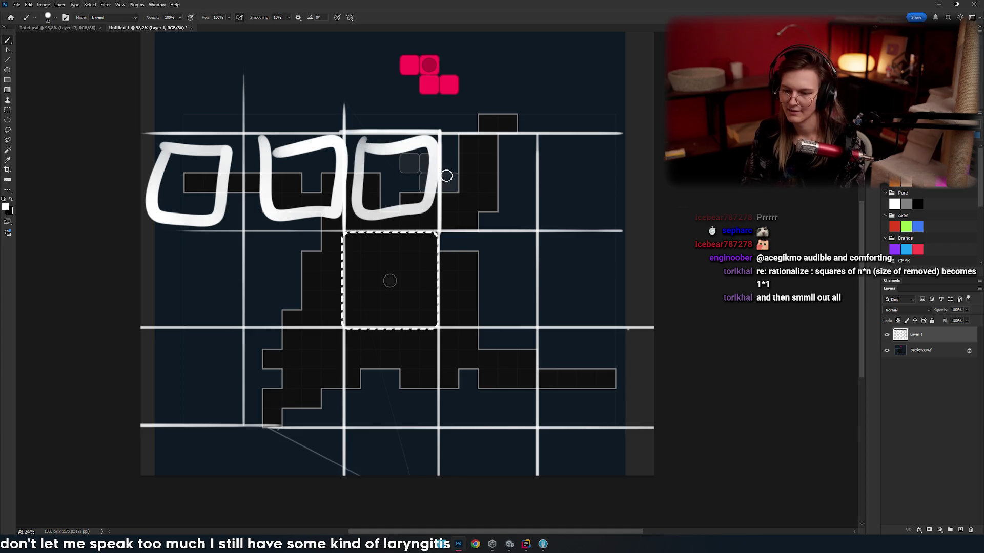
{"action": "mouse_move", "coordinate": [449, 146]}
{"action": "left_mouse_down"}
{"action": "mouse_move", "coordinate": [523, 166]}
{"action": "mouse_move", "coordinate": [456, 141]}
{"action": "left_mouse_up"}
{"action": "mouse_move", "coordinate": [525, 126]}
{"action": "left_mouse_down"}
{"action": "mouse_move", "coordinate": [459, 44]}
{"action": "mouse_move", "coordinate": [512, 122]}
{"action": "left_mouse_up"}
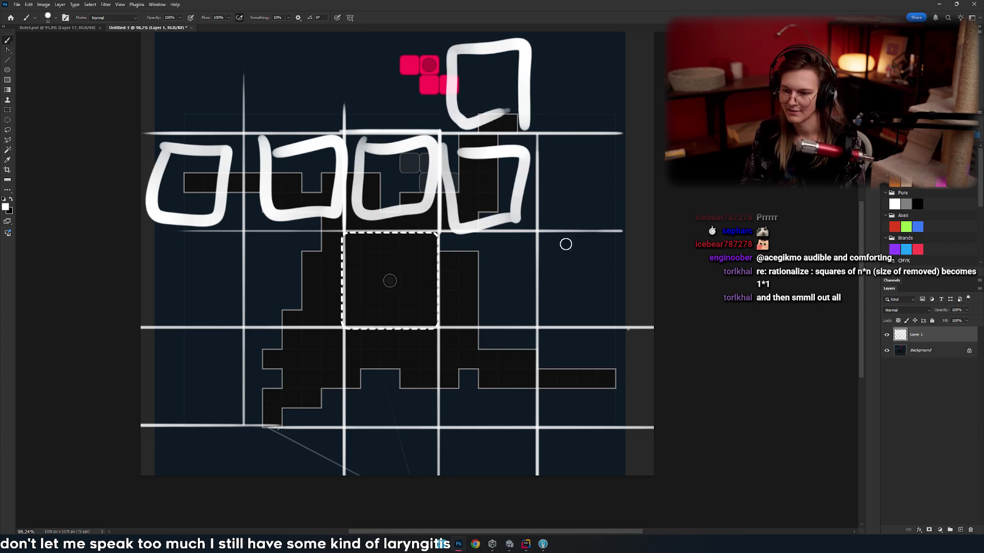
{"action": "scroll", "coordinate": [462, 318], "scroll_direction": "down", "scroll_amount": 2}
- Outline the bottom-row cells plus the cells right and left of the centre square
{"action": "mouse_move", "coordinate": [461, 318]}
{"action": "left_mouse_down"}
{"action": "mouse_move", "coordinate": [523, 352]}
{"action": "mouse_move", "coordinate": [456, 305]}
{"action": "left_mouse_up"}
{"action": "mouse_move", "coordinate": [563, 303]}
{"action": "left_mouse_down"}
{"action": "mouse_move", "coordinate": [626, 340]}
{"action": "mouse_move", "coordinate": [569, 301]}
{"action": "left_mouse_up"}
{"action": "mouse_move", "coordinate": [523, 277]}
{"action": "left_mouse_down"}
{"action": "mouse_move", "coordinate": [466, 213]}
{"action": "mouse_move", "coordinate": [532, 307]}
{"action": "mouse_move", "coordinate": [522, 299]}
{"action": "left_mouse_up"}
{"action": "scroll", "coordinate": [517, 284], "scroll_direction": "left", "scroll_amount": 3}
{"action": "scroll", "coordinate": [523, 299], "scroll_direction": "right", "scroll_amount": 1}
{"action": "mouse_move", "coordinate": [395, 319]}
{"action": "left_mouse_down"}
{"action": "mouse_move", "coordinate": [378, 314]}
{"action": "mouse_move", "coordinate": [401, 316]}
{"action": "left_mouse_up"}
{"action": "scroll", "coordinate": [401, 315], "scroll_direction": "right", "scroll_amount": 3}
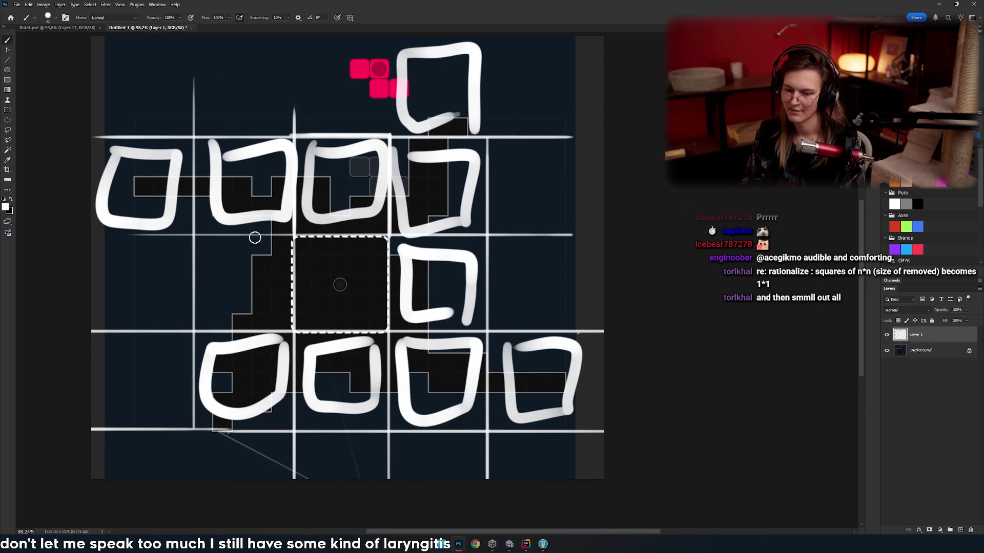
{"action": "mouse_move", "coordinate": [279, 245]}
{"action": "left_mouse_down"}
{"action": "mouse_move", "coordinate": [213, 313]}
{"action": "mouse_move", "coordinate": [277, 248]}
{"action": "left_mouse_up"}
{"action": "scroll", "coordinate": [330, 238], "scroll_direction": "down", "scroll_amount": 5}
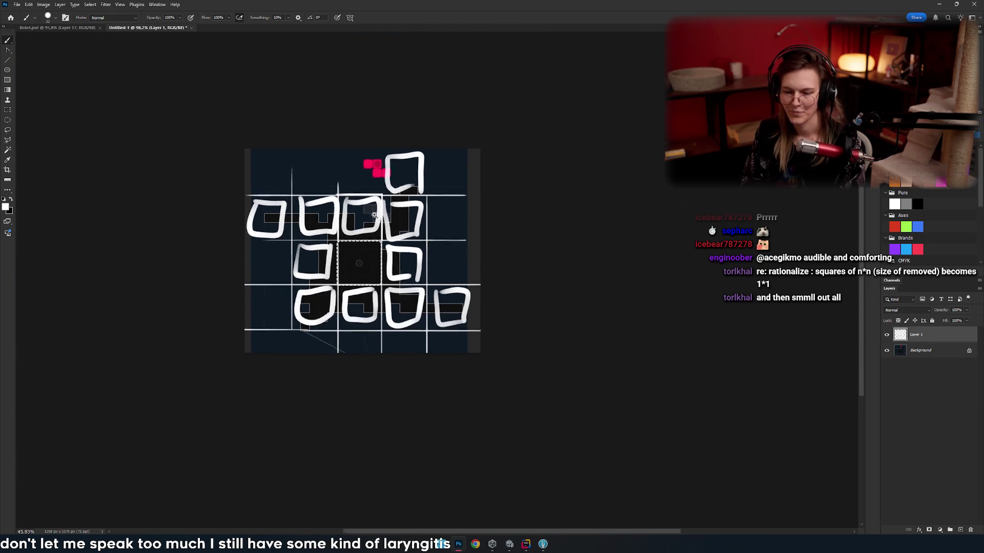
{"action": "scroll", "coordinate": [329, 238], "scroll_direction": "up", "scroll_amount": 2}
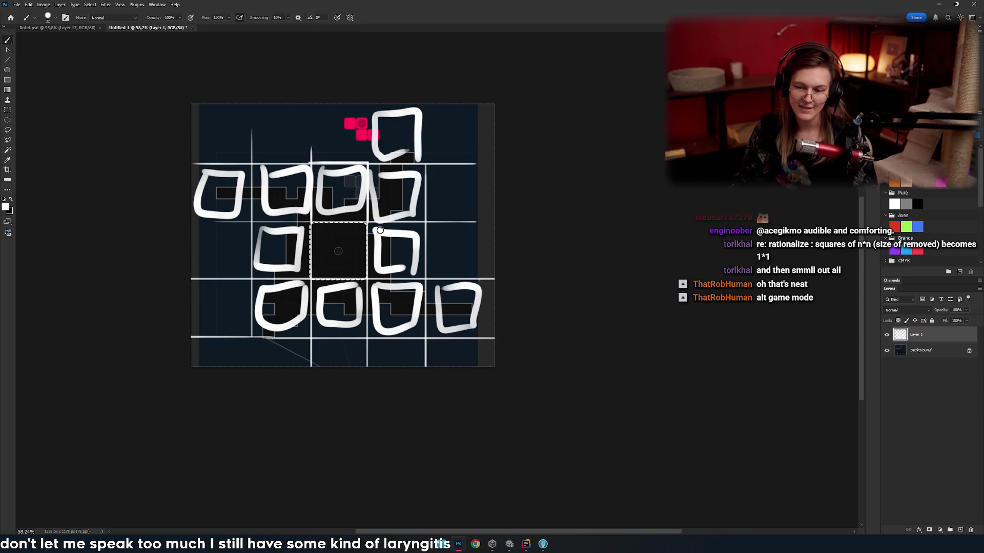
{"action": "scroll", "coordinate": [362, 292], "scroll_direction": "down", "scroll_amount": 4}
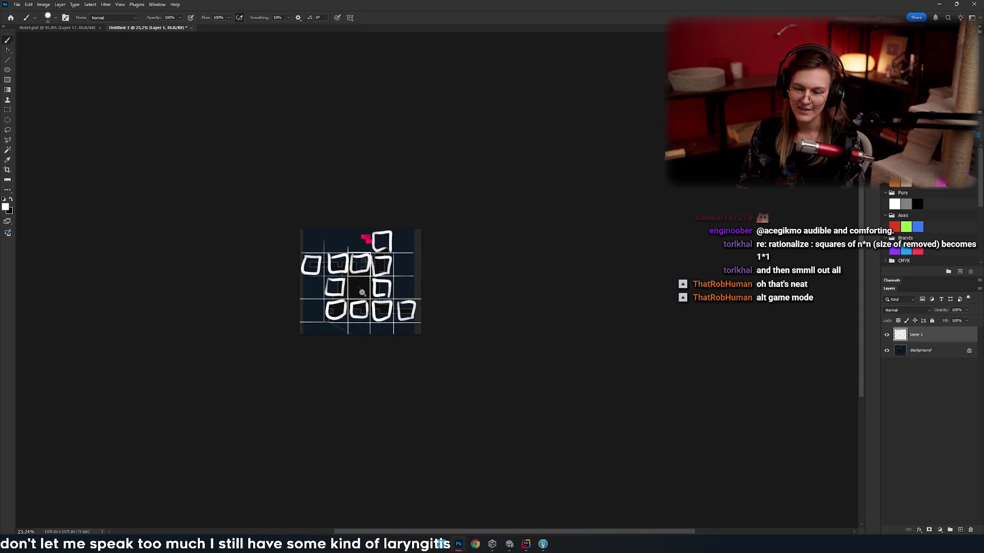
{"action": "scroll", "coordinate": [353, 281], "scroll_direction": "up", "scroll_amount": 2}
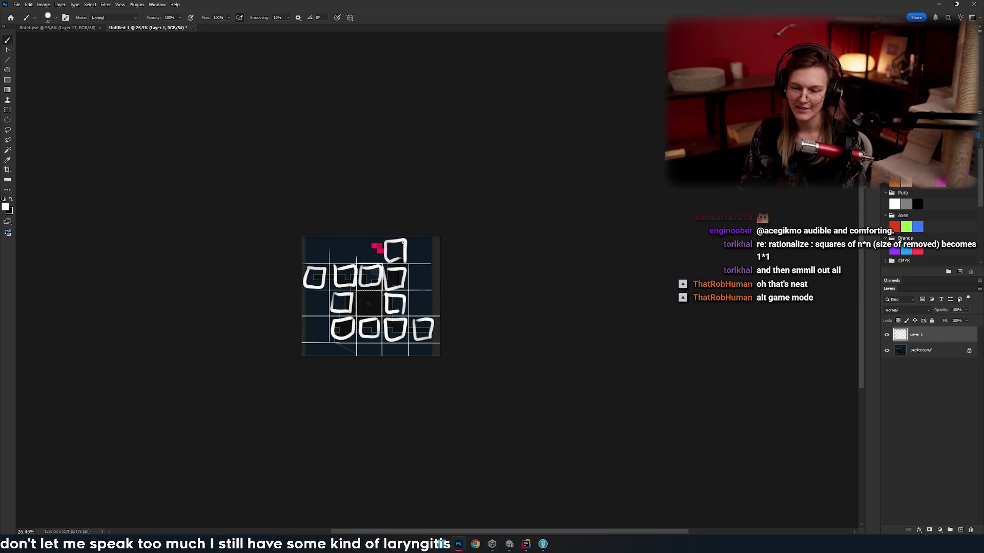
{"action": "mouse_move", "coordinate": [409, 256]}
{"action": "left_mouse_down"}
{"action": "mouse_move", "coordinate": [440, 238]}
{"action": "mouse_move", "coordinate": [400, 271]}
{"action": "mouse_move", "coordinate": [385, 244]}
{"action": "left_mouse_up"}
{"action": "key", "text": "ctrl+z"}
{"action": "key", "text": "ctrl+z"}
{"action": "key", "text": "ctrl+z"}
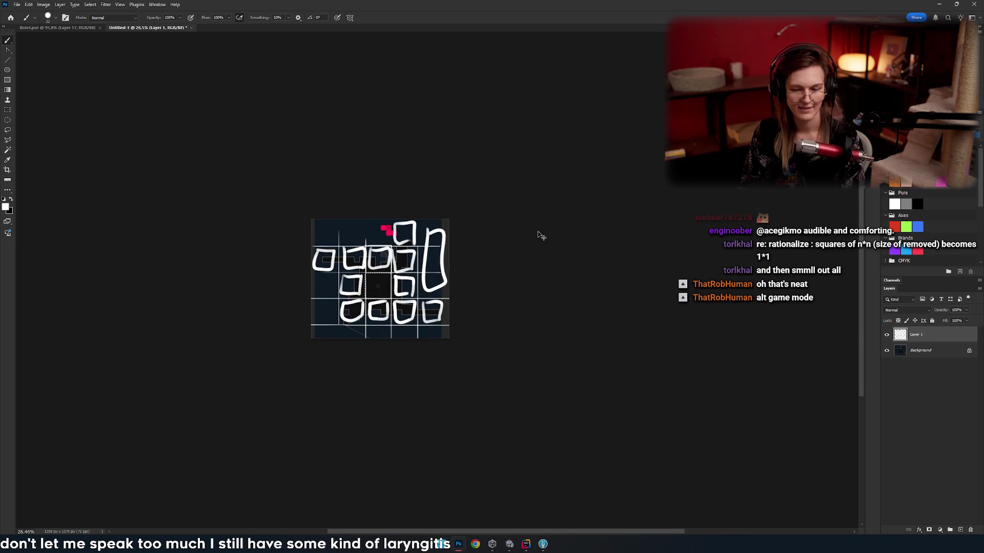
{"action": "key", "text": "ctrl+z"}
{"action": "scroll", "coordinate": [461, 228], "scroll_direction": "right", "scroll_amount": 2}
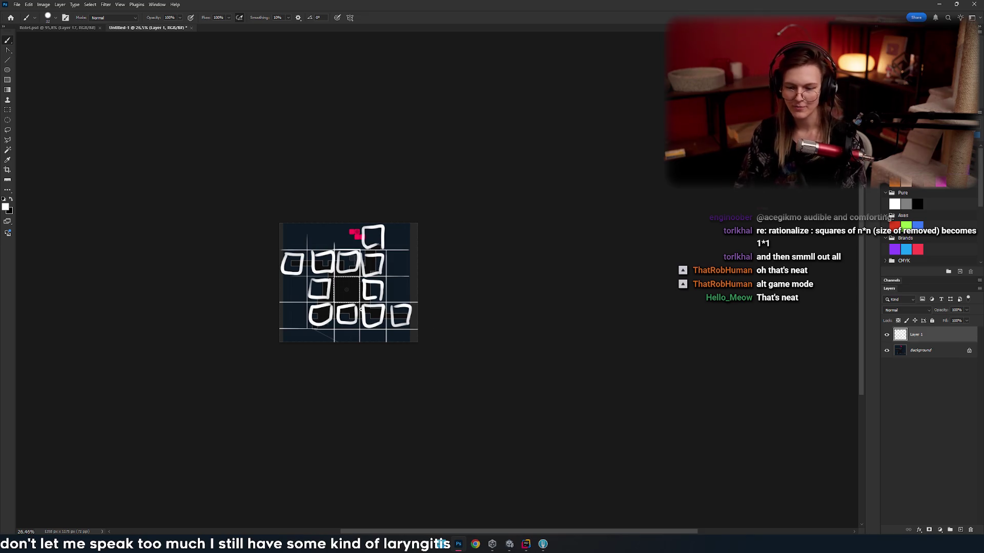
{"action": "mouse_move", "coordinate": [322, 292]}
{"action": "left_mouse_down"}
{"action": "mouse_move", "coordinate": [354, 290]}
{"action": "mouse_move", "coordinate": [320, 285]}
{"action": "mouse_move", "coordinate": [334, 266]}
{"action": "mouse_move", "coordinate": [322, 279]}
{"action": "mouse_move", "coordinate": [386, 292]}
{"action": "left_mouse_up"}
{"action": "scroll", "coordinate": [386, 292], "scroll_direction": "up", "scroll_amount": 3}
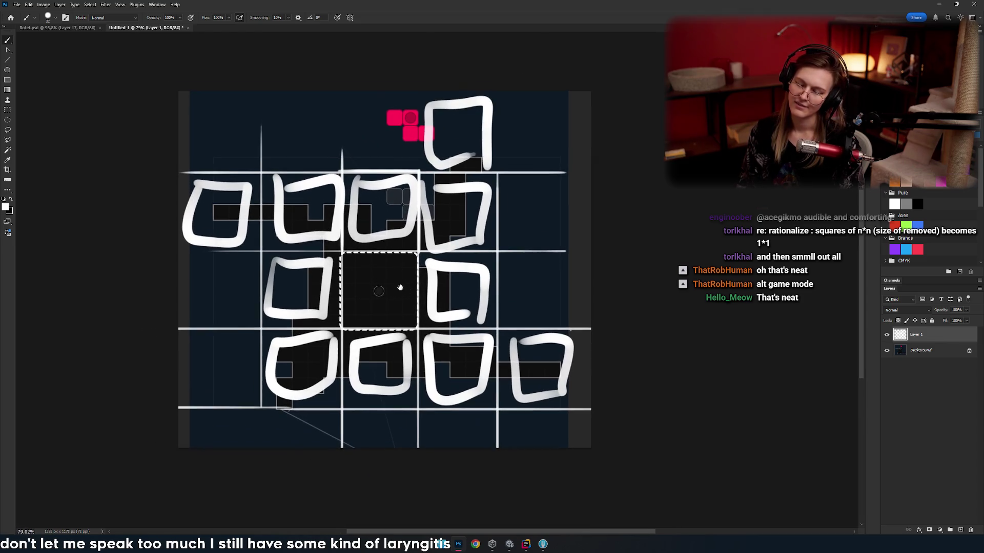
{"action": "scroll", "coordinate": [391, 282], "scroll_direction": "down", "scroll_amount": 1}
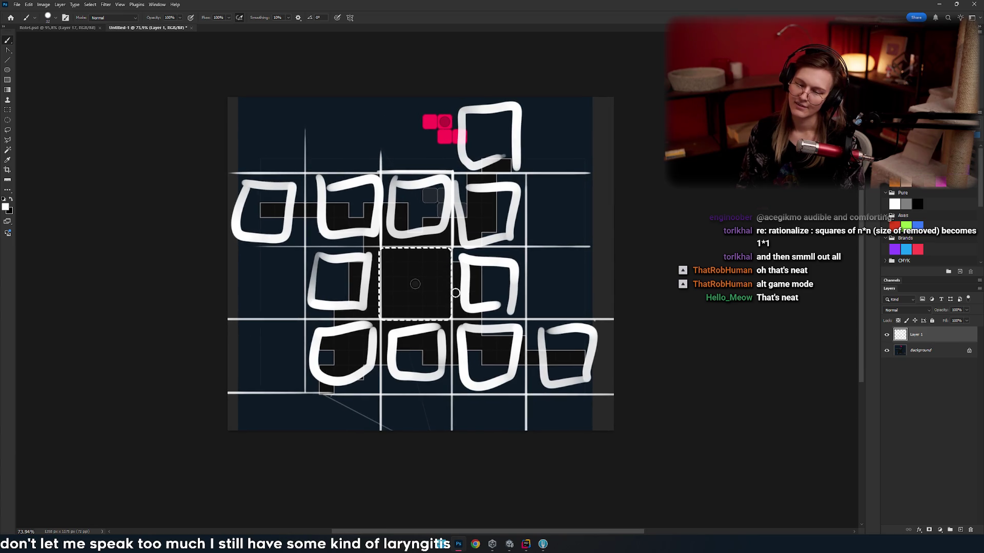
{"action": "scroll", "coordinate": [455, 300], "scroll_direction": "right", "scroll_amount": 2}
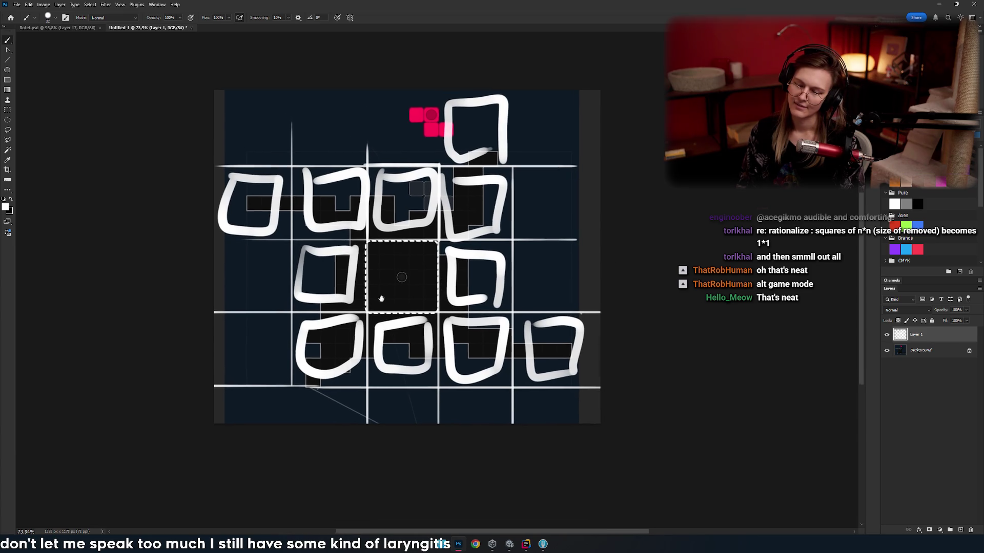
{"action": "scroll", "coordinate": [438, 307], "scroll_direction": "right", "scroll_amount": 2}
{"action": "scroll", "coordinate": [438, 307], "scroll_direction": "down", "scroll_amount": 1}
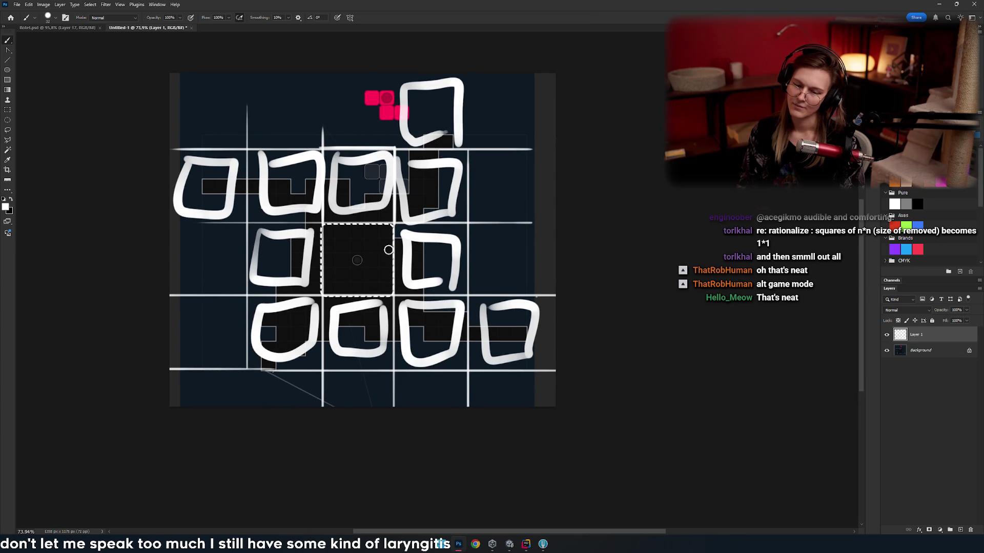
{"action": "mouse_move", "coordinate": [403, 299]}
{"action": "left_mouse_down"}
{"action": "mouse_move", "coordinate": [427, 305]}
{"action": "mouse_move", "coordinate": [404, 300]}
{"action": "left_mouse_up"}
{"action": "scroll", "coordinate": [403, 303], "scroll_direction": "up", "scroll_amount": 2}
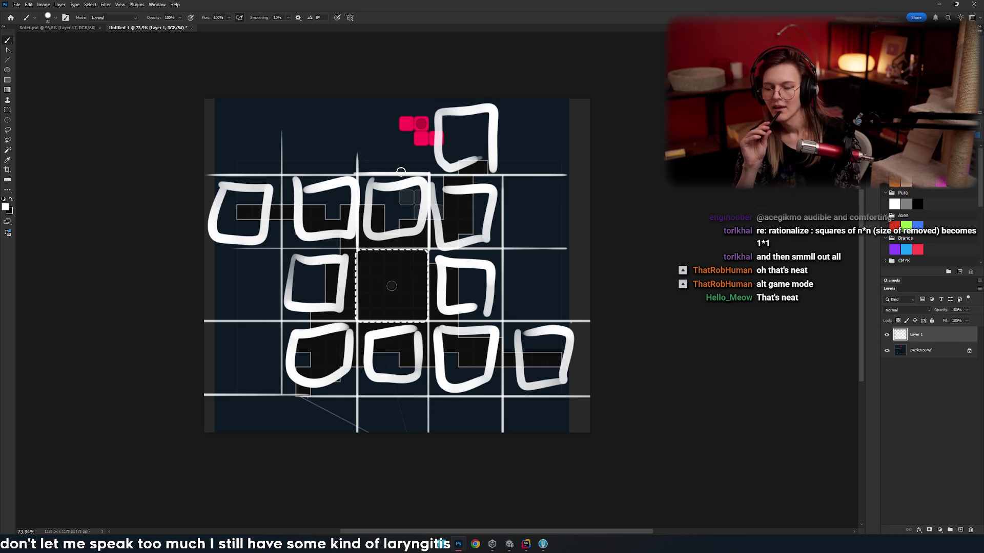
{"action": "mouse_move", "coordinate": [384, 274]}
{"action": "left_mouse_down"}
{"action": "mouse_move", "coordinate": [437, 241]}
{"action": "mouse_move", "coordinate": [379, 225]}
{"action": "mouse_move", "coordinate": [389, 220]}
{"action": "mouse_move", "coordinate": [328, 248]}
{"action": "mouse_move", "coordinate": [402, 302]}
{"action": "mouse_move", "coordinate": [328, 238]}
{"action": "mouse_move", "coordinate": [322, 311]}
{"action": "mouse_move", "coordinate": [402, 236]}
{"action": "mouse_move", "coordinate": [328, 240]}
{"action": "left_mouse_up"}
{"action": "scroll", "coordinate": [352, 248], "scroll_direction": "up", "scroll_amount": 3}
{"action": "key", "text": "ctrl+z"}
{"action": "key", "text": "ctrl+z"}
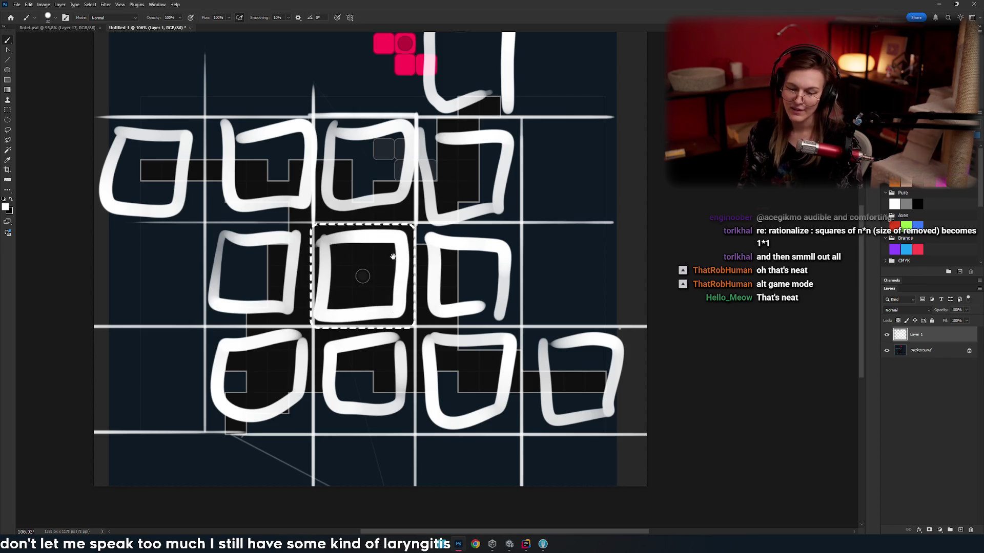
{"action": "scroll", "coordinate": [368, 270], "scroll_direction": "up", "scroll_amount": 2}
{"action": "scroll", "coordinate": [367, 270], "scroll_direction": "up", "scroll_amount": 1}
{"action": "key", "text": "ctrl+z"}
{"action": "mouse_move", "coordinate": [391, 242]}
{"action": "left_mouse_down"}
{"action": "mouse_move", "coordinate": [246, 369]}
{"action": "mouse_move", "coordinate": [389, 246]}
{"action": "left_mouse_up"}
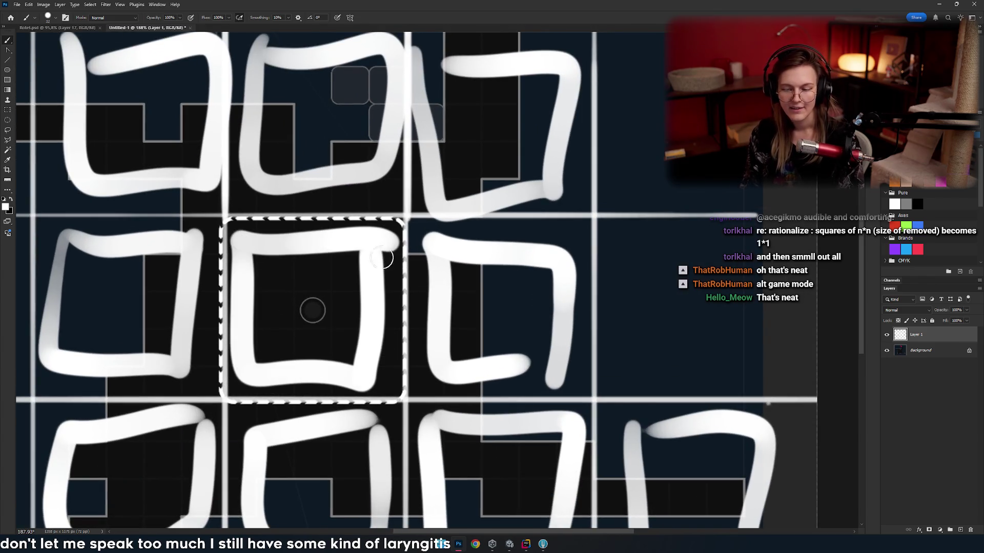
{"action": "key", "text": "ctrl+z"}
{"action": "left_click", "coordinate": [390, 382]}
{"action": "left_click", "coordinate": [390, 337]}
{"action": "left_click", "coordinate": [382, 294]}
{"action": "left_click", "coordinate": [385, 242]}
{"action": "left_click", "coordinate": [359, 242]}
{"action": "left_click", "coordinate": [352, 379]}
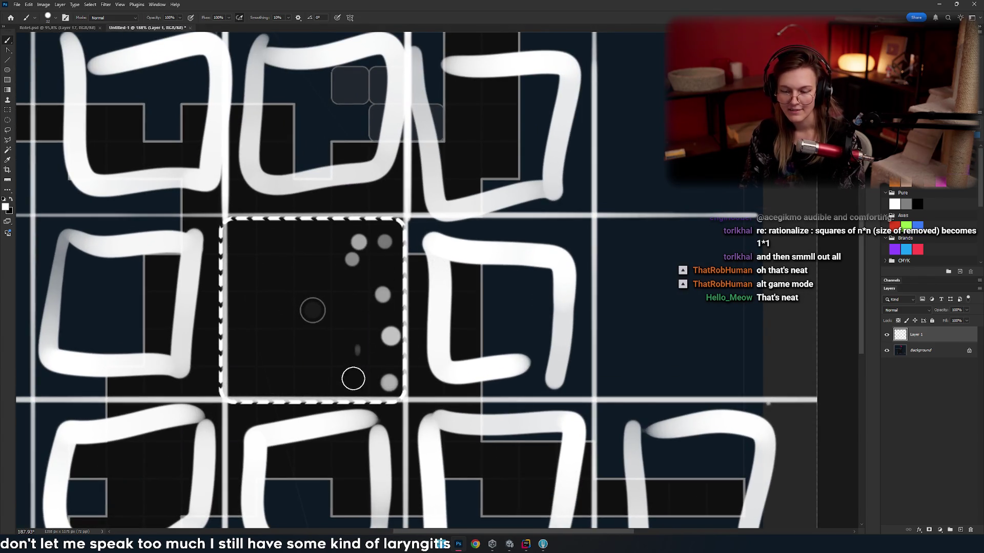
{"action": "left_click_drag", "start_coordinate": [309, 336], "coordinate": [326, 373]}
{"action": "left_click_drag", "start_coordinate": [292, 250], "coordinate": [312, 290]}
{"action": "key", "text": "ctrl+z"}
{"action": "key", "text": "ctrl+z"}
{"action": "key", "text": "ctrl+z"}
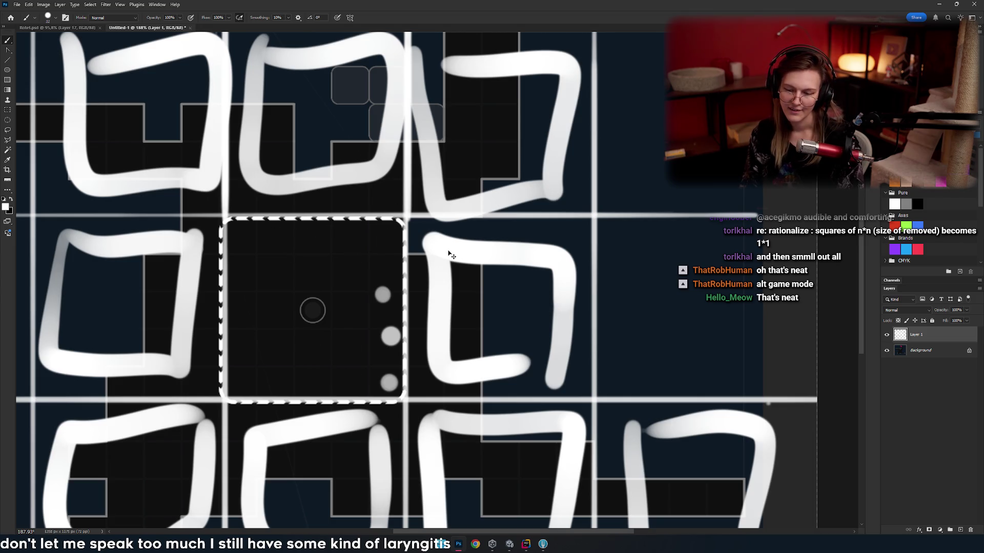
{"action": "left_click_drag", "start_coordinate": [346, 254], "coordinate": [491, 253]}
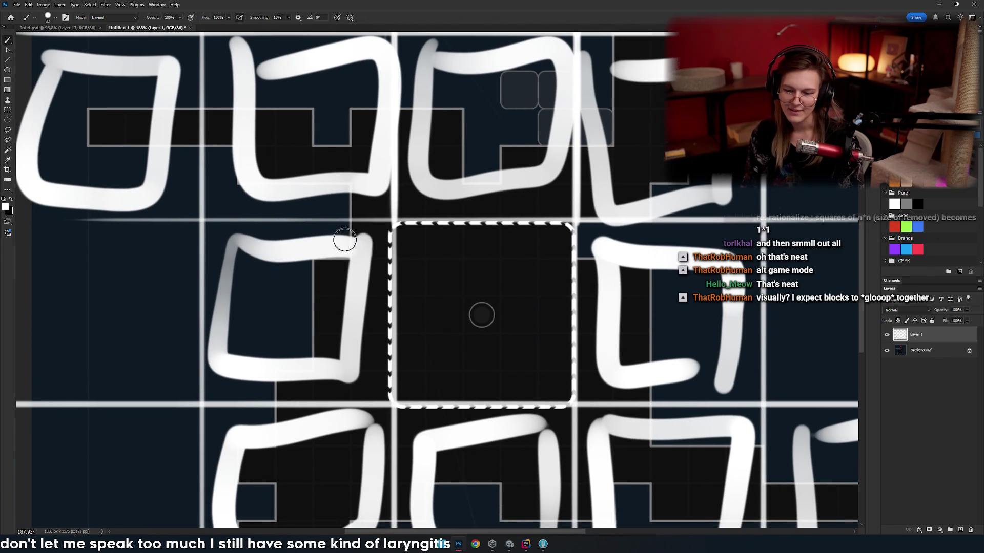
{"action": "mouse_move", "coordinate": [345, 230]}
{"action": "left_mouse_down"}
{"action": "mouse_move", "coordinate": [232, 299]}
{"action": "mouse_move", "coordinate": [307, 287]}
{"action": "left_mouse_up"}
{"action": "left_click_drag", "start_coordinate": [431, 283], "coordinate": [355, 378]}
{"action": "left_click_drag", "start_coordinate": [256, 169], "coordinate": [180, 202]}
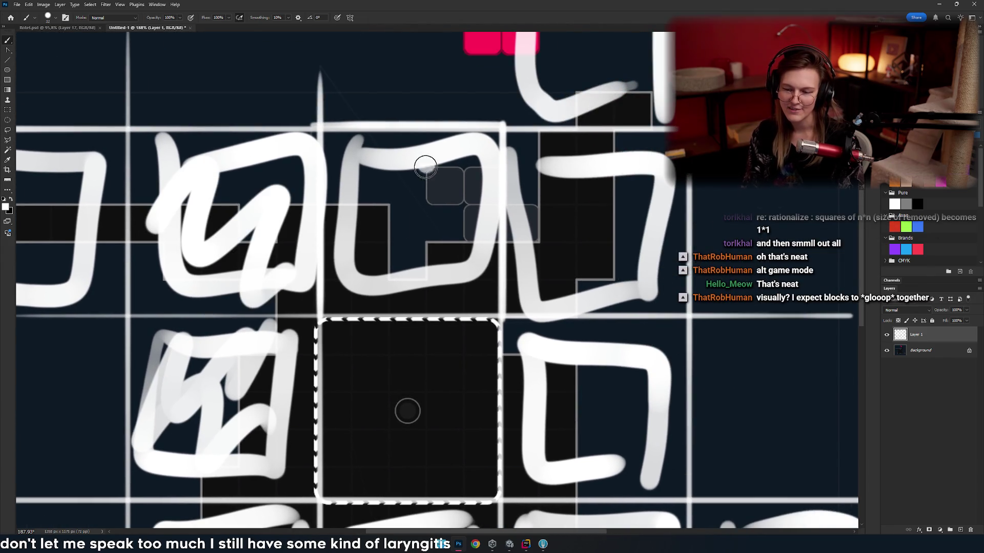
{"action": "left_click_drag", "start_coordinate": [424, 165], "coordinate": [512, 233]}
{"action": "key", "text": "ctrl+z"}
{"action": "key", "text": "ctrl+z"}
{"action": "key", "text": "ctrl+z"}
{"action": "mouse_move", "coordinate": [446, 362]}
{"action": "left_mouse_down"}
{"action": "mouse_move", "coordinate": [391, 237]}
{"action": "mouse_move", "coordinate": [377, 251]}
{"action": "mouse_move", "coordinate": [410, 276]}
{"action": "left_mouse_up"}
{"action": "scroll", "coordinate": [359, 271], "scroll_direction": "down", "scroll_amount": 6}
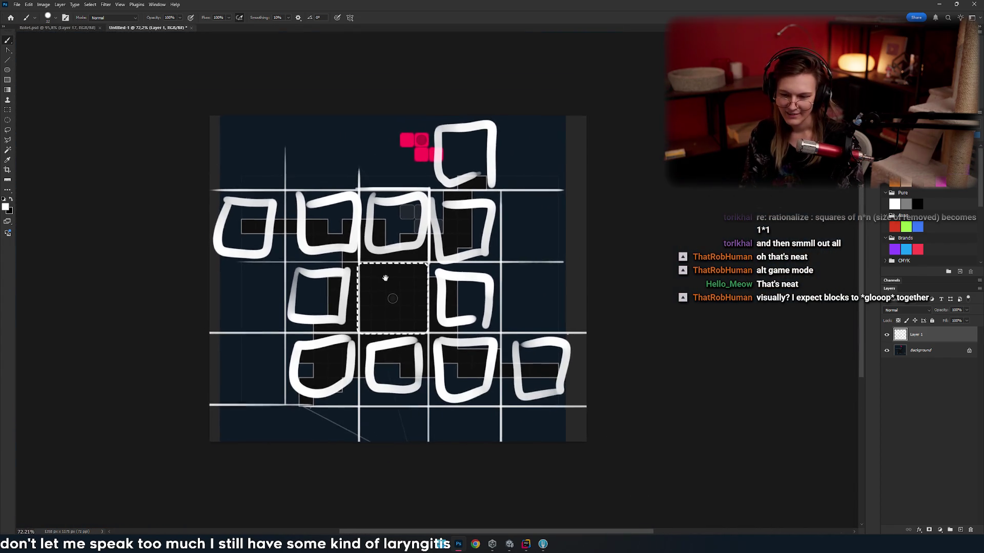
{"action": "scroll", "coordinate": [370, 273], "scroll_direction": "up", "scroll_amount": 5}
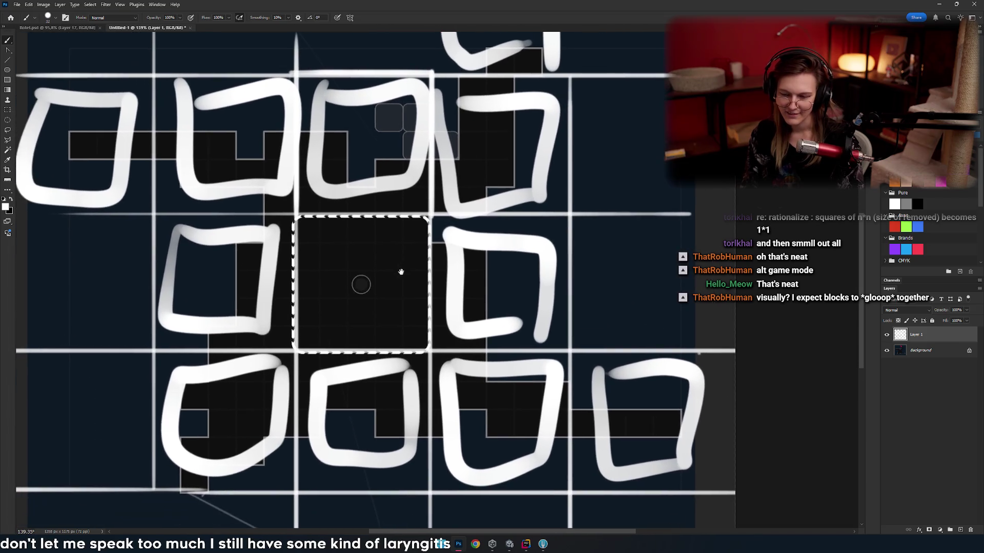
{"action": "scroll", "coordinate": [369, 279], "scroll_direction": "down", "scroll_amount": 4}
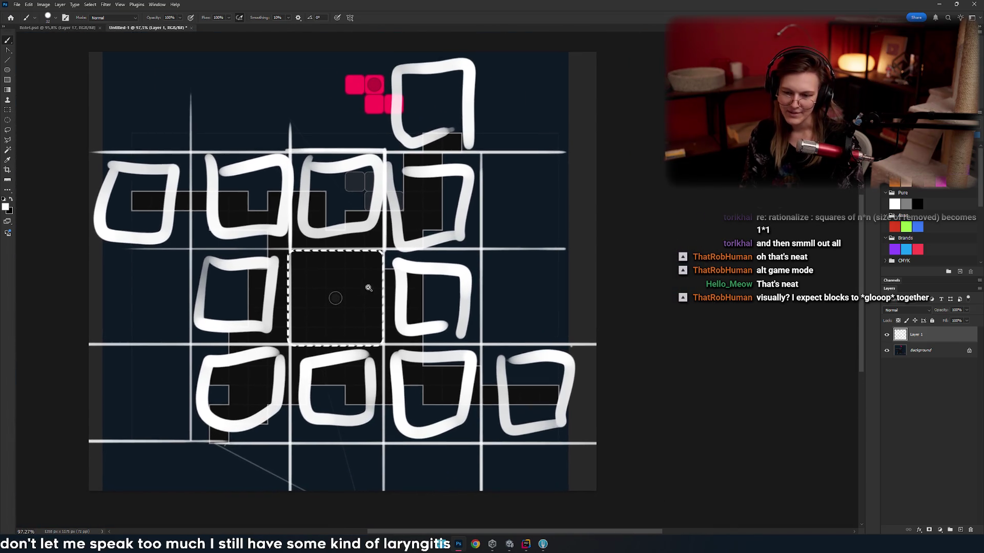
{"action": "scroll", "coordinate": [353, 276], "scroll_direction": "up", "scroll_amount": 1}
{"action": "scroll", "coordinate": [400, 259], "scroll_direction": "down", "scroll_amount": 3}
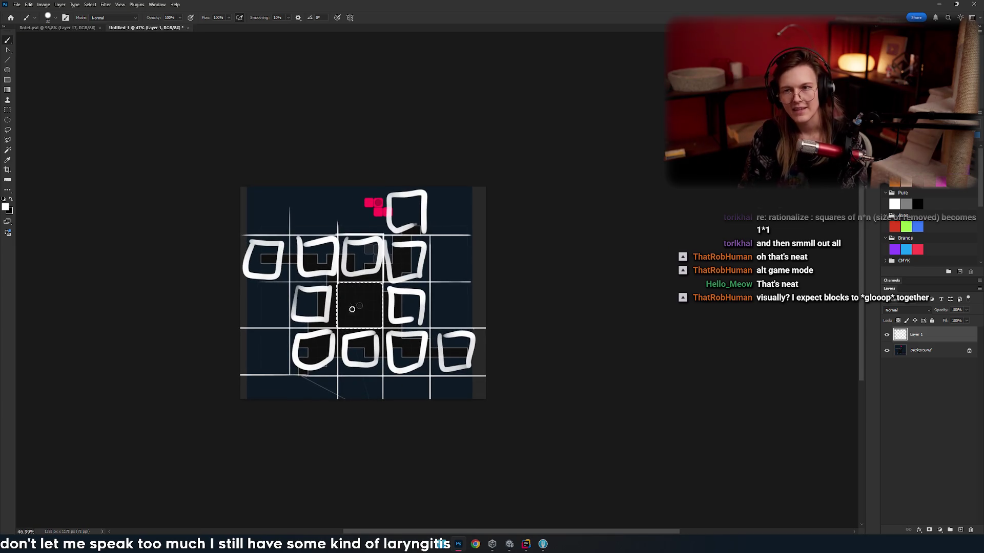
{"action": "scroll", "coordinate": [436, 330], "scroll_direction": "up", "scroll_amount": 10}
{"action": "scroll", "coordinate": [436, 330], "scroll_direction": "down", "scroll_amount": 3}
{"action": "scroll", "coordinate": [390, 308], "scroll_direction": "up", "scroll_amount": 5}
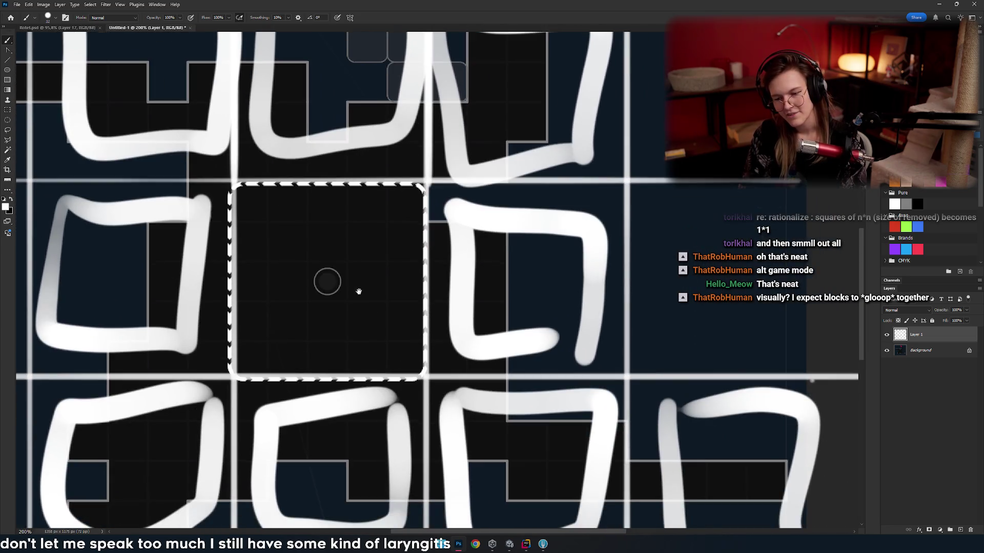
{"action": "mouse_move", "coordinate": [359, 291]}
{"action": "left_mouse_down"}
{"action": "mouse_move", "coordinate": [398, 334]}
{"action": "mouse_move", "coordinate": [379, 307]}
{"action": "mouse_move", "coordinate": [398, 319]}
{"action": "mouse_move", "coordinate": [352, 312]}
{"action": "mouse_move", "coordinate": [348, 292]}
{"action": "left_mouse_up"}
{"action": "key", "text": "ctrl+z"}
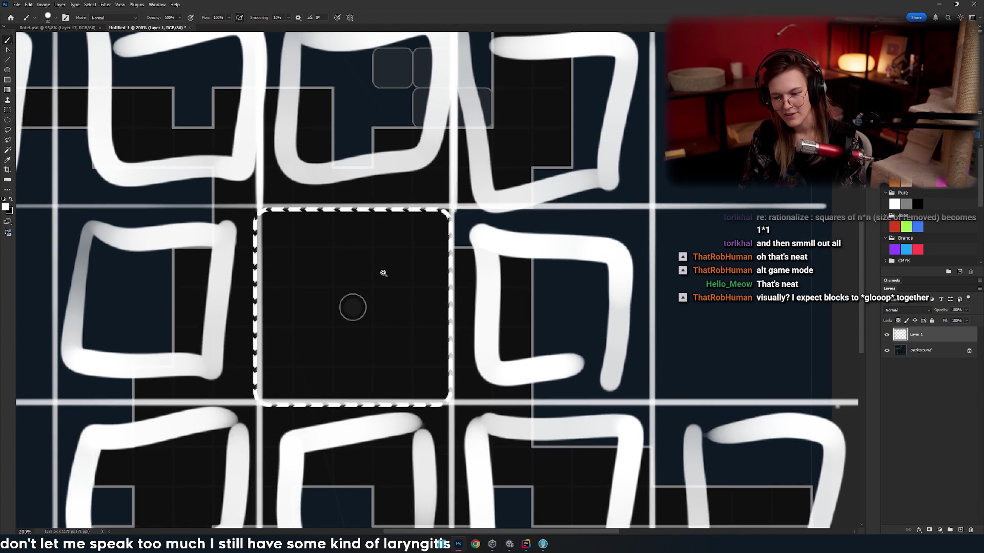
{"action": "left_click_drag", "start_coordinate": [410, 306], "coordinate": [366, 282]}
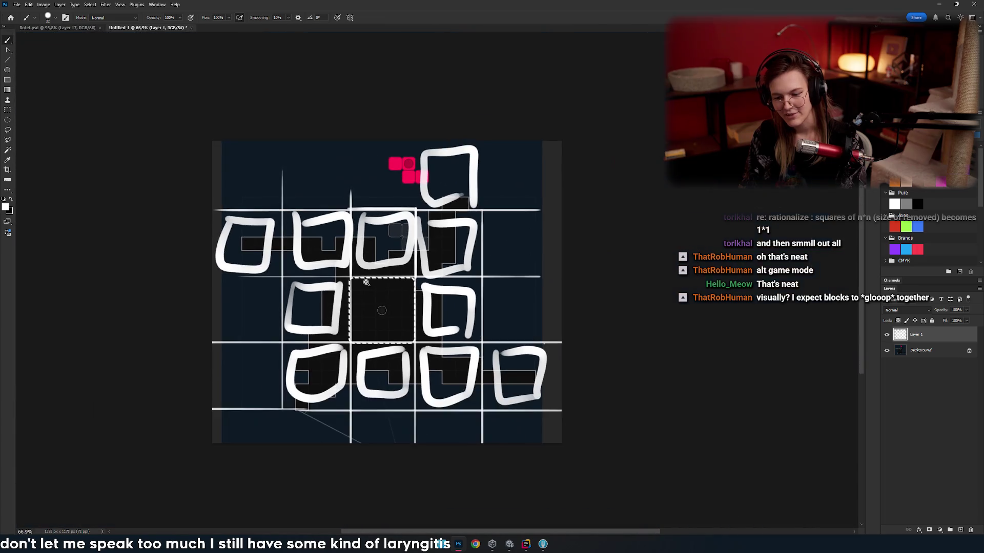
{"action": "mouse_move", "coordinate": [406, 313]}
{"action": "left_mouse_down"}
{"action": "mouse_move", "coordinate": [361, 318]}
{"action": "mouse_move", "coordinate": [380, 304]}
{"action": "mouse_move", "coordinate": [421, 311]}
{"action": "mouse_move", "coordinate": [397, 294]}
{"action": "mouse_move", "coordinate": [366, 302]}
{"action": "mouse_move", "coordinate": [391, 301]}
{"action": "mouse_move", "coordinate": [319, 260]}
{"action": "left_mouse_up"}
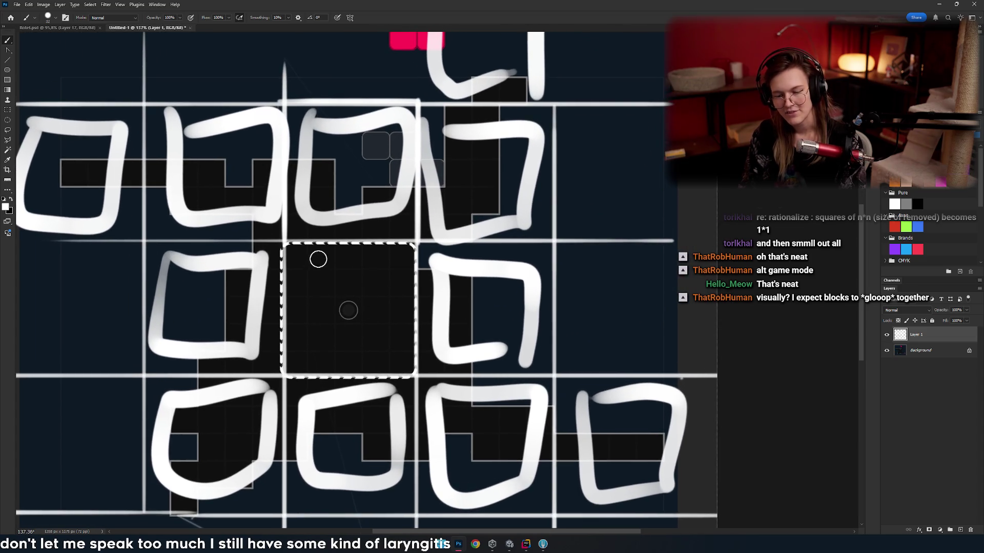
{"action": "mouse_move", "coordinate": [273, 301]}
{"action": "left_mouse_down"}
{"action": "mouse_move", "coordinate": [456, 316]}
{"action": "mouse_move", "coordinate": [448, 308]}
{"action": "mouse_move", "coordinate": [330, 319]}
{"action": "mouse_move", "coordinate": [329, 281]}
{"action": "mouse_move", "coordinate": [405, 267]}
{"action": "left_mouse_up"}
{"action": "key", "text": "ctrl+z"}
{"action": "key", "text": "ctrl+z"}
{"action": "left_click_drag", "start_coordinate": [379, 299], "coordinate": [343, 295]}
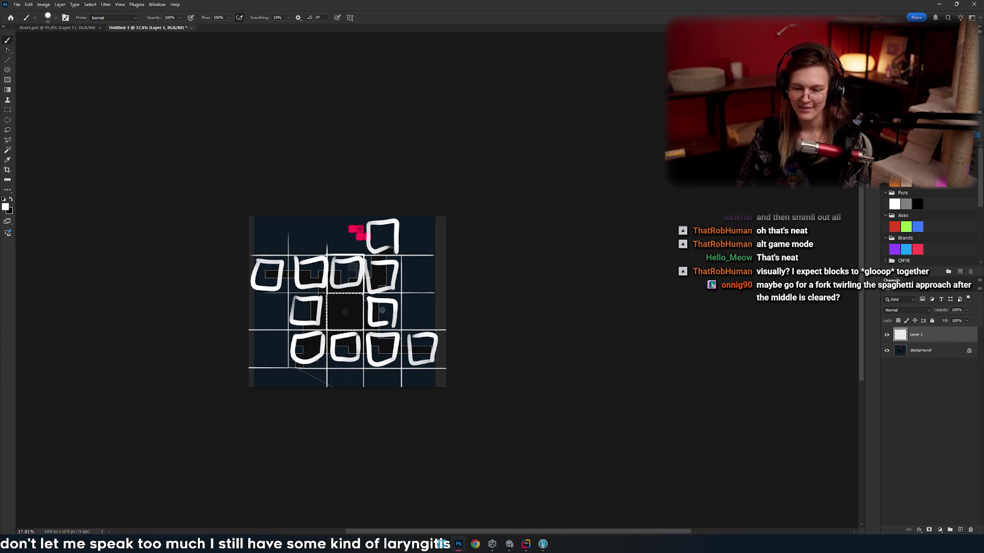
{"action": "key", "text": "alt+Tab"}
{"action": "key", "text": "alt+Tab"}
{"action": "key", "text": "alt+shift+Tab"}
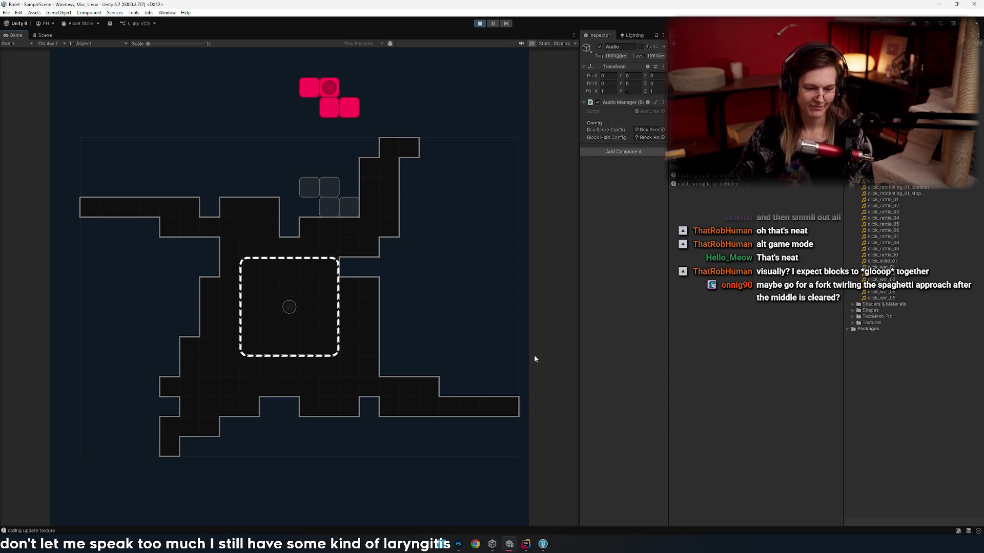
- Shift the S piece left, turn it vertical, and hard-drop it onto the board
{"action": "key", "text": "Left"}
{"action": "key", "text": "Left"}
{"action": "key", "text": "Left"}
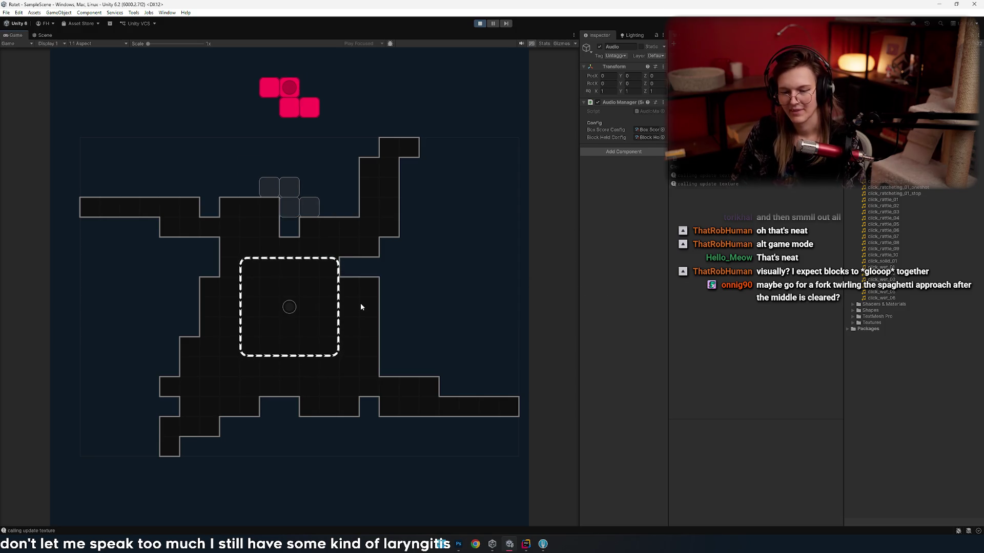
{"action": "key", "text": "Up"}
{"action": "key", "text": "space"}
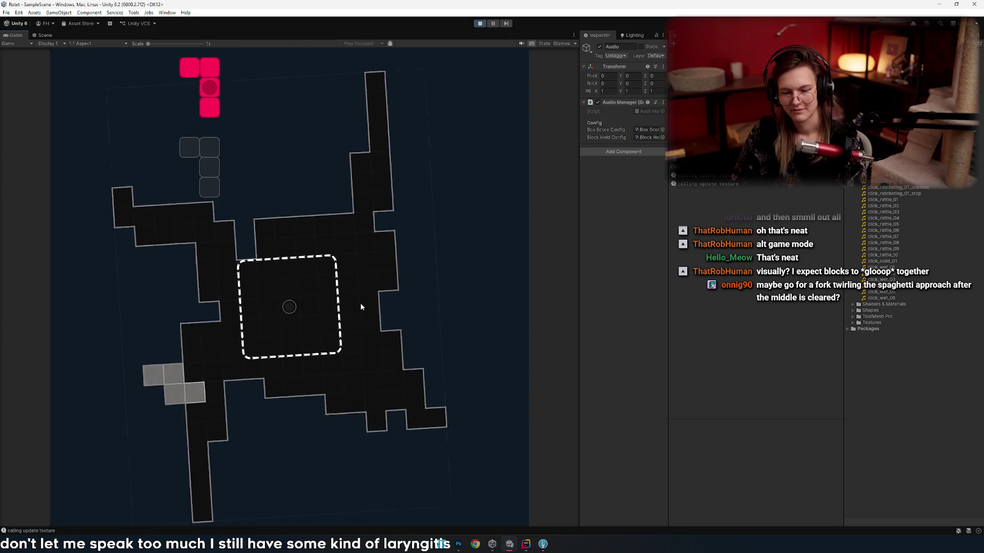
- Rotate and move the L piece right, drop it, then stop Play mode
{"action": "key", "text": "Up"}
{"action": "key", "text": "Right"}
{"action": "key", "text": "Right"}
{"action": "key", "text": "Right"}
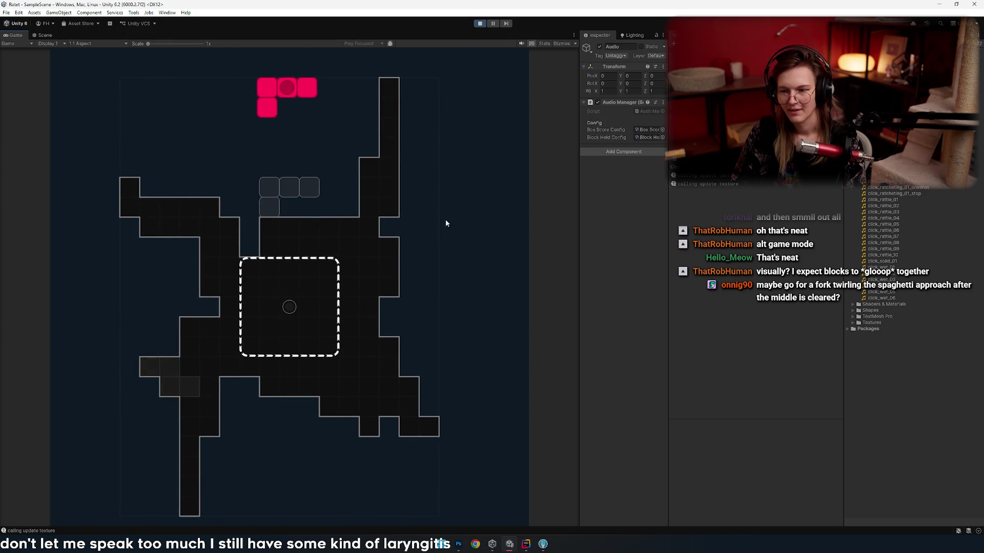
{"action": "key", "text": "Up"}
{"action": "key", "text": "space"}
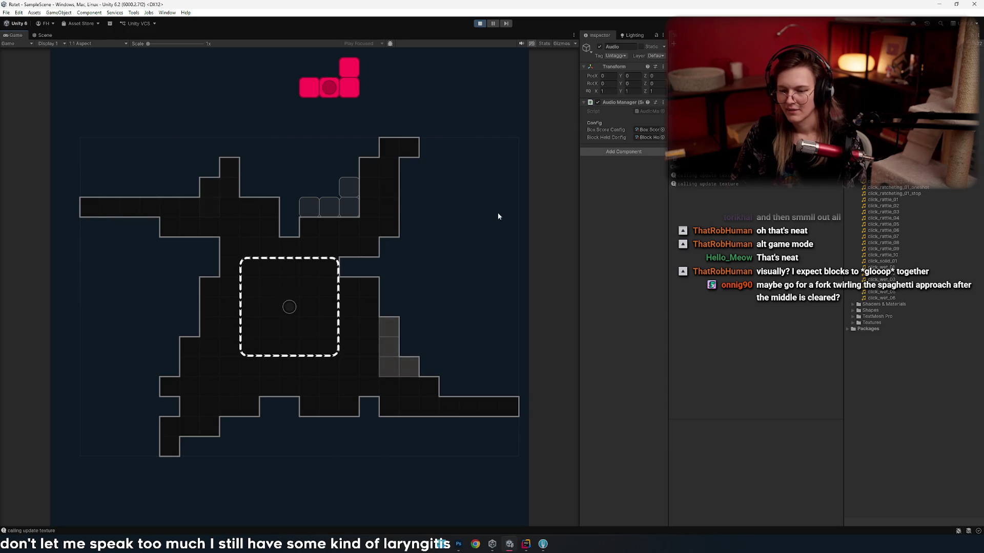
{"action": "key", "text": "alt+Tab"}
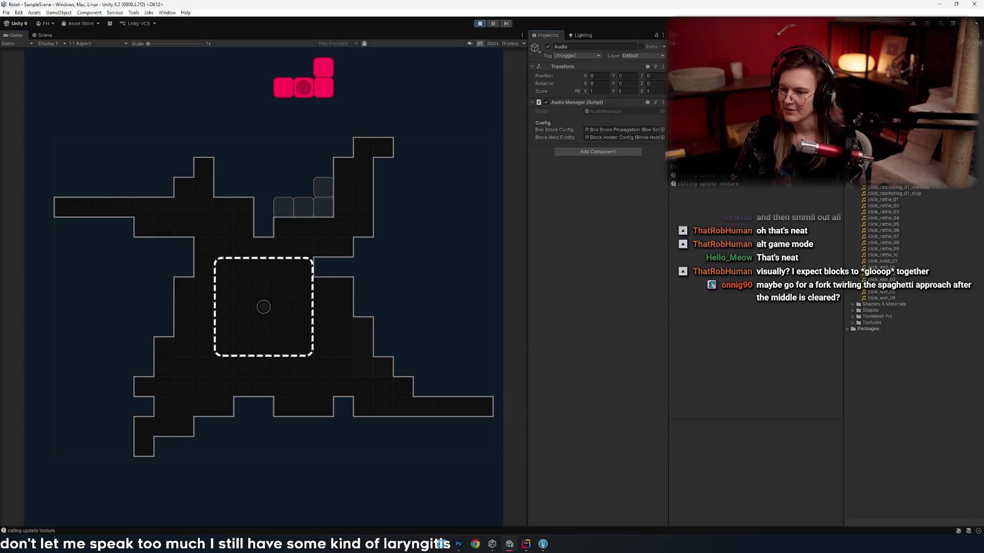
{"action": "left_click", "coordinate": [479, 24]}
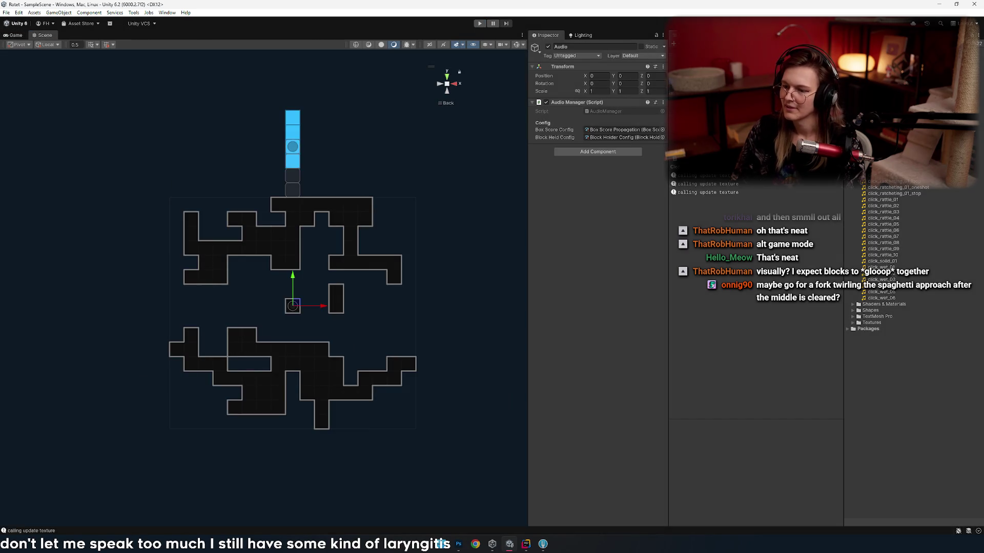
- Set the Board's Tileset Block Style to Standard and restart Play mode with Ctrl+P
{"action": "key", "text": "Down"}
{"action": "key", "text": "Down"}
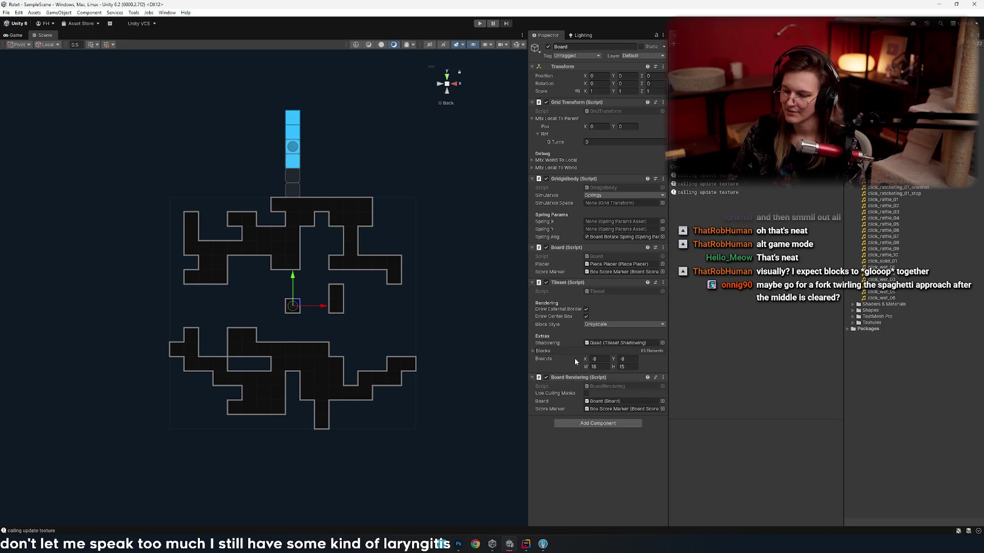
{"action": "left_click", "coordinate": [607, 334]}
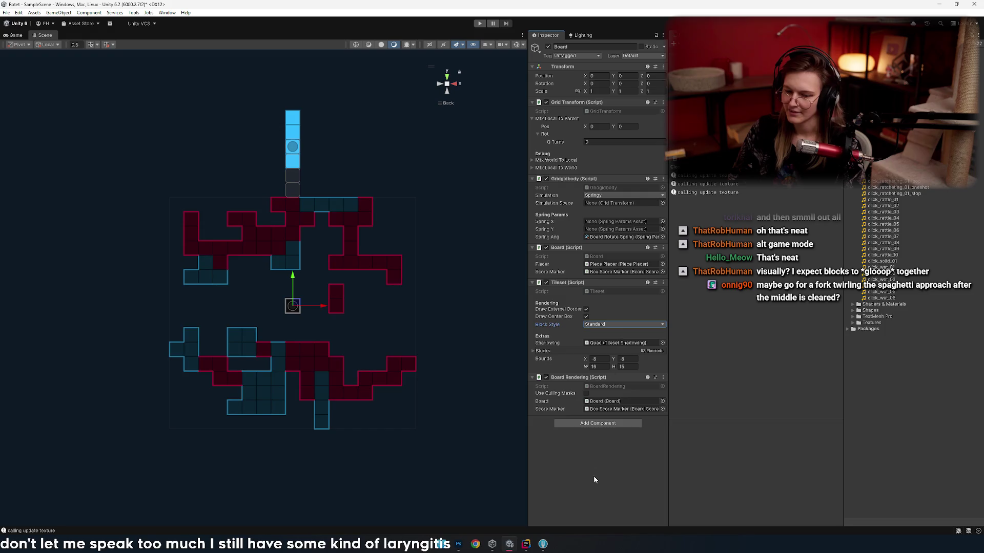
{"action": "key", "text": "ctrl+p"}
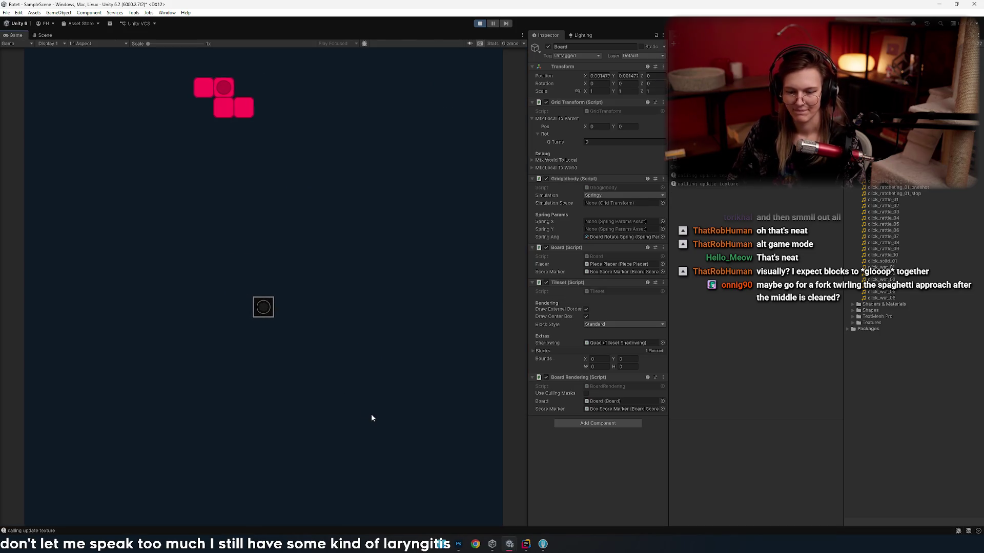
- Rotate the first piece and drop it at the board centre, then drop the S piece beside it
{"action": "key", "text": "Up"}
{"action": "key", "text": "space"}
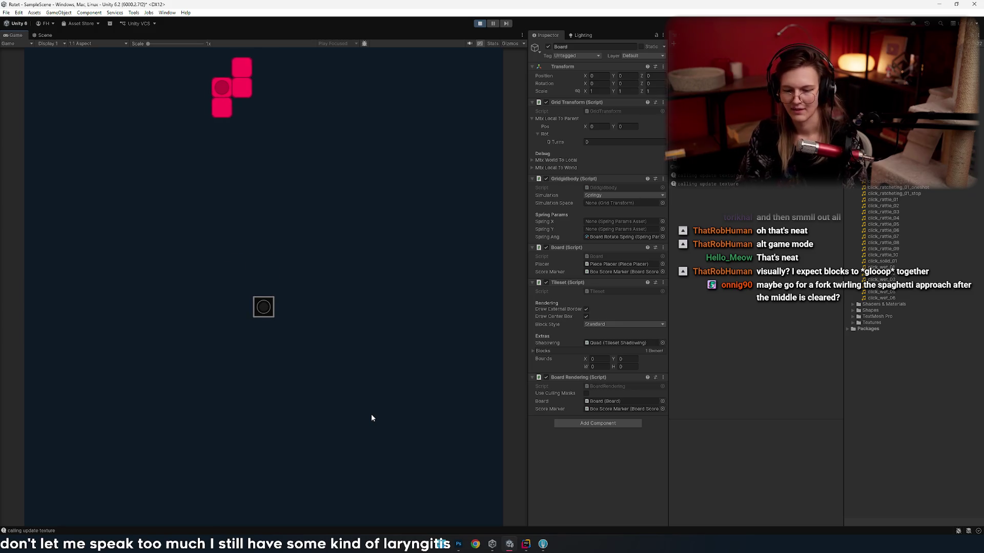
{"action": "key", "text": "Right"}
{"action": "key", "text": "Left"}
{"action": "key", "text": "Right"}
{"action": "key", "text": "space"}
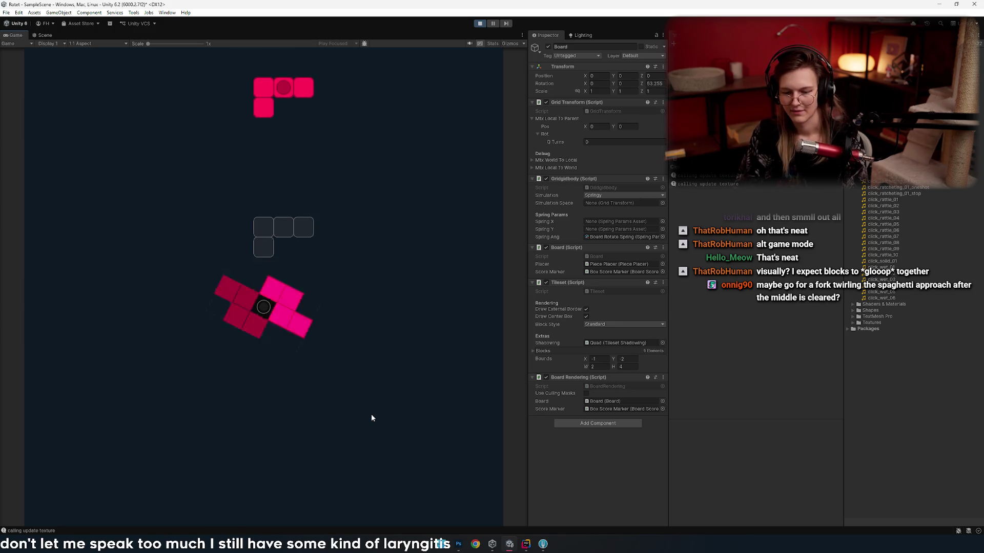
- Rotate and position the L piece before dropping it, then drop the next piece shifted right
{"action": "key", "text": "Left"}
{"action": "key", "text": "Up"}
{"action": "key", "text": "Right"}
{"action": "key", "text": "Right"}
{"action": "key", "text": "Right"}
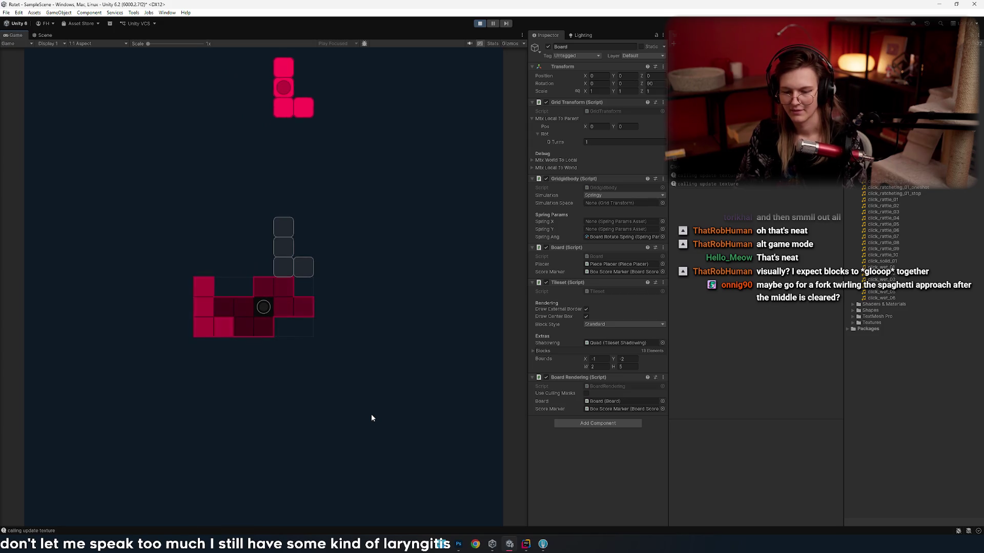
{"action": "key", "text": "Up"}
{"action": "key", "text": "Up"}
{"action": "key", "text": "Left"}
{"action": "key", "text": "Up"}
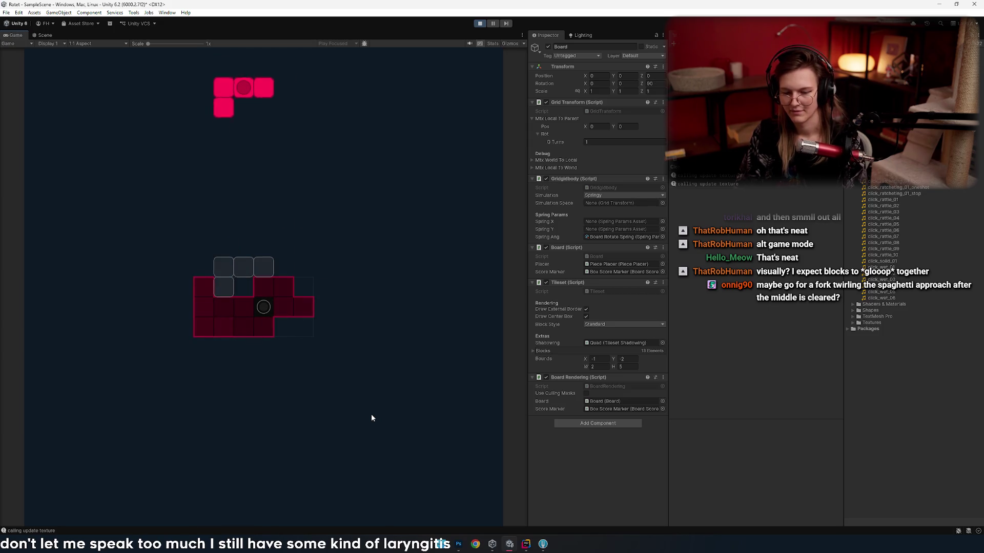
{"action": "key", "text": "space"}
{"action": "key", "text": "Right"}
{"action": "key", "text": "Right"}
{"action": "key", "text": "space"}
- Drop two more pieces to the left, then land an upright L piece shifted right
{"action": "key", "text": "Left"}
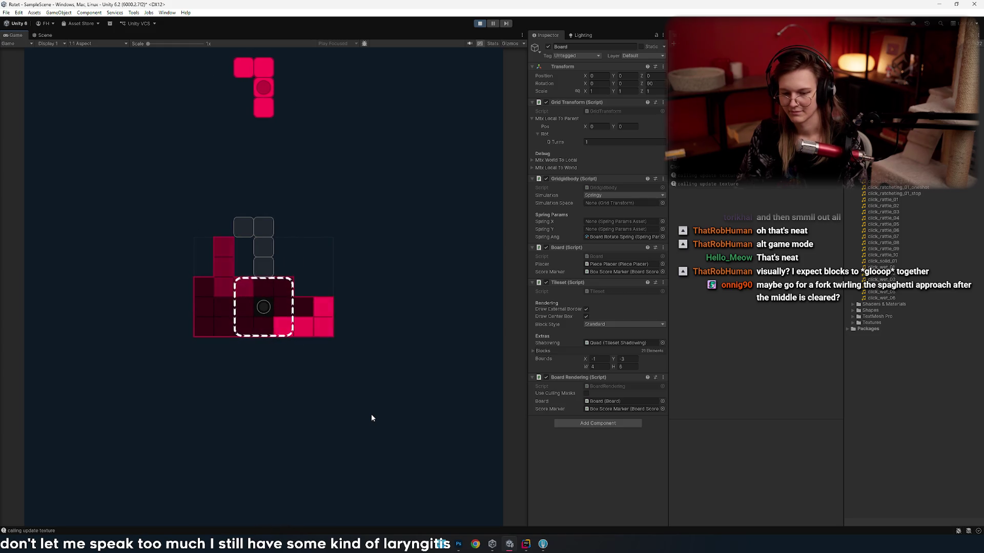
{"action": "key", "text": "Up"}
{"action": "key", "text": "space"}
{"action": "key", "text": "Left"}
{"action": "key", "text": "space"}
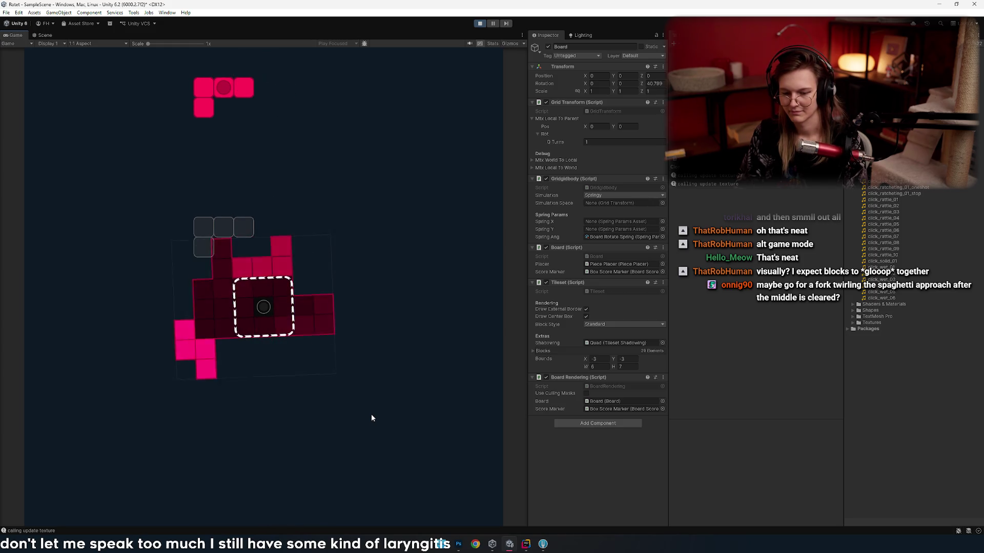
{"action": "key", "text": "Up"}
{"action": "key", "text": "Right"}
{"action": "key", "text": "Right"}
{"action": "key", "text": "Up"}
{"action": "key", "text": "Right"}
{"action": "key", "text": "Up"}
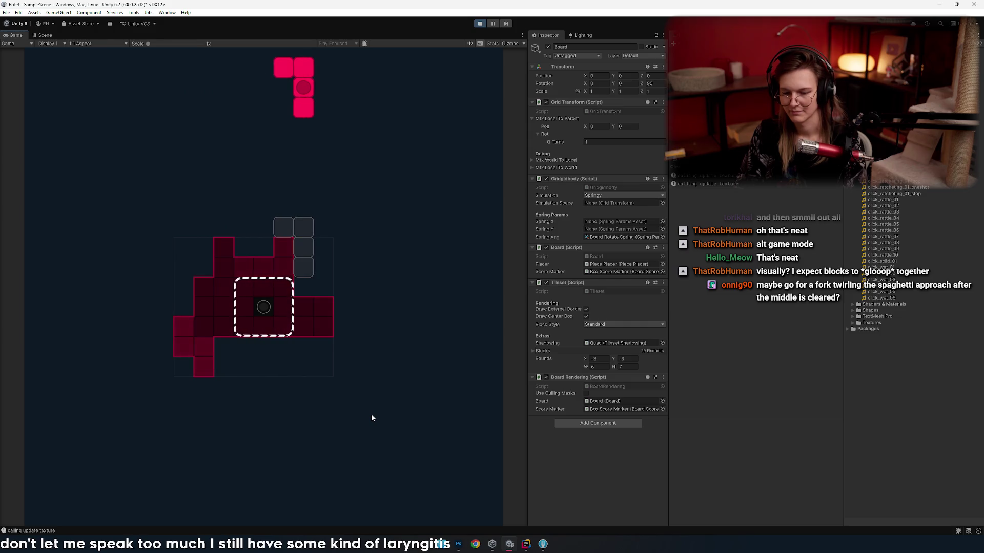
{"action": "key", "text": "space"}
- Drop three more rotated pieces onto the turning board
{"action": "key", "text": "Up"}
{"action": "key", "text": "Up"}
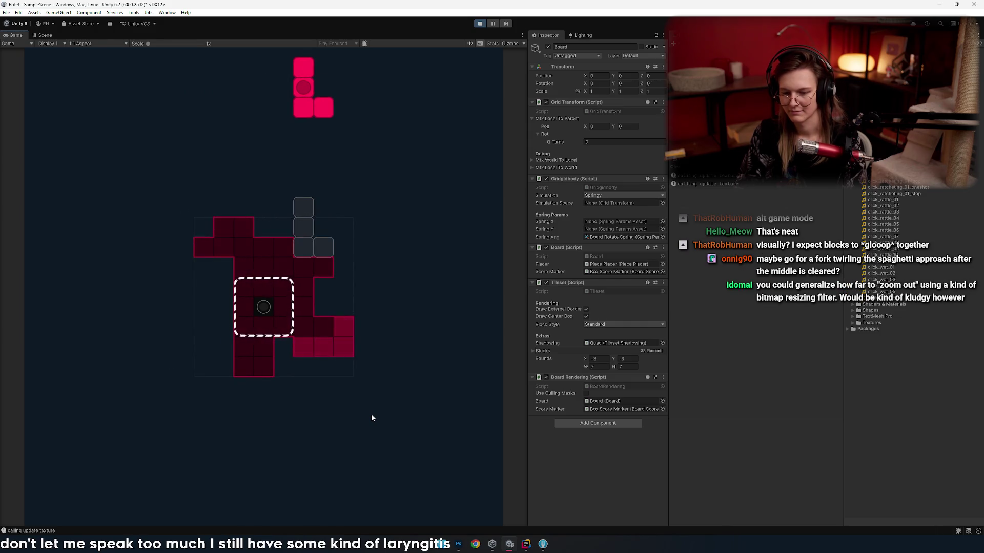
{"action": "key", "text": "space"}
{"action": "key", "text": "Up"}
{"action": "key", "text": "Up"}
{"action": "key", "text": "Up"}
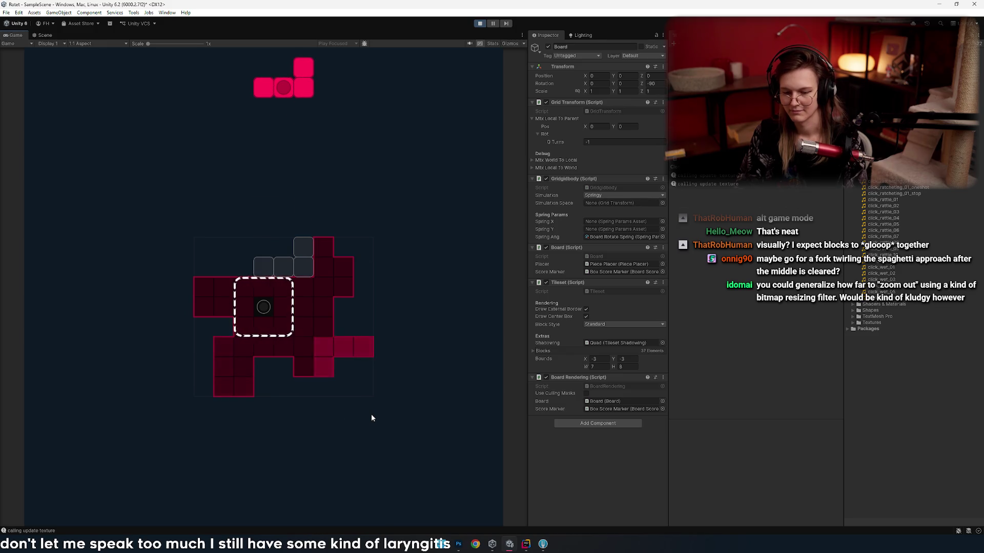
{"action": "key", "text": "space"}
{"action": "key", "text": "Left"}
{"action": "key", "text": "Left"}
{"action": "key", "text": "Left"}
{"action": "key", "text": "Up"}
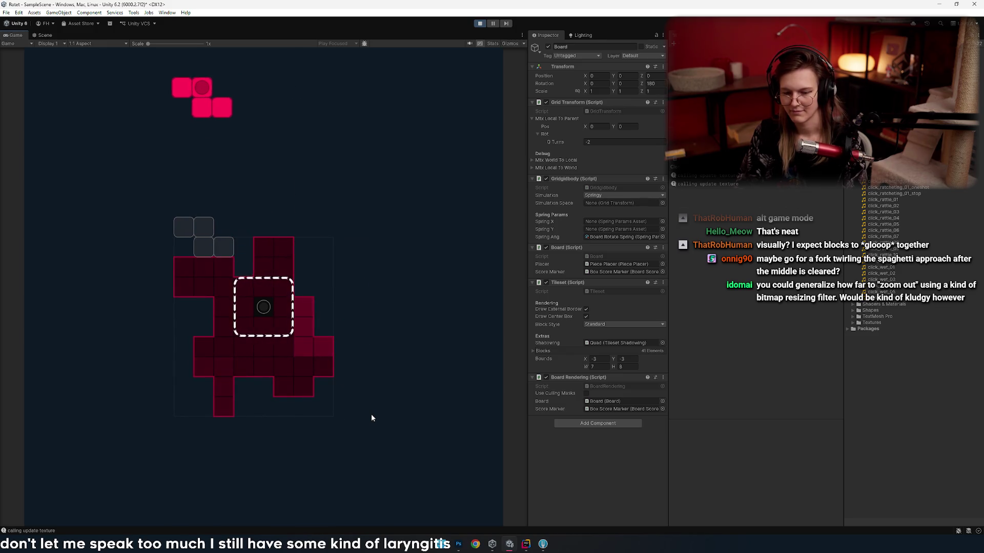
{"action": "key", "text": "Right"}
{"action": "key", "text": "Right"}
{"action": "key", "text": "Right"}
- Drop a rotated piece and a flipped pink piece, then the cyan I piece six columns left
{"action": "key", "text": "Up"}
{"action": "key", "text": "Right"}
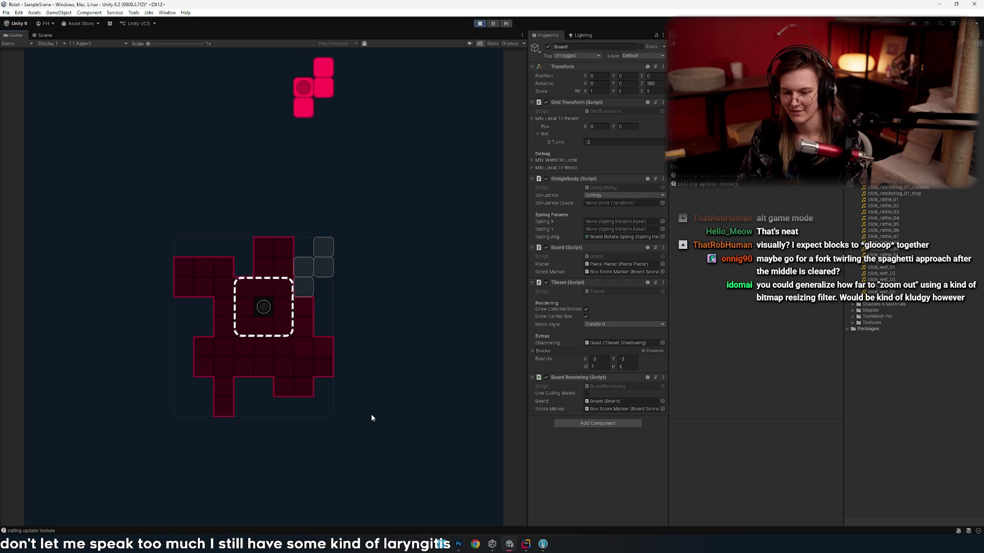
{"action": "key", "text": "space"}
{"action": "key", "text": "Left"}
{"action": "key", "text": "Left"}
{"action": "key", "text": "Up"}
{"action": "key", "text": "Up"}
{"action": "key", "text": "space"}
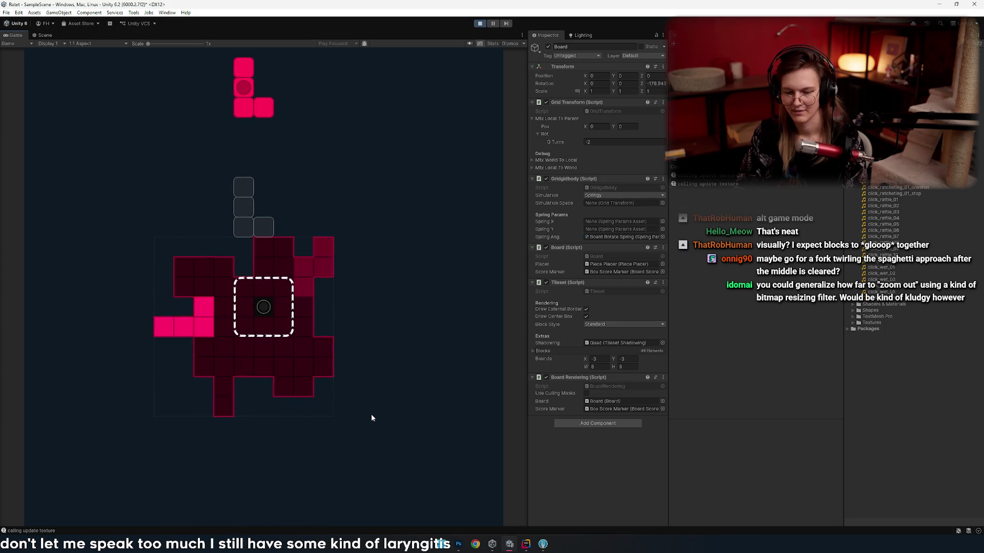
{"action": "key", "text": "Up"}
{"action": "key", "text": "Left"}
{"action": "key", "text": "Up"}
{"action": "key", "text": "Up"}
{"action": "key", "text": "Right"}
{"action": "key", "text": "Right"}
{"action": "key", "text": "Right"}
{"action": "key", "text": "Right"}
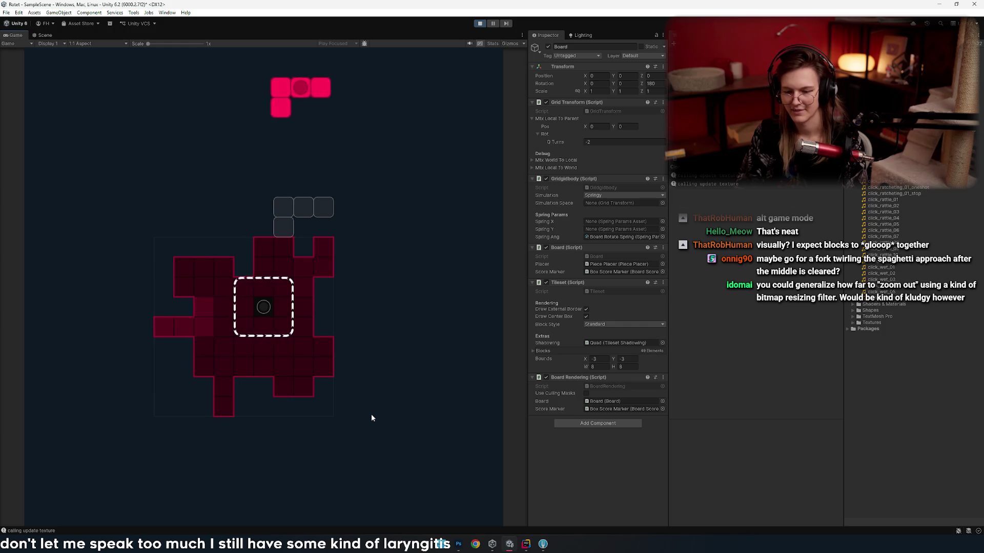
{"action": "key", "text": "Right"}
{"action": "key", "text": "space"}
{"action": "key", "text": "Left"}
{"action": "key", "text": "Left"}
{"action": "key", "text": "Left"}
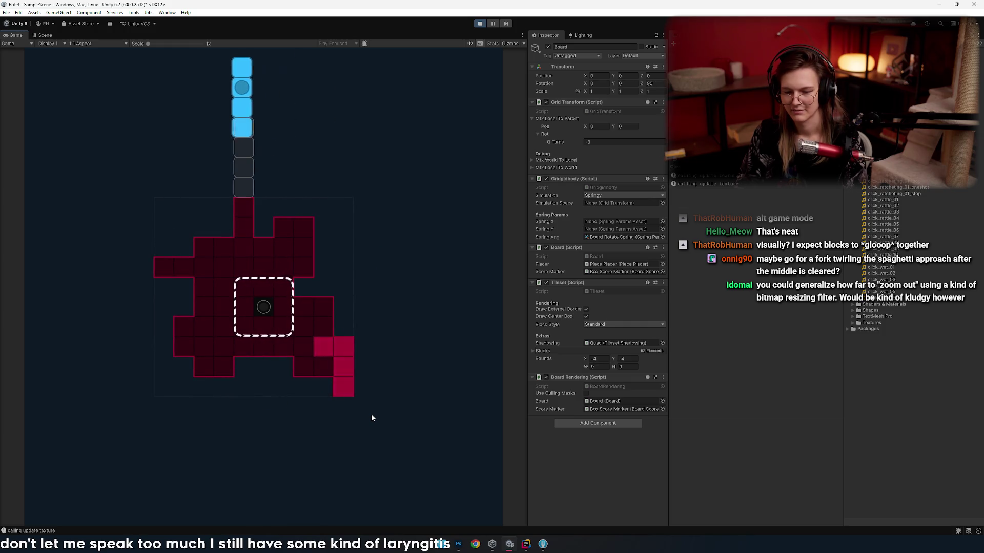
{"action": "key", "text": "space"}
- Try out rotations of the pink L piece before dropping it, then drop the blue O piece
{"action": "key", "text": "Up"}
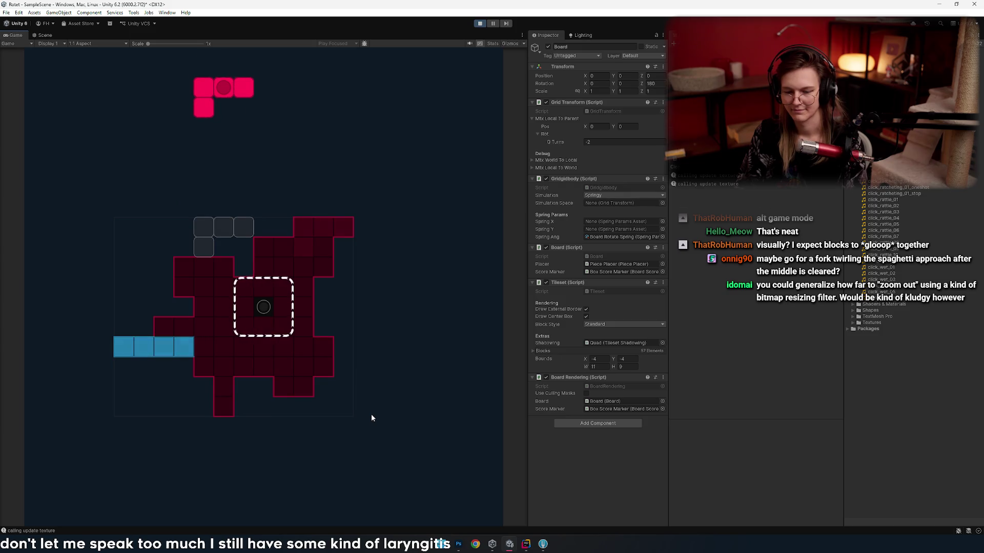
{"action": "key", "text": "Right"}
{"action": "key", "text": "Up"}
{"action": "key", "text": "Up"}
{"action": "key", "text": "Left"}
{"action": "key", "text": "Right"}
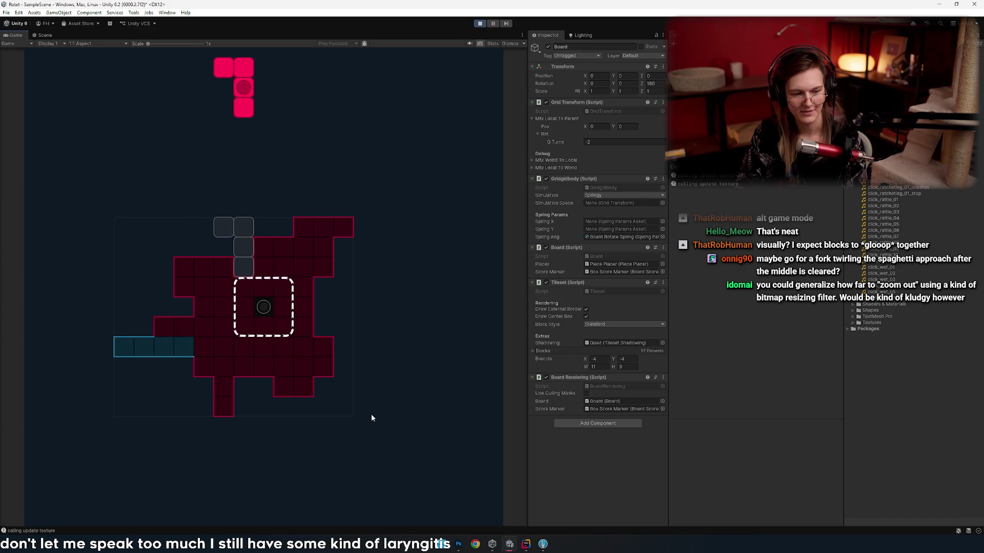
{"action": "key", "text": "Up"}
{"action": "key", "text": "Up"}
{"action": "key", "text": "Up"}
{"action": "key", "text": "Up"}
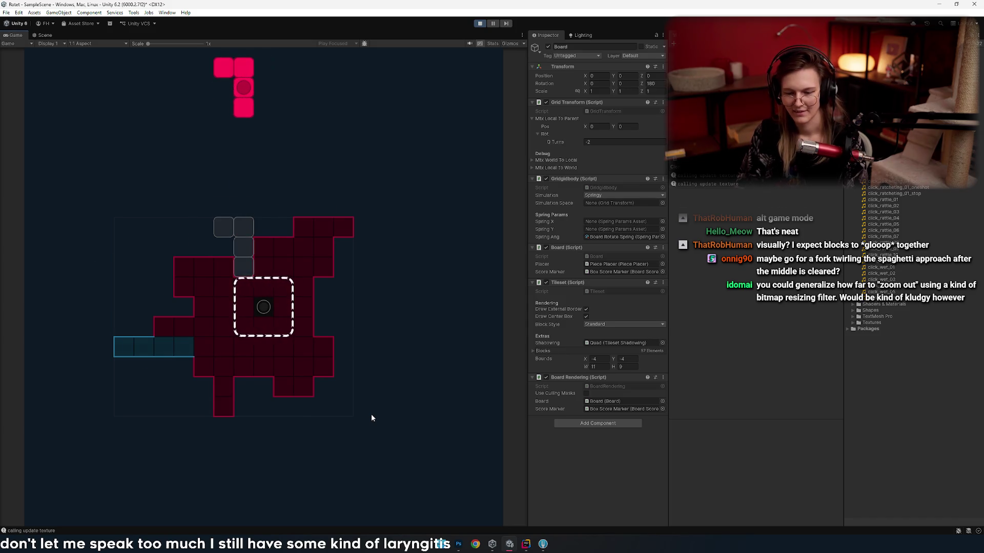
{"action": "key", "text": "space"}
{"action": "key", "text": "Right"}
{"action": "key", "text": "Right"}
{"action": "key", "text": "Right"}
{"action": "key", "text": "Left"}
{"action": "key", "text": "Left"}
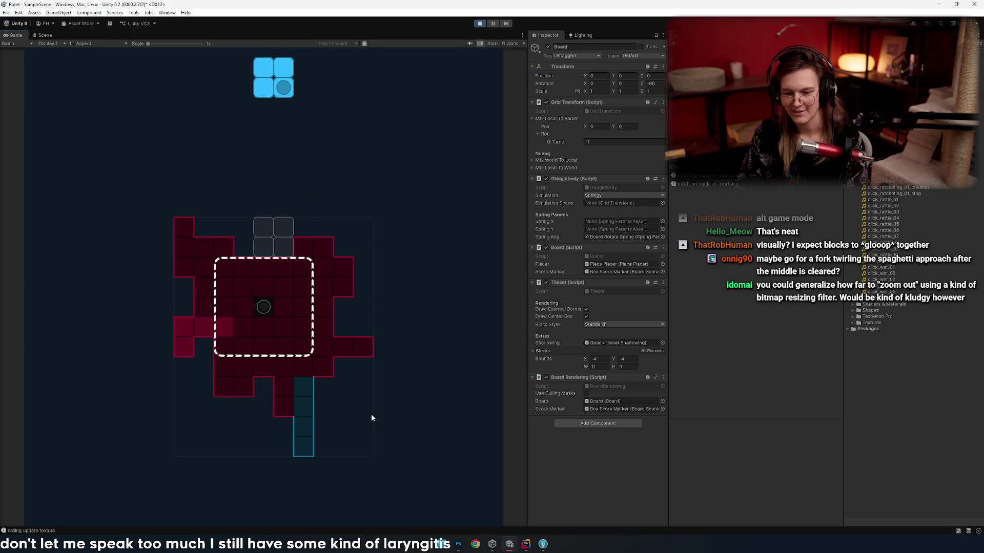
{"action": "key", "text": "space"}
- Drop a vertical blue I piece above centre, then a right-pointing T piece
{"action": "key", "text": "Up"}
{"action": "key", "text": "Left"}
{"action": "key", "text": "Left"}
{"action": "key", "text": "Left"}
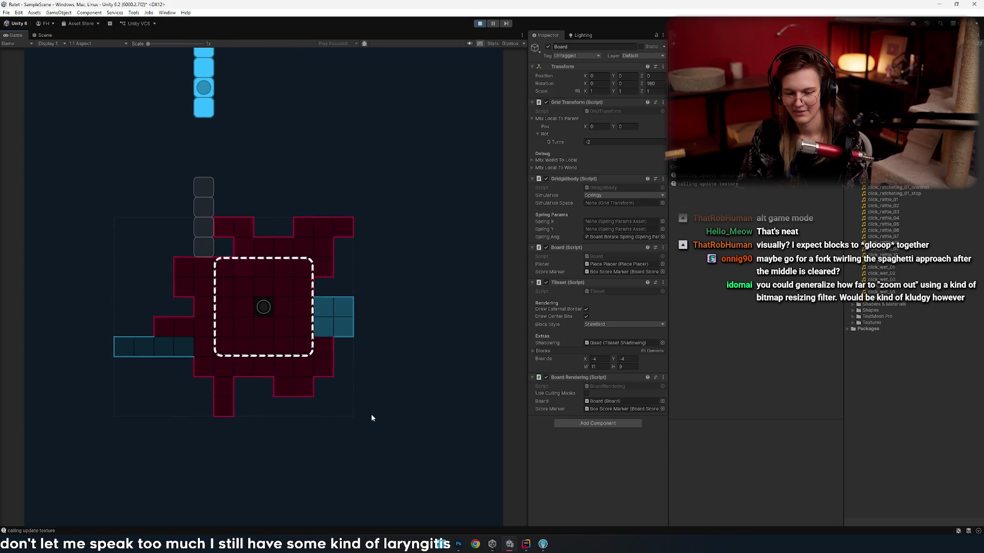
{"action": "key", "text": "Left"}
{"action": "key", "text": "Right"}
{"action": "key", "text": "Right"}
{"action": "key", "text": "Right"}
{"action": "key", "text": "Right"}
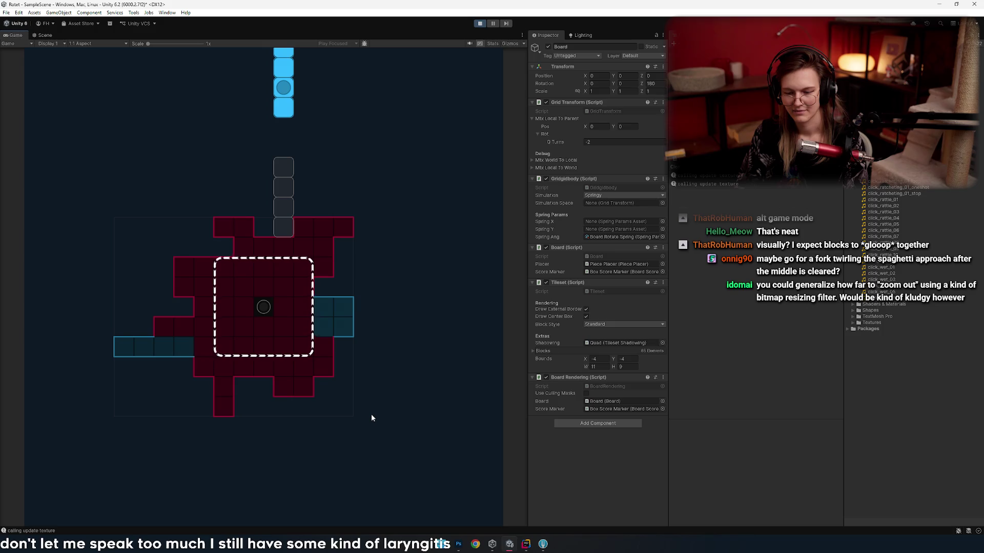
{"action": "key", "text": "space"}
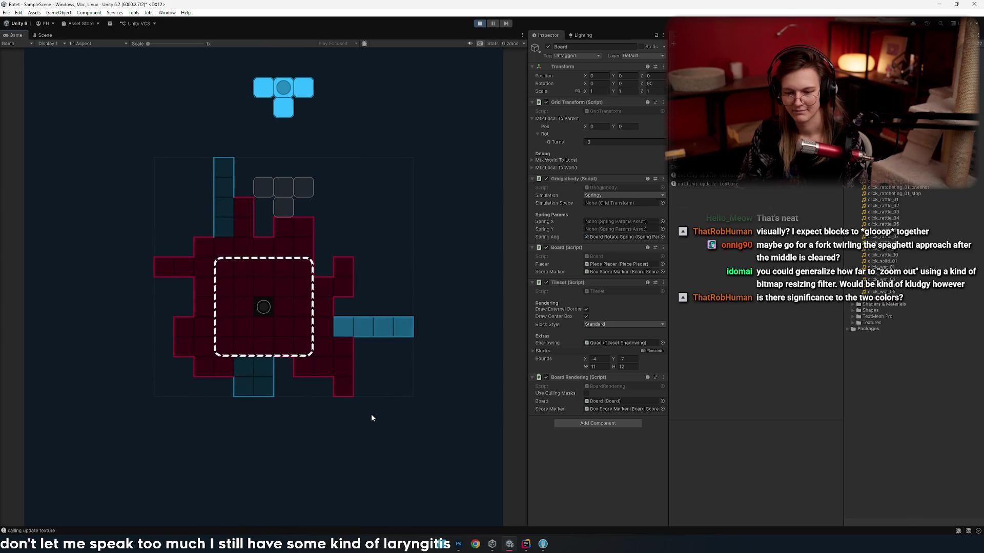
{"action": "key", "text": "Up"}
{"action": "key", "text": "Right"}
{"action": "key", "text": "Left"}
{"action": "key", "text": "Left"}
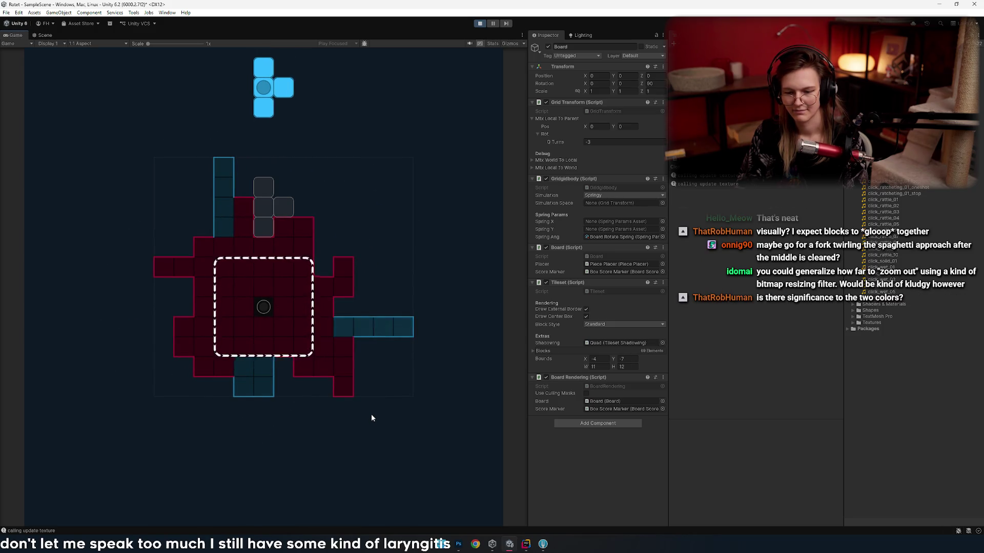
{"action": "key", "text": "space"}
- Drop a vertical I piece shifted left, then an O piece shifted left
{"action": "key", "text": "Up"}
{"action": "key", "text": "Left"}
{"action": "key", "text": "Left"}
{"action": "key", "text": "space"}
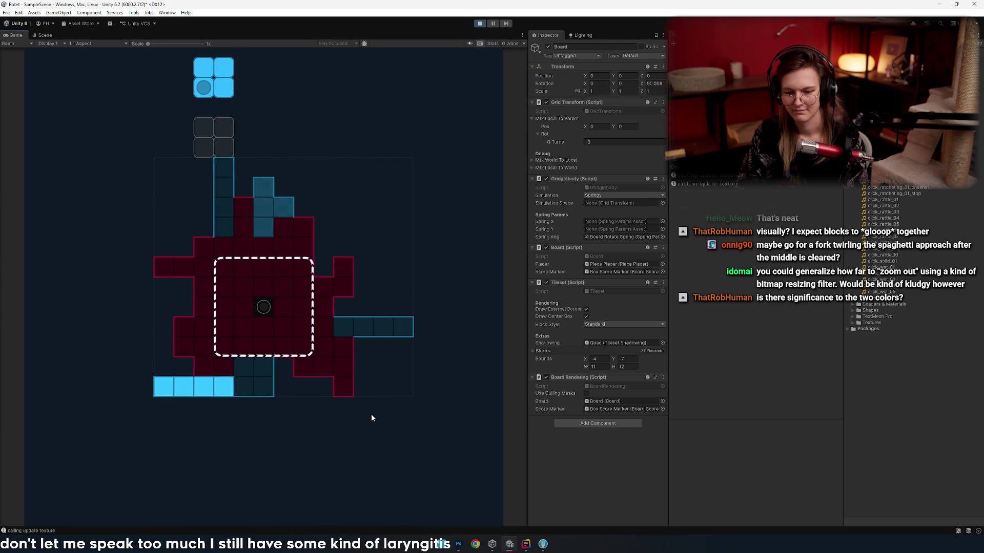
{"action": "key", "text": "Right"}
{"action": "key", "text": "Right"}
{"action": "key", "text": "Right"}
{"action": "key", "text": "Right"}
{"action": "key", "text": "Right"}
{"action": "key", "text": "Left"}
{"action": "key", "text": "Left"}
{"action": "key", "text": "Left"}
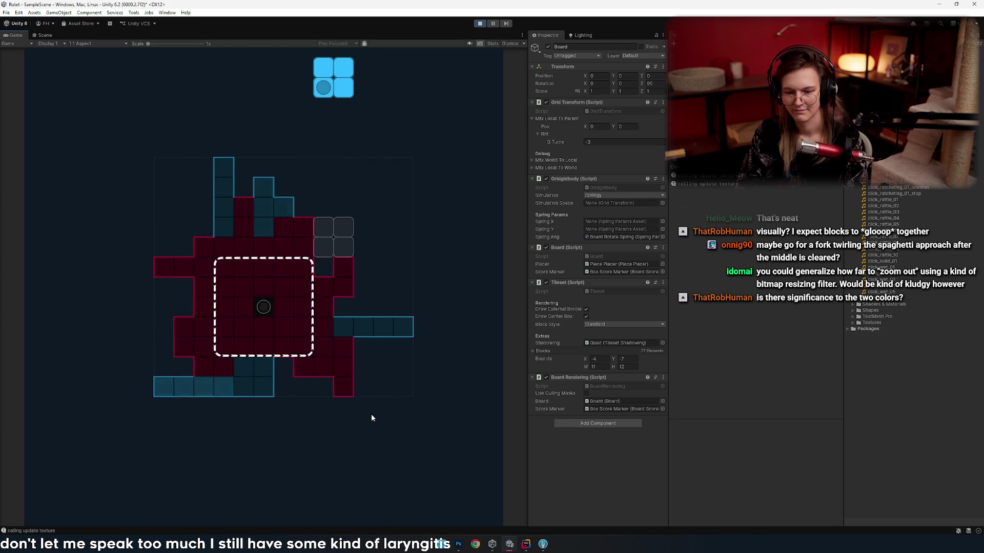
{"action": "key", "text": "Left"}
{"action": "key", "text": "Left"}
{"action": "key", "text": "Left"}
{"action": "key", "text": "space"}
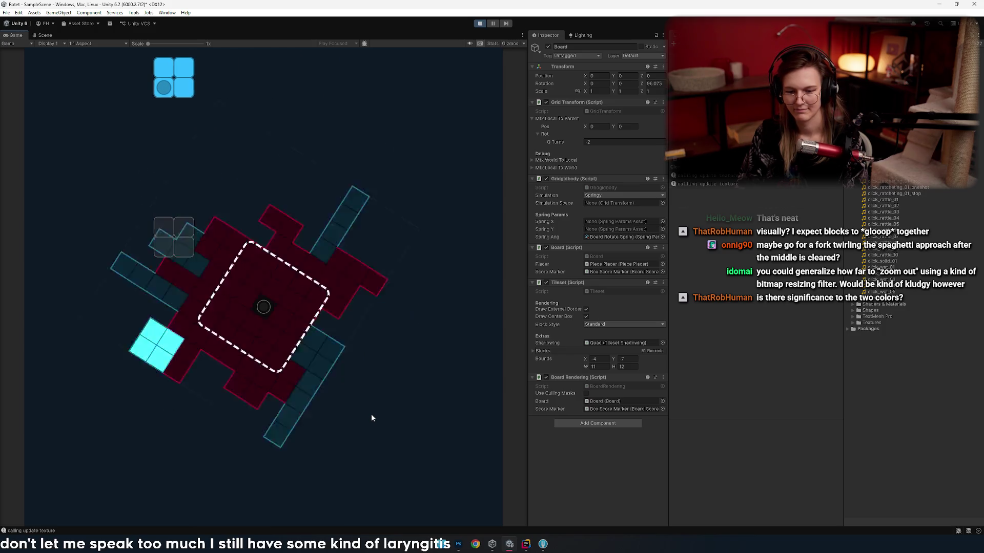
{"action": "key", "text": "Right"}
{"action": "key", "text": "Right"}
{"action": "key", "text": "Right"}
{"action": "key", "text": "Right"}
{"action": "key", "text": "Right"}
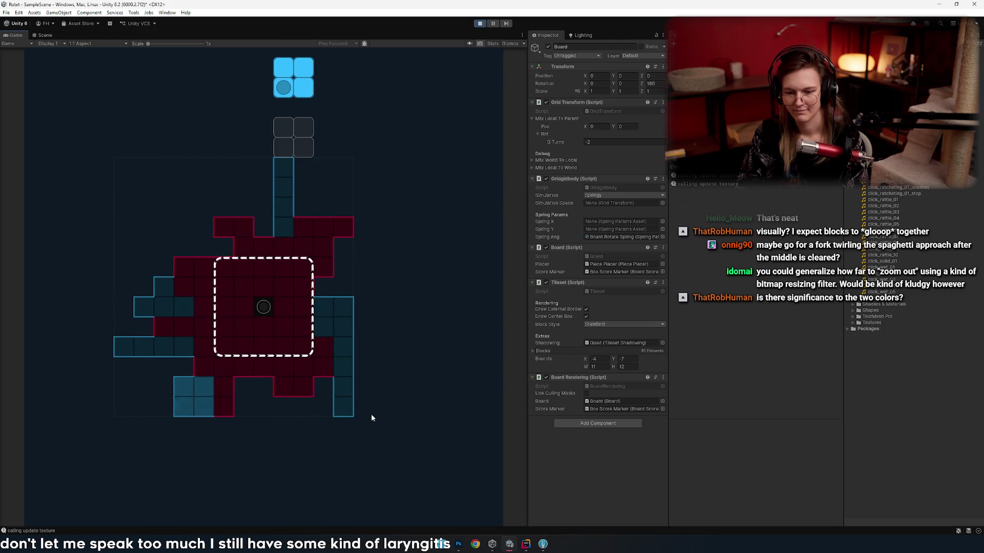
- Nudge the next O pieces left and right to check their landing, then drop them
{"action": "key", "text": "Left"}
{"action": "key", "text": "Left"}
{"action": "key", "text": "Left"}
{"action": "key", "text": "Left"}
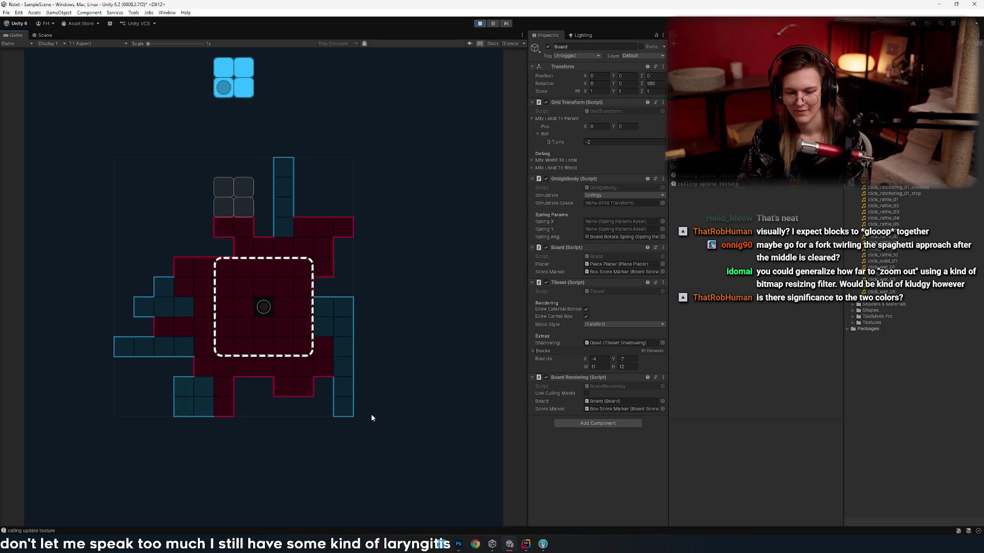
{"action": "key", "text": "Left"}
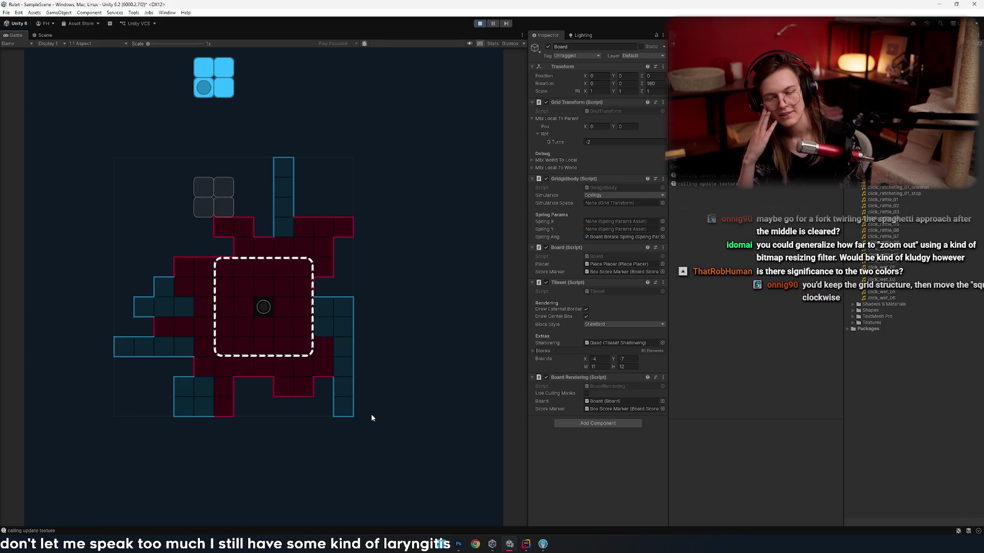
{"action": "key", "text": "Right"}
{"action": "key", "text": "space"}
{"action": "key", "text": "Right"}
{"action": "key", "text": "Right"}
{"action": "key", "text": "Right"}
{"action": "key", "text": "Left"}
{"action": "key", "text": "Left"}
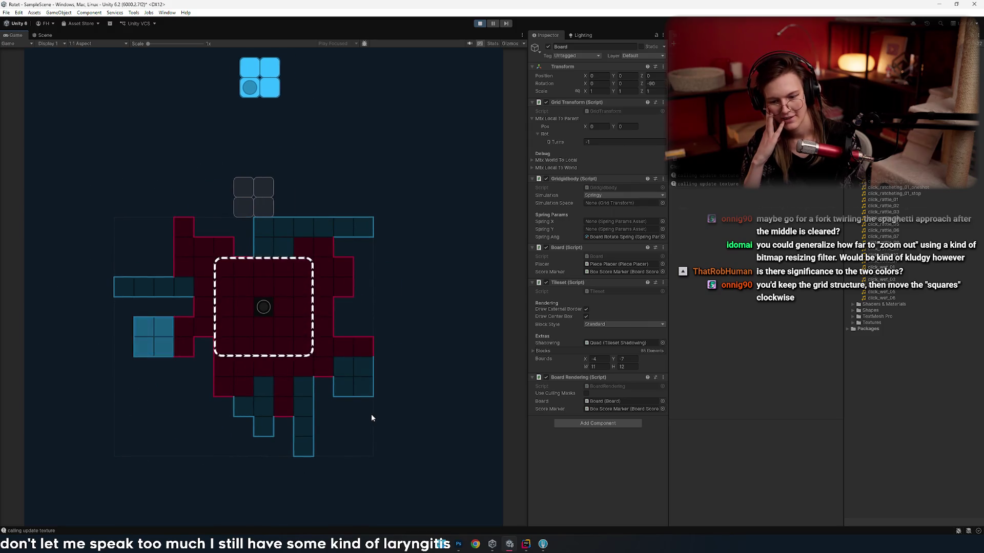
{"action": "key", "text": "Left"}
{"action": "key", "text": "Left"}
{"action": "key", "text": "Left"}
{"action": "key", "text": "Left"}
{"action": "key", "text": "Left"}
{"action": "key", "text": "space"}
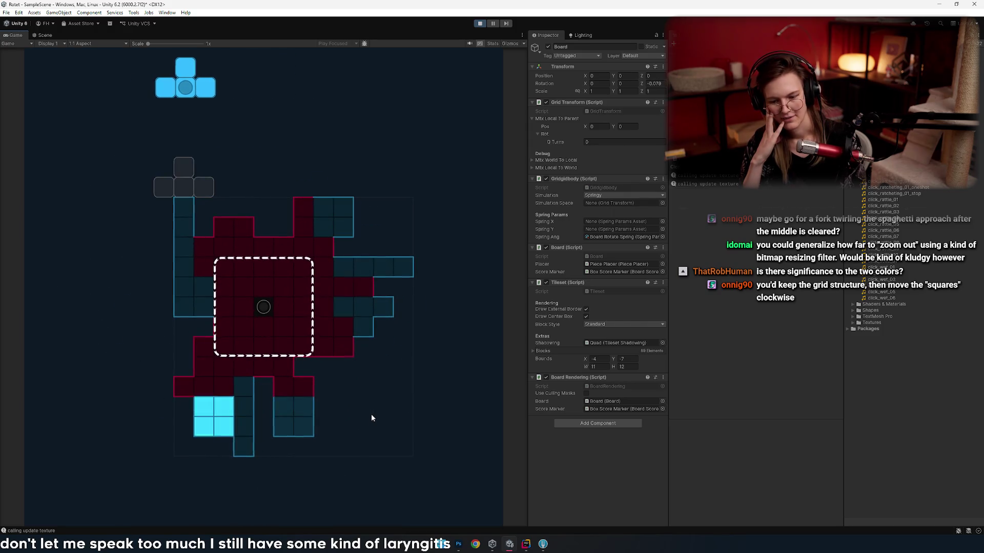
{"action": "key", "text": "Up"}
{"action": "key", "text": "Up"}
- Choose the T piece's orientation, move it right and drop it
{"action": "key", "text": "Up"}
{"action": "key", "text": "Right"}
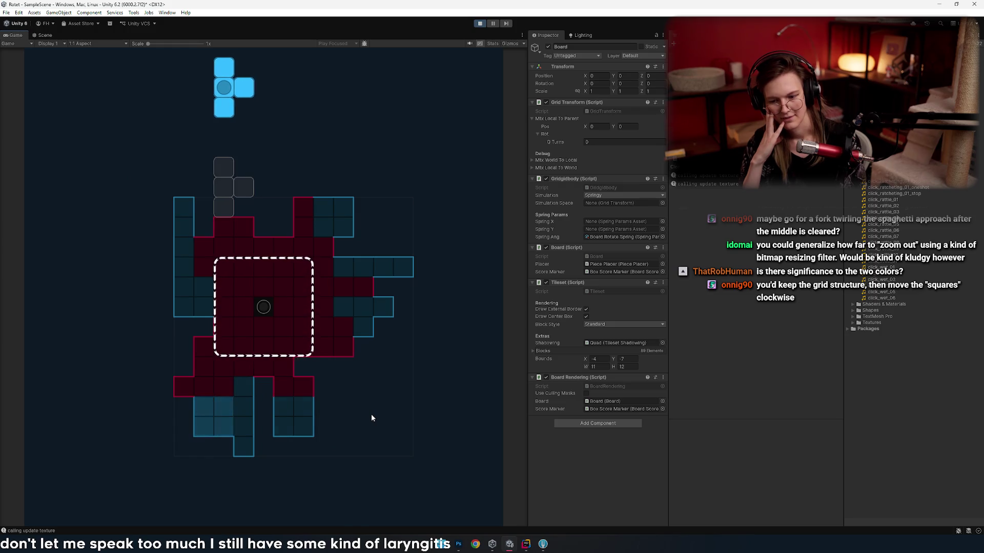
{"action": "key", "text": "Right"}
{"action": "key", "text": "Up"}
{"action": "key", "text": "Right"}
{"action": "key", "text": "Right"}
{"action": "key", "text": "Up"}
{"action": "key", "text": "Right"}
{"action": "key", "text": "Right"}
{"action": "key", "text": "Right"}
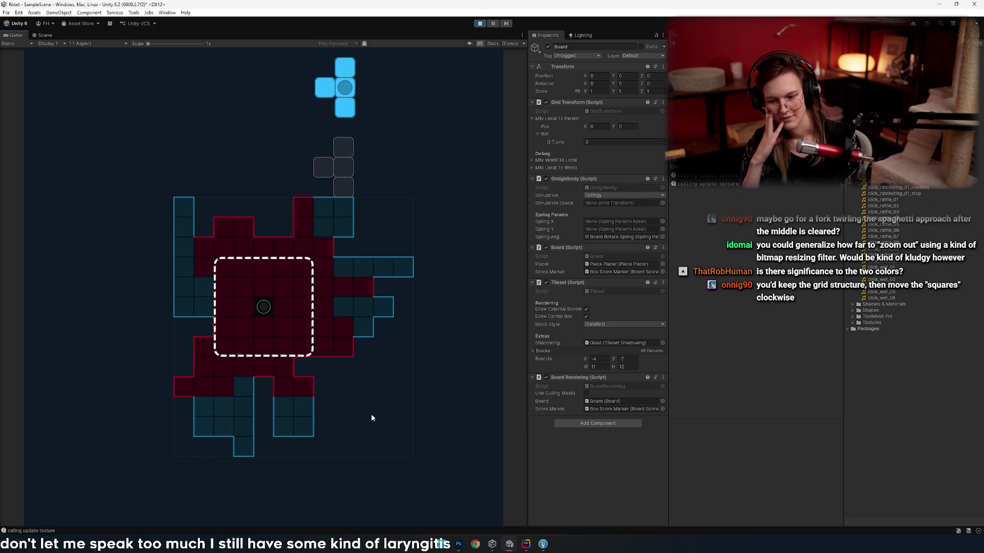
{"action": "key", "text": "Right"}
{"action": "key", "text": "space"}
{"action": "key", "text": "Left"}
{"action": "key", "text": "Left"}
- Rotate the red L piece repeatedly while shifting it several columns left
{"action": "key", "text": "Up"}
{"action": "key", "text": "Up"}
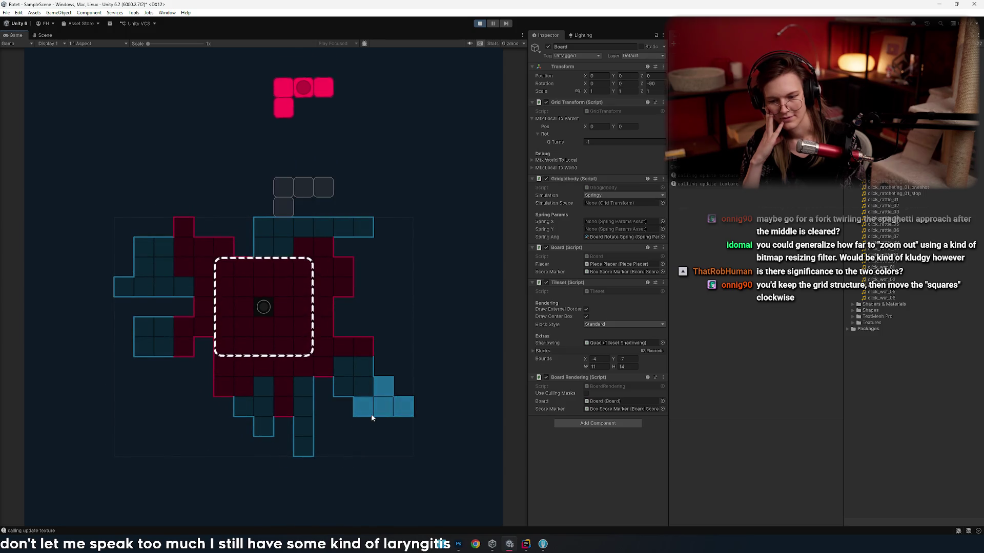
{"action": "key", "text": "Left"}
{"action": "key", "text": "Left"}
{"action": "key", "text": "Left"}
{"action": "key", "text": "Up"}
{"action": "key", "text": "Left"}
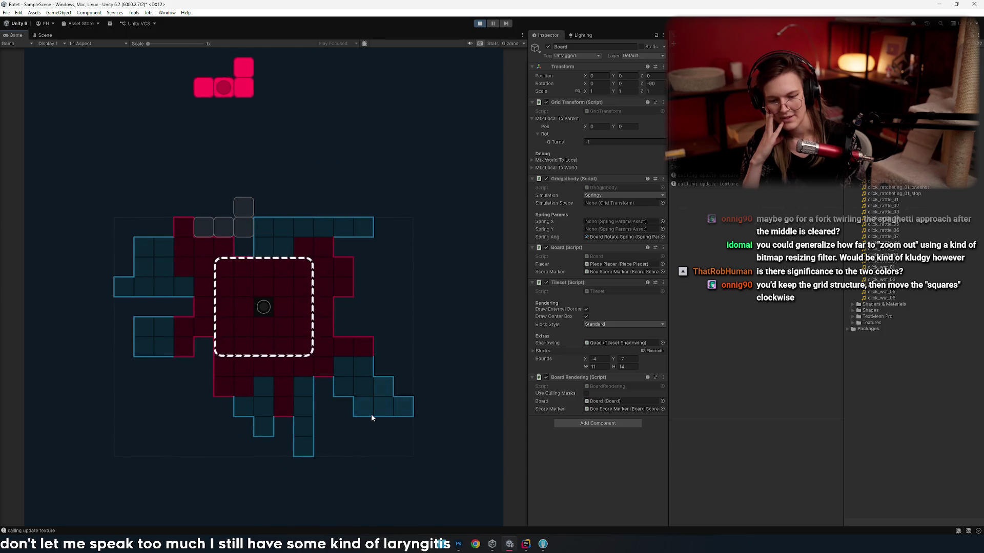
{"action": "key", "text": "Up"}
{"action": "key", "text": "Left"}
{"action": "key", "text": "Up"}
{"action": "key", "text": "Left"}
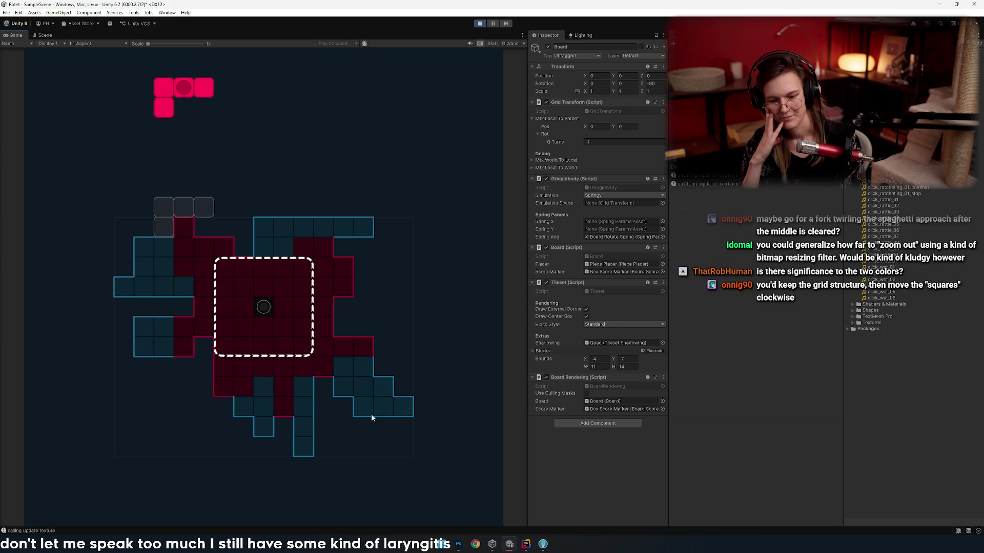
- Lay the red L piece flat, move it right and drop it onto the board
{"action": "key", "text": "Right"}
{"action": "key", "text": "Up"}
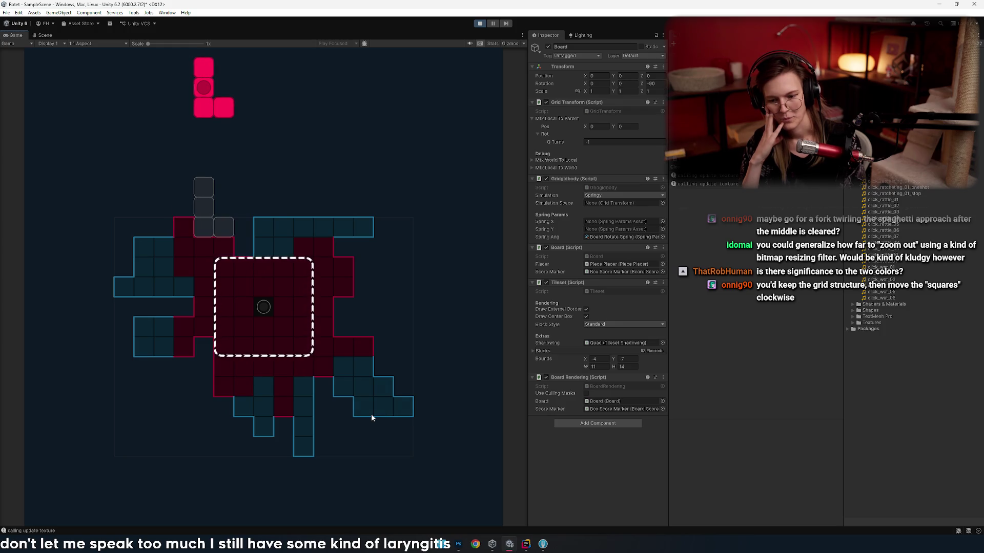
{"action": "key", "text": "Up"}
{"action": "key", "text": "Right"}
{"action": "key", "text": "Right"}
{"action": "key", "text": "Right"}
{"action": "key", "text": "Right"}
{"action": "key", "text": "Right"}
{"action": "key", "text": "Left"}
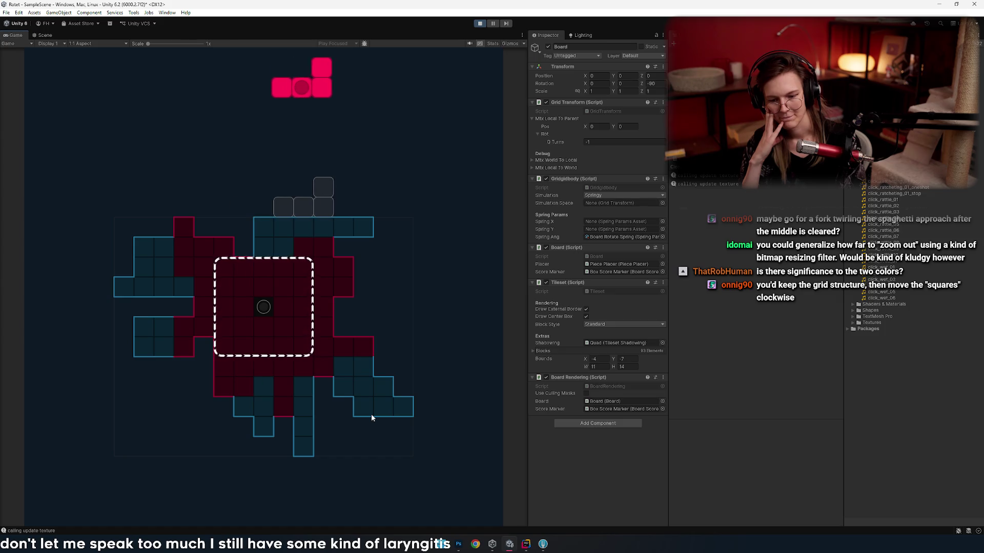
{"action": "key", "text": "Right"}
{"action": "key", "text": "Right"}
{"action": "key", "text": "space"}
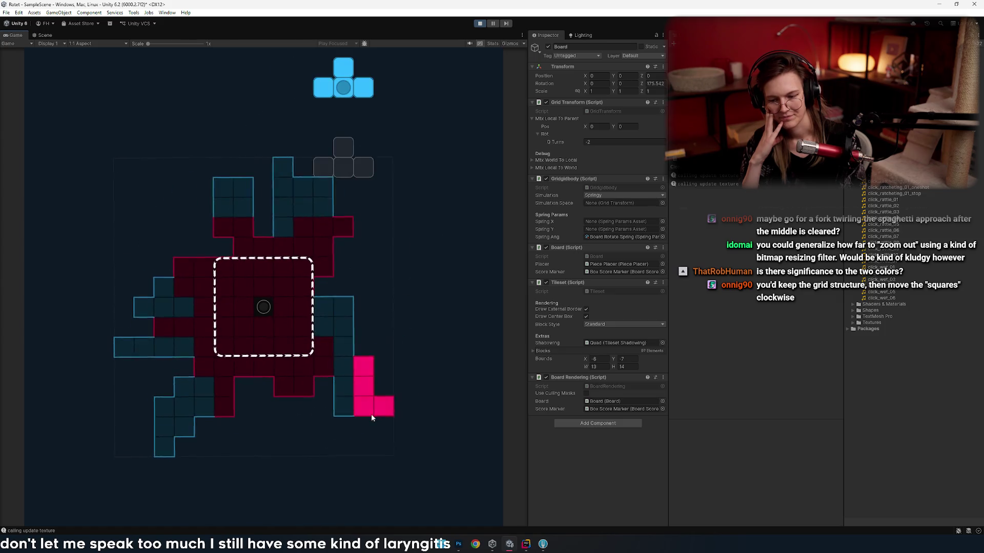
- Drop two flipped blue T pieces and a flipped red J piece, then a blue I piece shifted right
{"action": "key", "text": "Up"}
{"action": "key", "text": "Left"}
{"action": "key", "text": "space"}
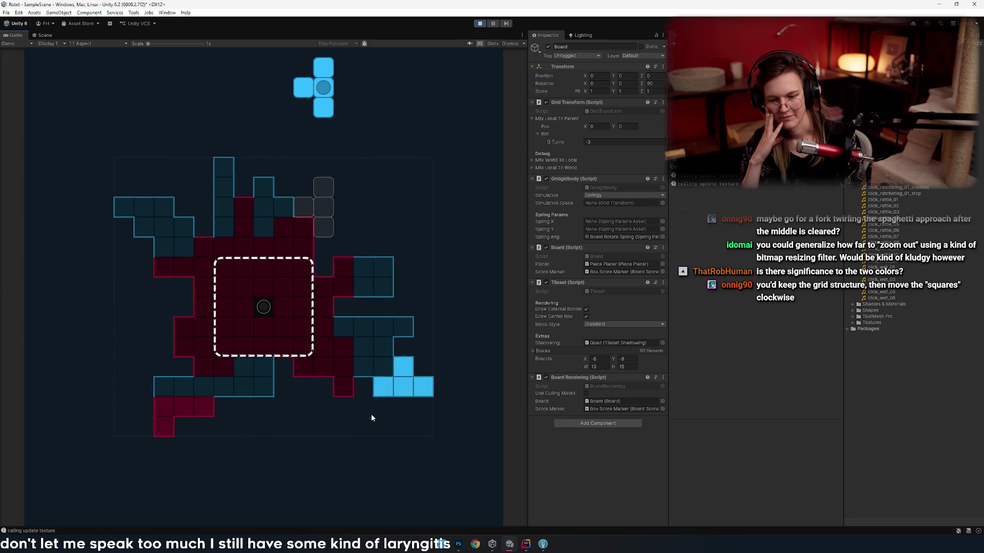
{"action": "key", "text": "Up"}
{"action": "key", "text": "Up"}
{"action": "key", "text": "space"}
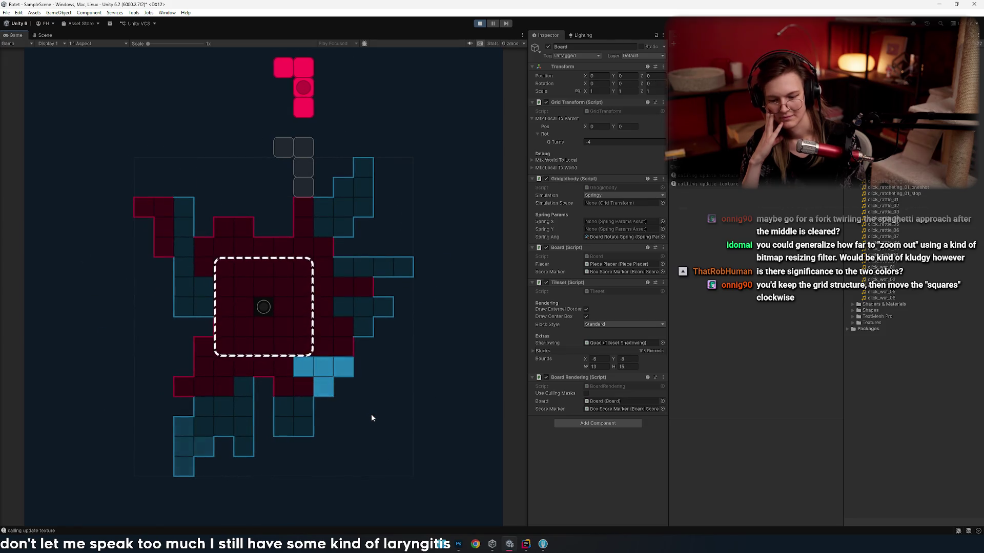
{"action": "key", "text": "Up"}
{"action": "key", "text": "Up"}
{"action": "key", "text": "Left"}
{"action": "key", "text": "space"}
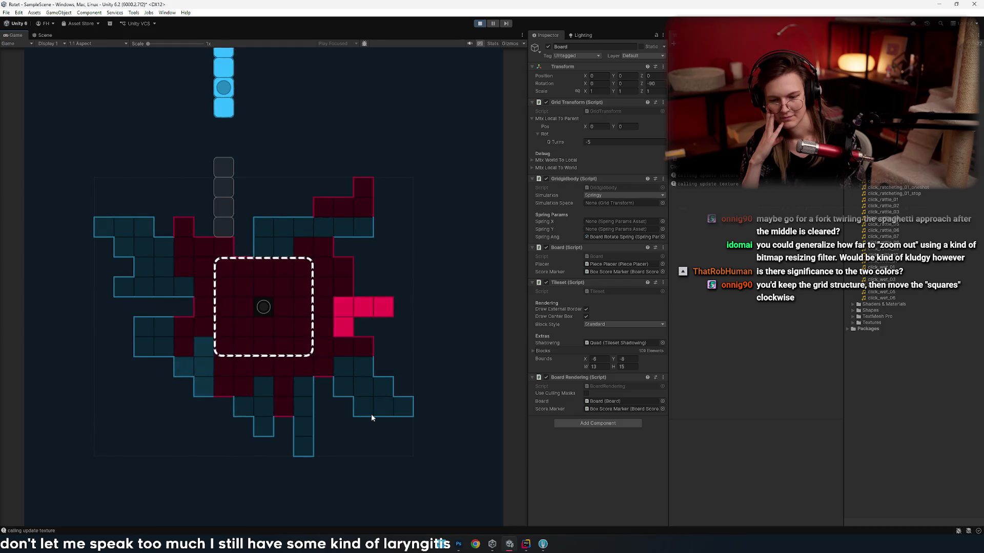
{"action": "key", "text": "Right"}
{"action": "key", "text": "space"}
{"action": "key", "text": "Right"}
{"action": "key", "text": "Up"}
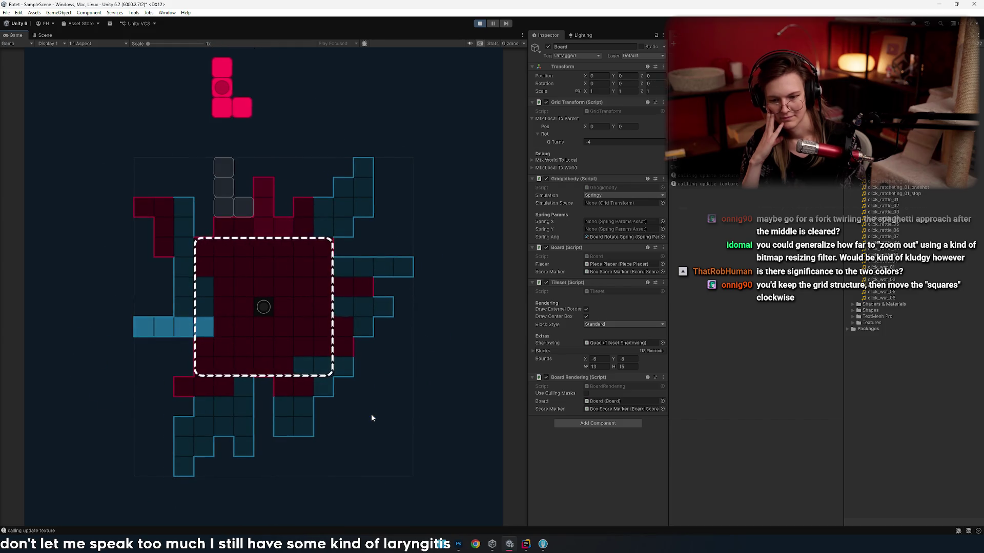
- Place the red L piece, then shift the red S piece right and hard-drop it
{"action": "key", "text": "Up"}
{"action": "key", "text": "Up"}
{"action": "key", "text": "space"}
{"action": "key", "text": "Right"}
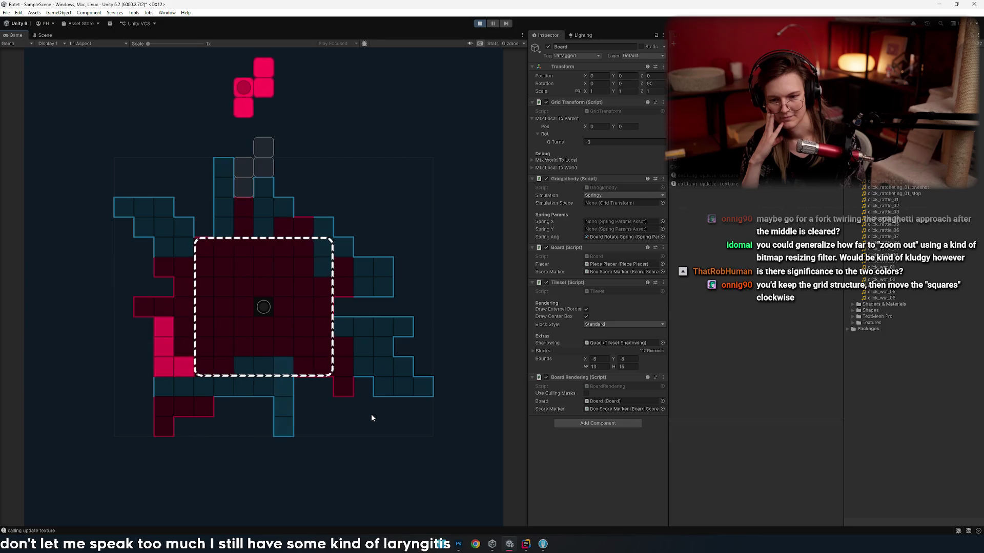
{"action": "key", "text": "Up"}
{"action": "key", "text": "Left"}
{"action": "key", "text": "Right"}
{"action": "key", "text": "Up"}
{"action": "key", "text": "Right"}
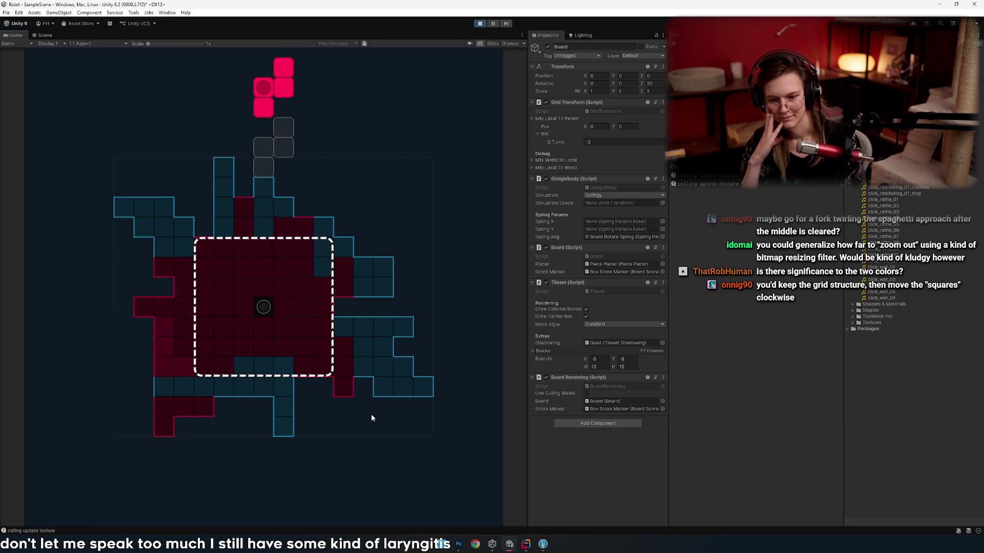
{"action": "key", "text": "Right"}
{"action": "key", "text": "Right"}
{"action": "key", "text": "Right"}
{"action": "key", "text": "Up"}
{"action": "key", "text": "Right"}
{"action": "key", "text": "space"}
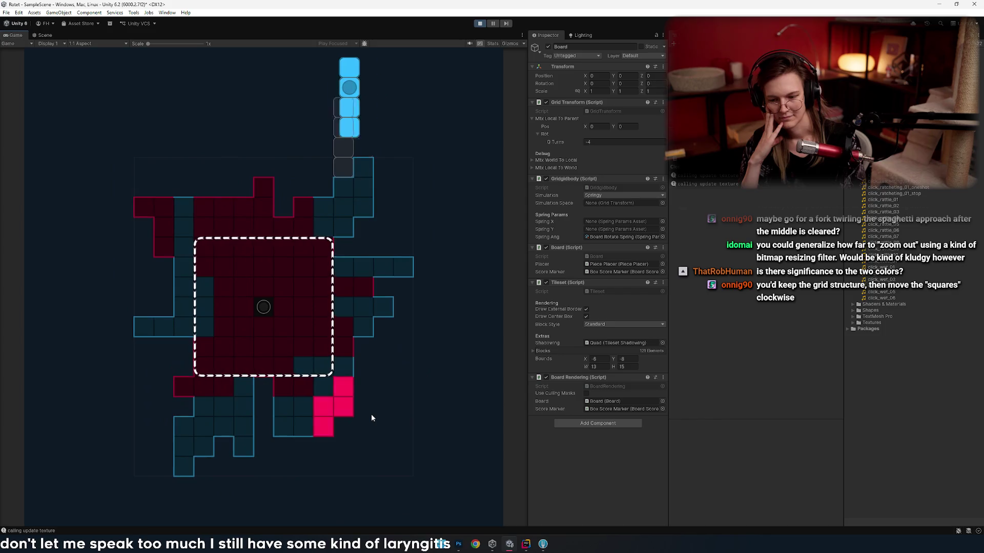
- Drop the blue I piece horizontally on the left and a flattened red piece on the right
{"action": "key", "text": "Left"}
{"action": "key", "text": "Left"}
{"action": "key", "text": "Up"}
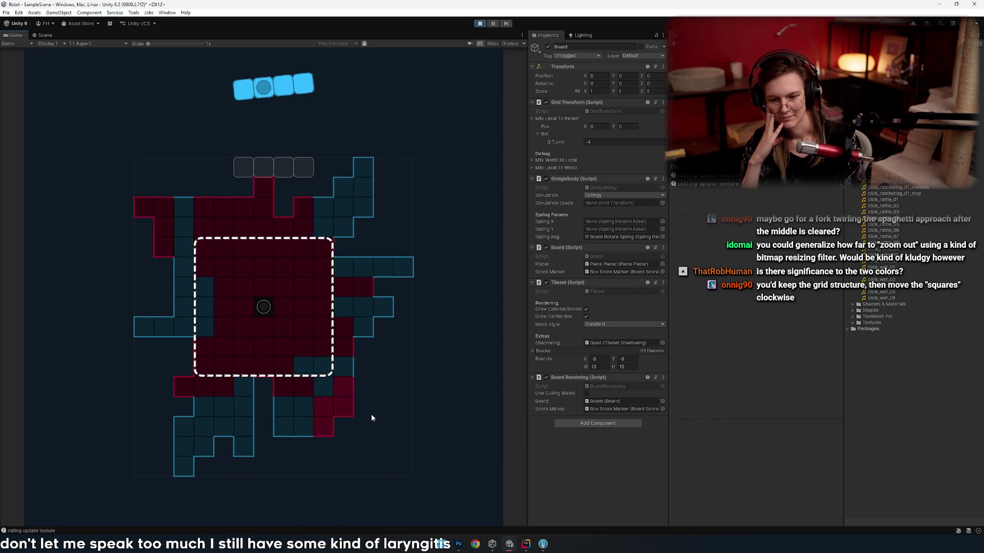
{"action": "key", "text": "Left"}
{"action": "key", "text": "Left"}
{"action": "key", "text": "space"}
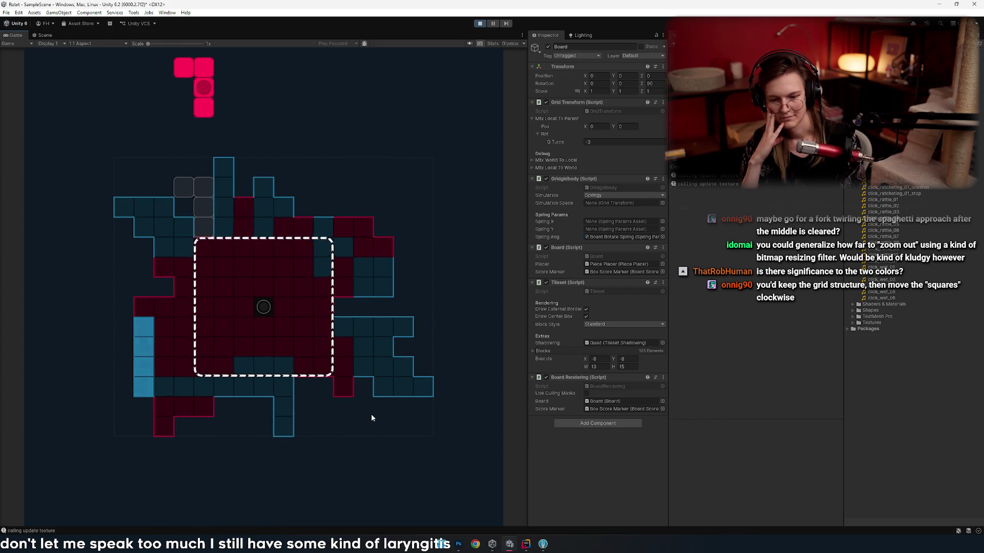
{"action": "key", "text": "Up"}
{"action": "key", "text": "Right"}
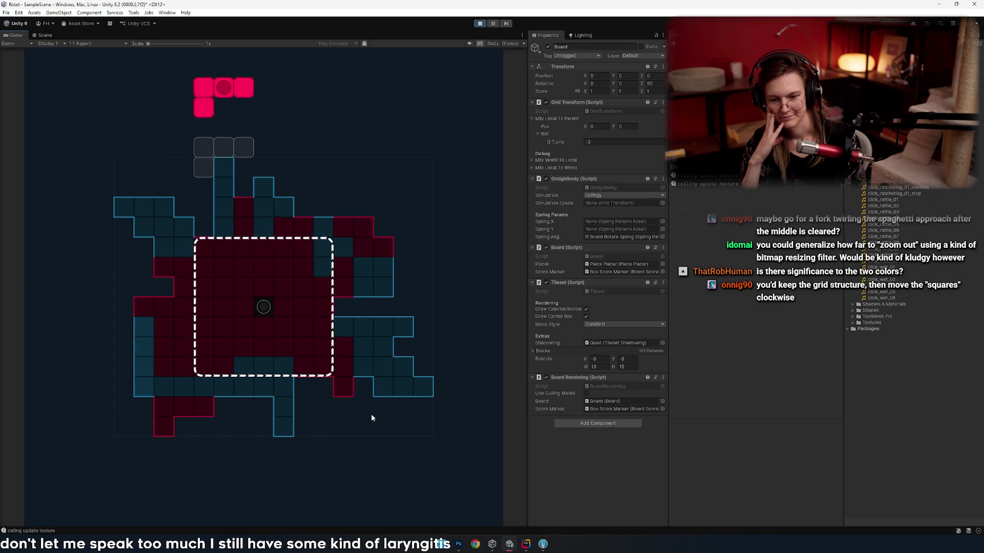
{"action": "key", "text": "Up"}
{"action": "key", "text": "Right"}
{"action": "key", "text": "Up"}
{"action": "key", "text": "Right"}
{"action": "key", "text": "Right"}
{"action": "key", "text": "space"}
- Drop the next red piece, then turn the blue T piece pointing down and drop it left
{"action": "key", "text": "Left"}
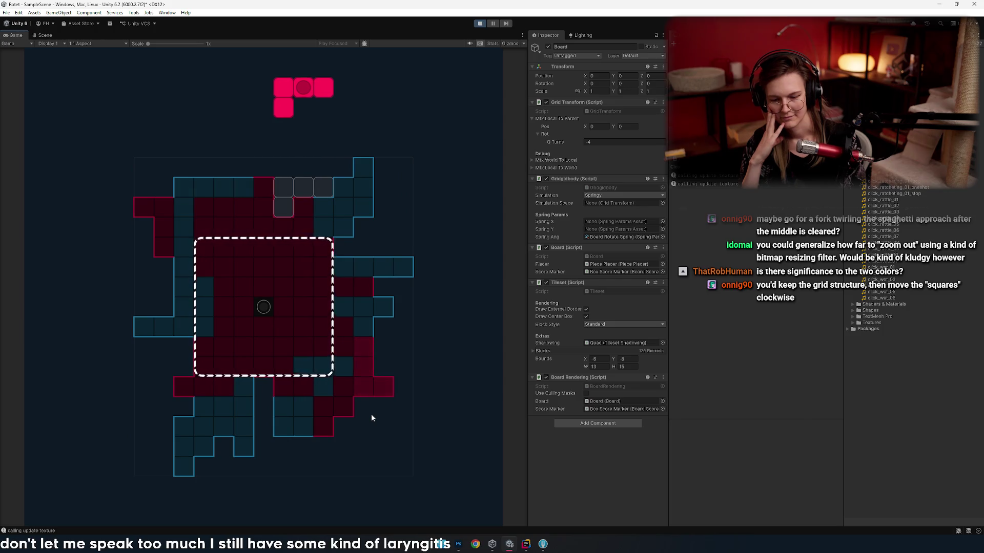
{"action": "key", "text": "space"}
{"action": "key", "text": "Left"}
{"action": "key", "text": "Right"}
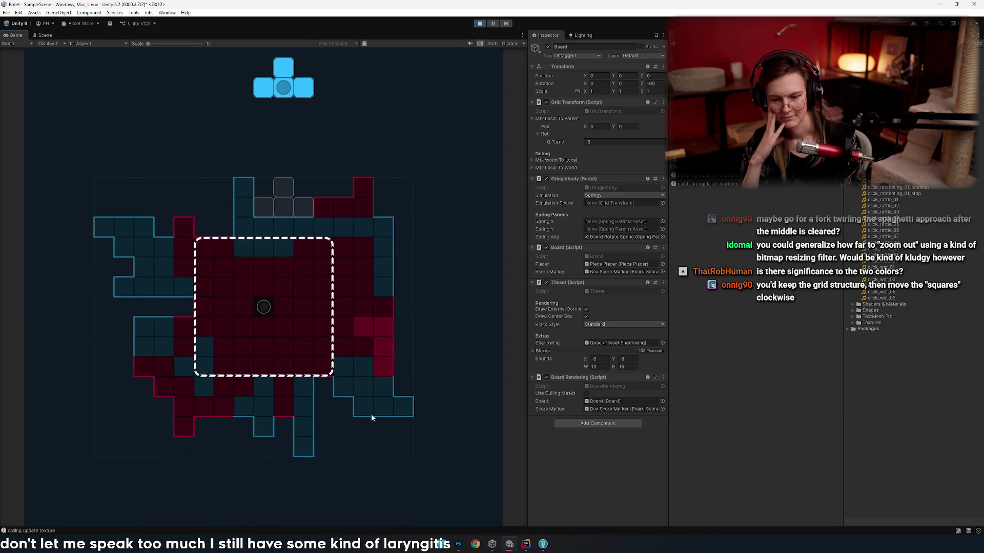
{"action": "key", "text": "Left"}
{"action": "key", "text": "Left"}
{"action": "key", "text": "Left"}
{"action": "key", "text": "Left"}
{"action": "key", "text": "Left"}
{"action": "key", "text": "Up"}
{"action": "key", "text": "Up"}
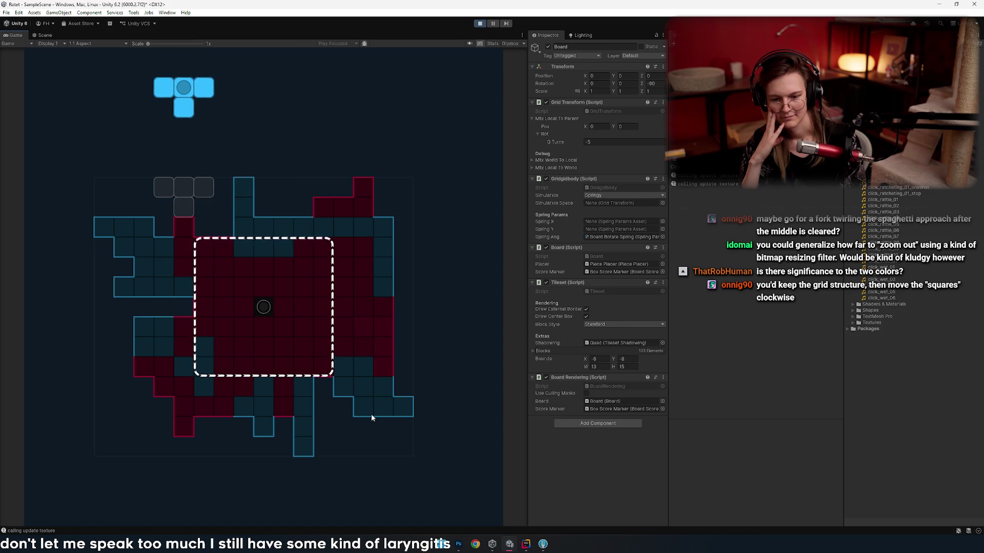
{"action": "key", "text": "Left"}
{"action": "key", "text": "space"}
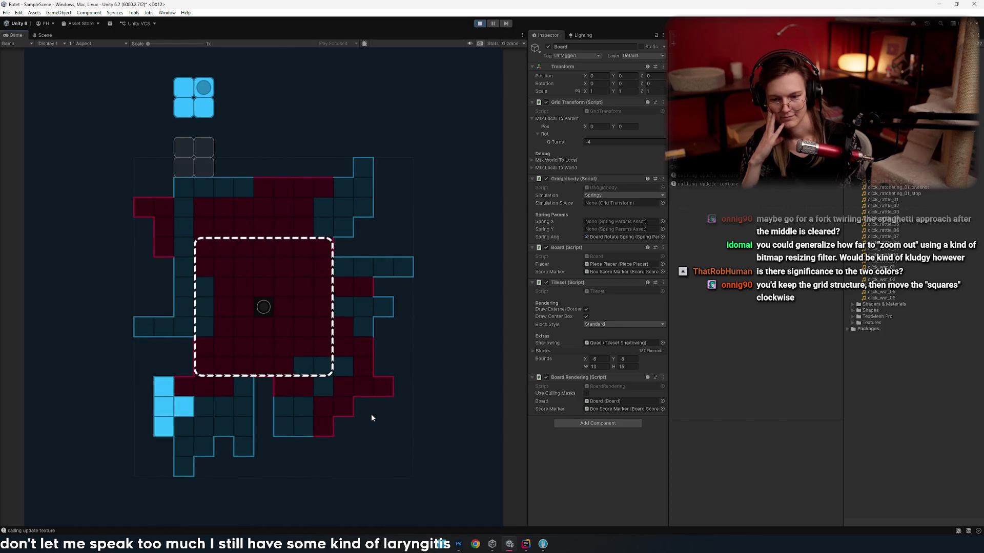
- Drop the blue square to the right and the red L piece upright on the left
{"action": "key", "text": "Left"}
{"action": "key", "text": "Right"}
{"action": "key", "text": "Right"}
{"action": "key", "text": "Right"}
{"action": "key", "text": "space"}
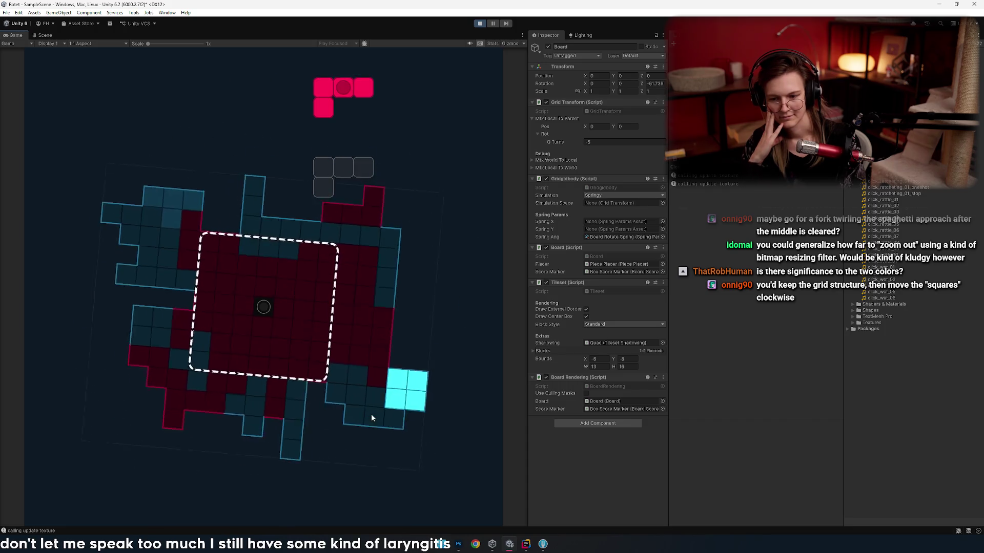
{"action": "key", "text": "Left"}
{"action": "key", "text": "Left"}
{"action": "key", "text": "Up"}
{"action": "key", "text": "Left"}
{"action": "key", "text": "Left"}
{"action": "key", "text": "Left"}
{"action": "key", "text": "Up"}
{"action": "key", "text": "Up"}
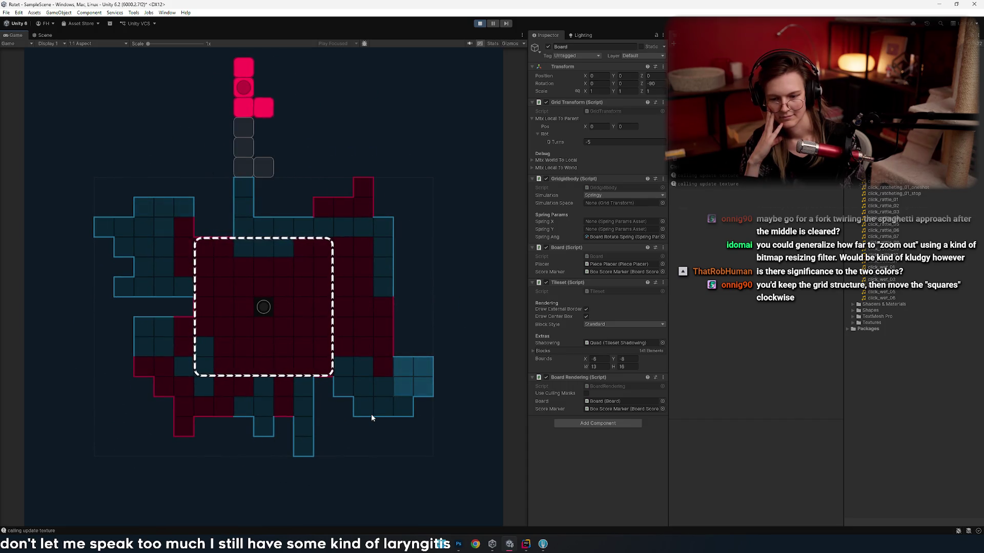
{"action": "key", "text": "Left"}
{"action": "key", "text": "Left"}
{"action": "key", "text": "space"}
{"action": "key", "text": "Up"}
- Turn and steer two red pieces, dropping one left and one three cells right
{"action": "key", "text": "Up"}
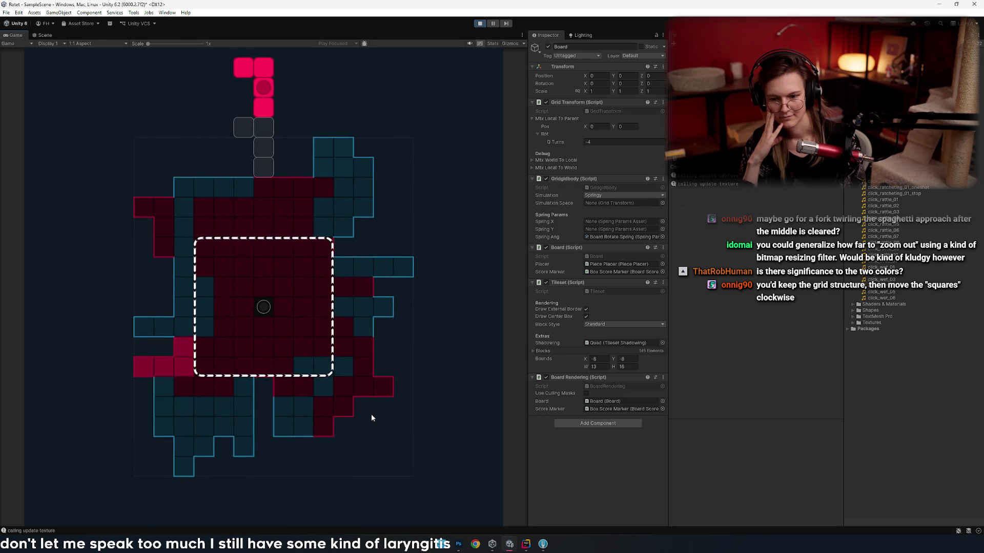
{"action": "key", "text": "Right"}
{"action": "key", "text": "Right"}
{"action": "key", "text": "Up"}
{"action": "key", "text": "Left"}
{"action": "key", "text": "Left"}
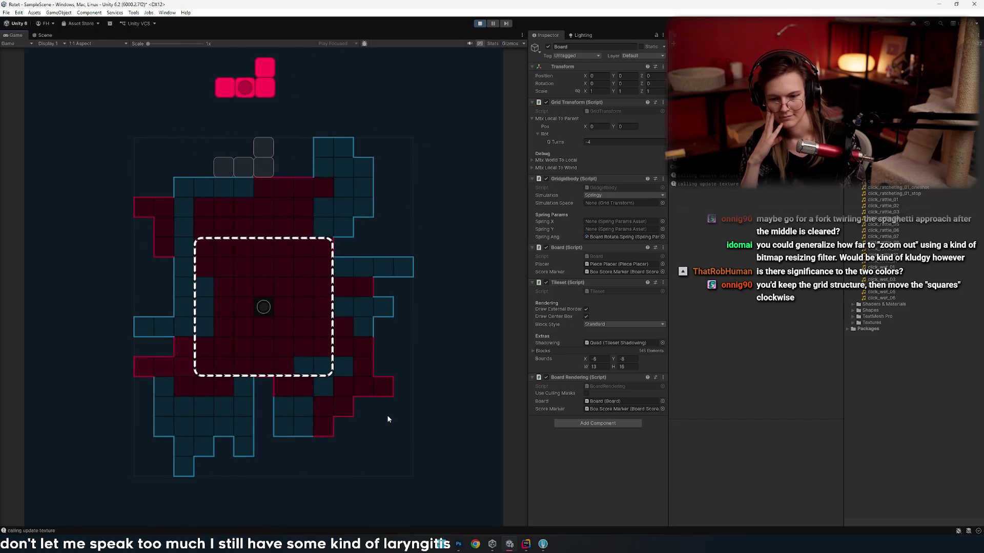
{"action": "key", "text": "Left"}
{"action": "key", "text": "Left"}
{"action": "key", "text": "space"}
{"action": "key", "text": "Left"}
{"action": "key", "text": "Up"}
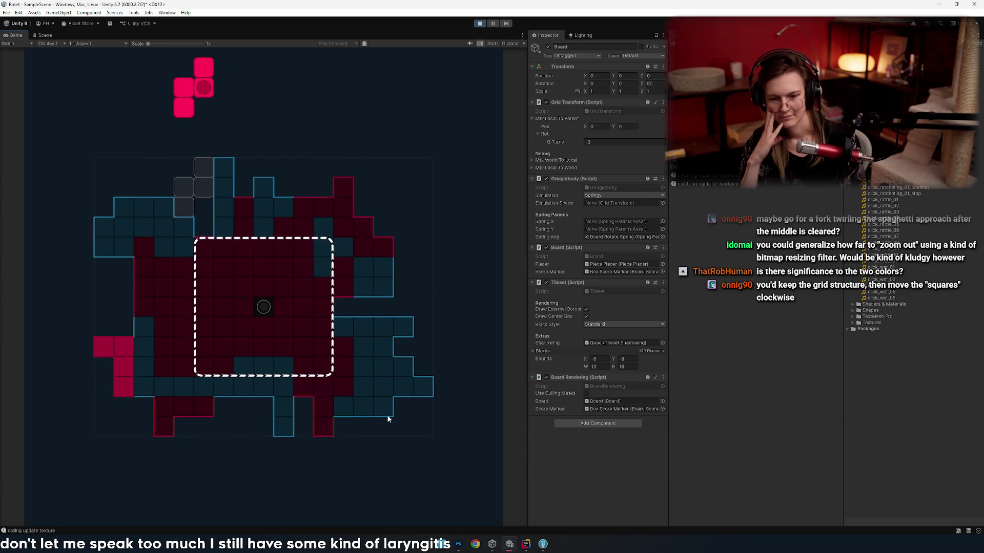
{"action": "key", "text": "Right"}
{"action": "key", "text": "Right"}
{"action": "key", "text": "Right"}
{"action": "key", "text": "space"}
- Turn and drop the blue T piece, then a rotated red piece shifted right
{"action": "key", "text": "Right"}
{"action": "key", "text": "Right"}
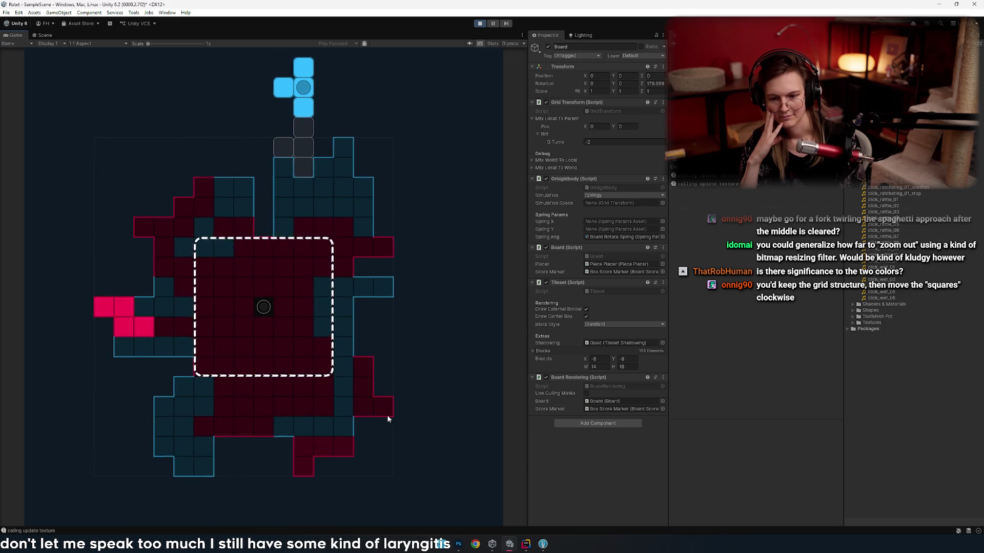
{"action": "key", "text": "Up"}
{"action": "key", "text": "Up"}
{"action": "key", "text": "Left"}
{"action": "key", "text": "Left"}
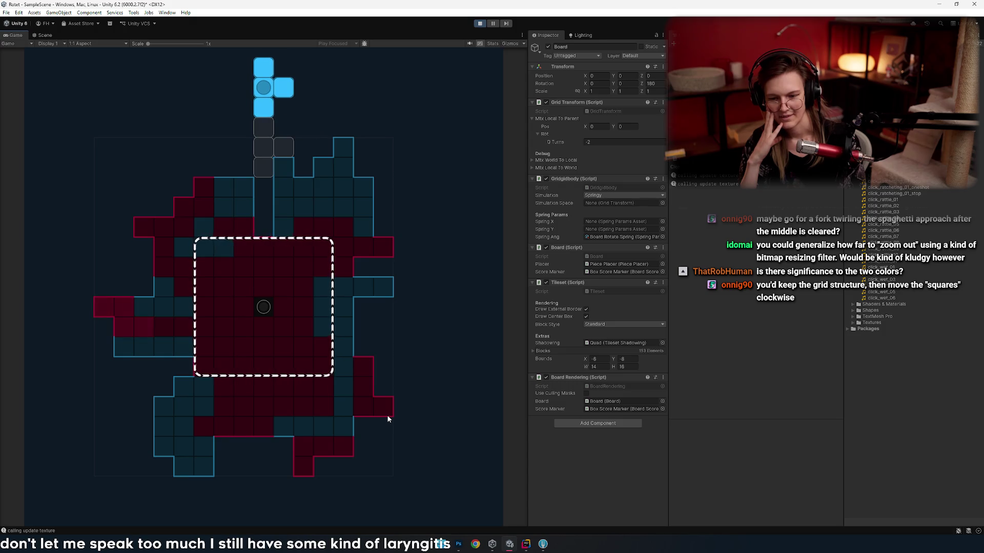
{"action": "key", "text": "Right"}
{"action": "key", "text": "Right"}
{"action": "key", "text": "space"}
{"action": "key", "text": "Left"}
{"action": "key", "text": "Left"}
{"action": "key", "text": "Left"}
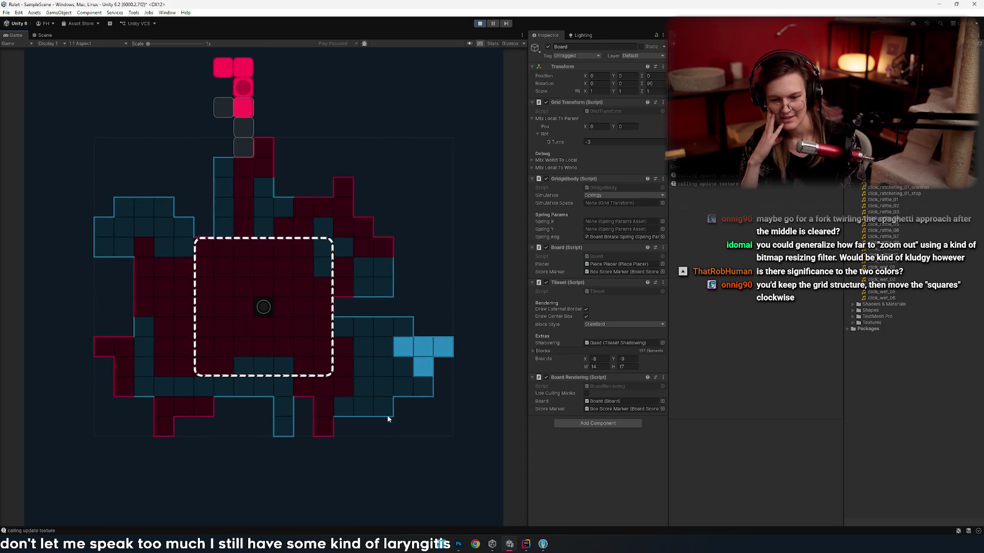
{"action": "key", "text": "Right"}
{"action": "key", "text": "Right"}
{"action": "key", "text": "Right"}
{"action": "key", "text": "Up"}
{"action": "key", "text": "Up"}
- Rotate the next red piece, move it several cells left and drop it
{"action": "key", "text": "Up"}
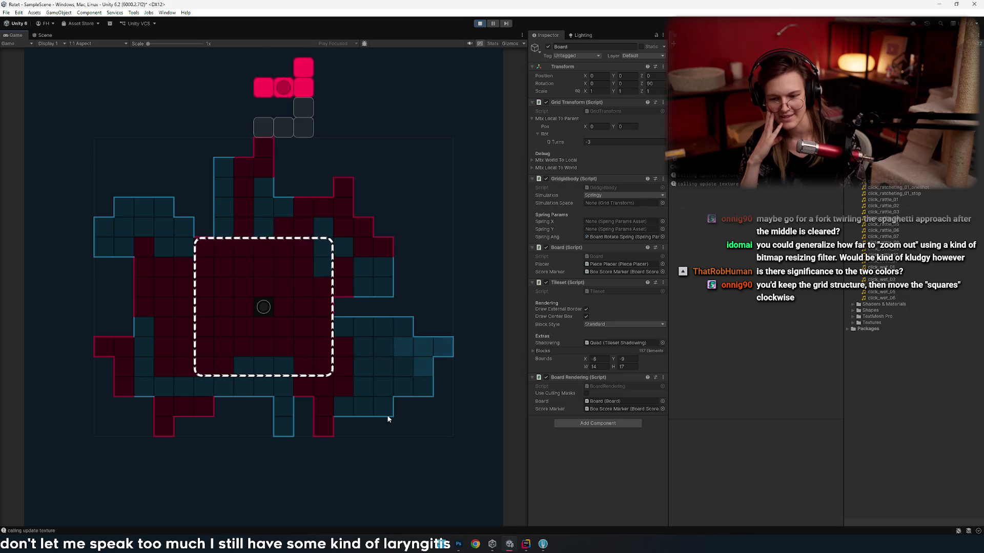
{"action": "key", "text": "Right"}
{"action": "key", "text": "space"}
{"action": "key", "text": "Up"}
{"action": "key", "text": "Up"}
{"action": "key", "text": "Left"}
{"action": "key", "text": "Left"}
{"action": "key", "text": "Right"}
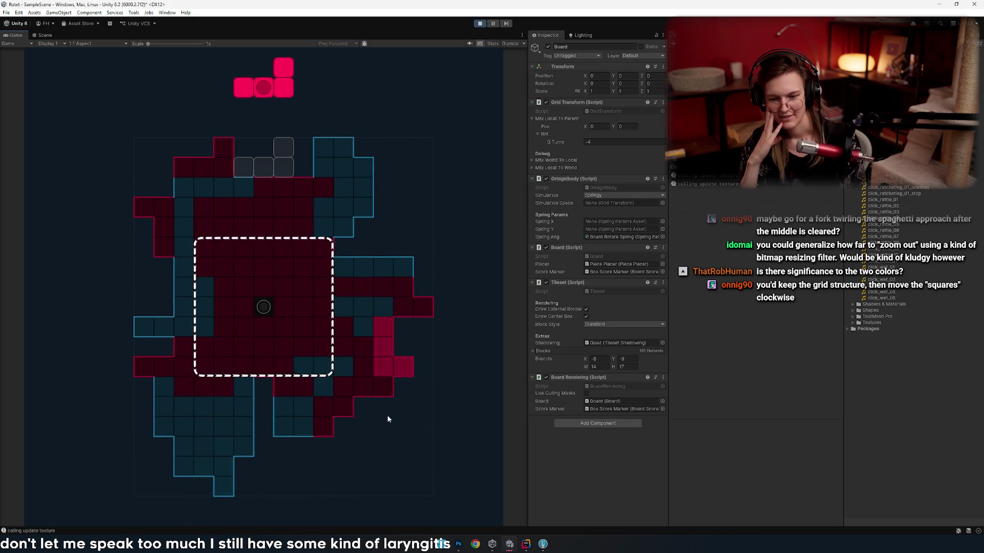
{"action": "key", "text": "Left"}
{"action": "key", "text": "Up"}
{"action": "key", "text": "Left"}
{"action": "key", "text": "Left"}
{"action": "key", "text": "Up"}
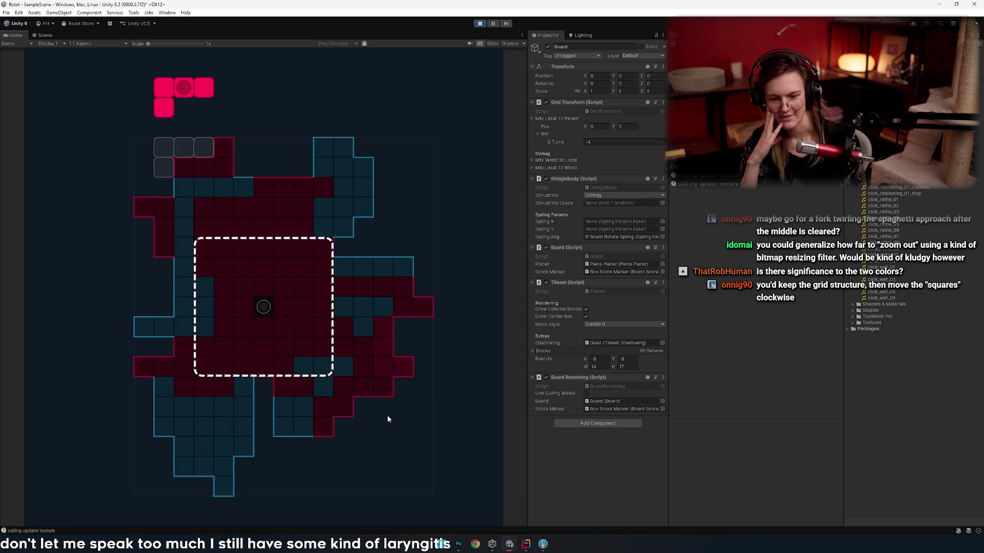
{"action": "key", "text": "space"}
- Drop the blue square two cells right, a flat blue I piece, and a rotated pink L
{"action": "key", "text": "Right"}
{"action": "key", "text": "Right"}
{"action": "key", "text": "Right"}
{"action": "key", "text": "Right"}
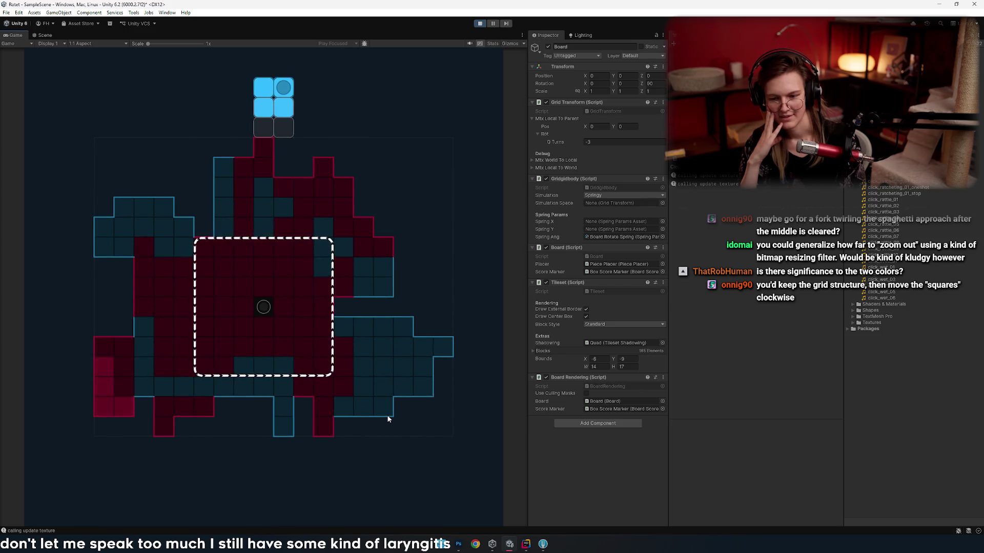
{"action": "key", "text": "Right"}
{"action": "key", "text": "space"}
{"action": "key", "text": "Up"}
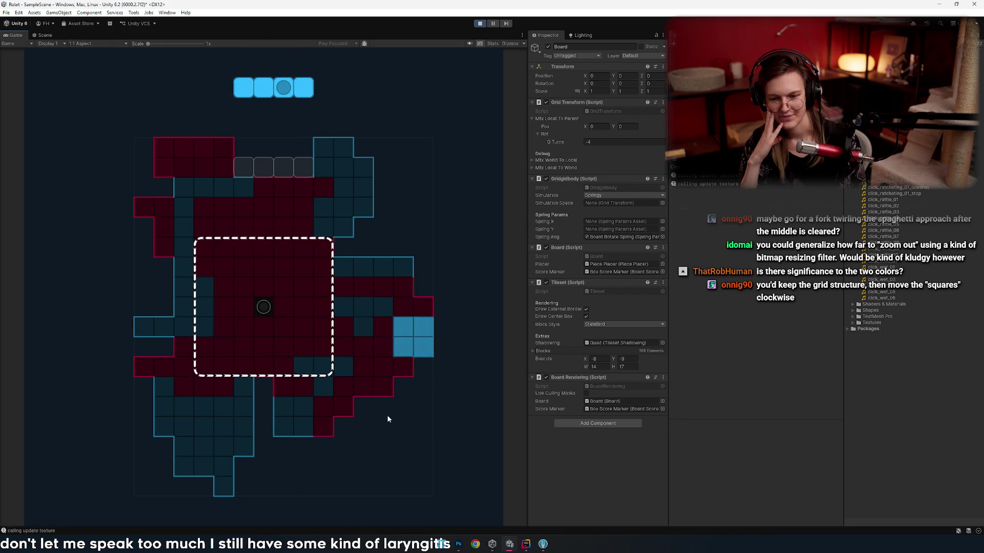
{"action": "key", "text": "space"}
{"action": "key", "text": "Up"}
{"action": "key", "text": "space"}
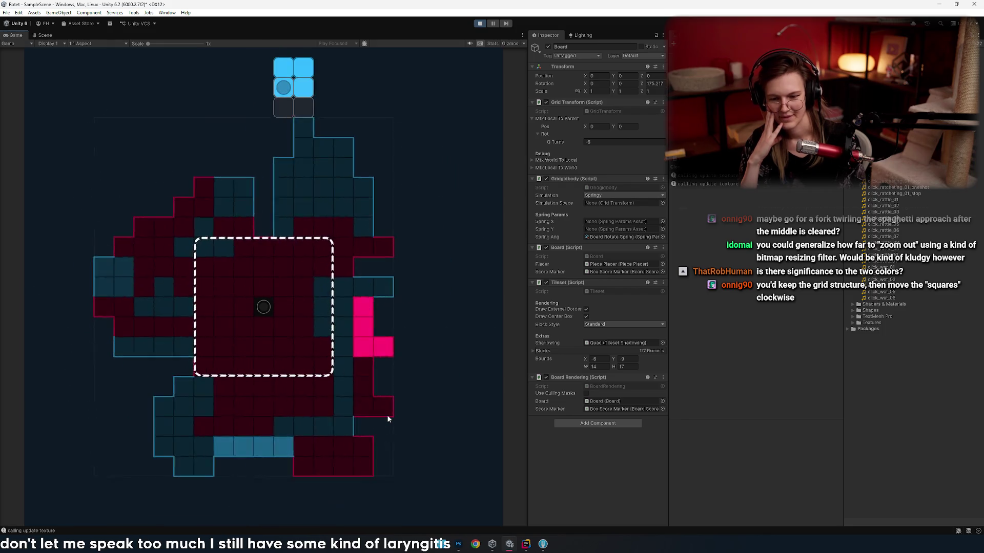
- Nudge the new blue square piece back and forth, settling it two cells left
{"action": "key", "text": "Right"}
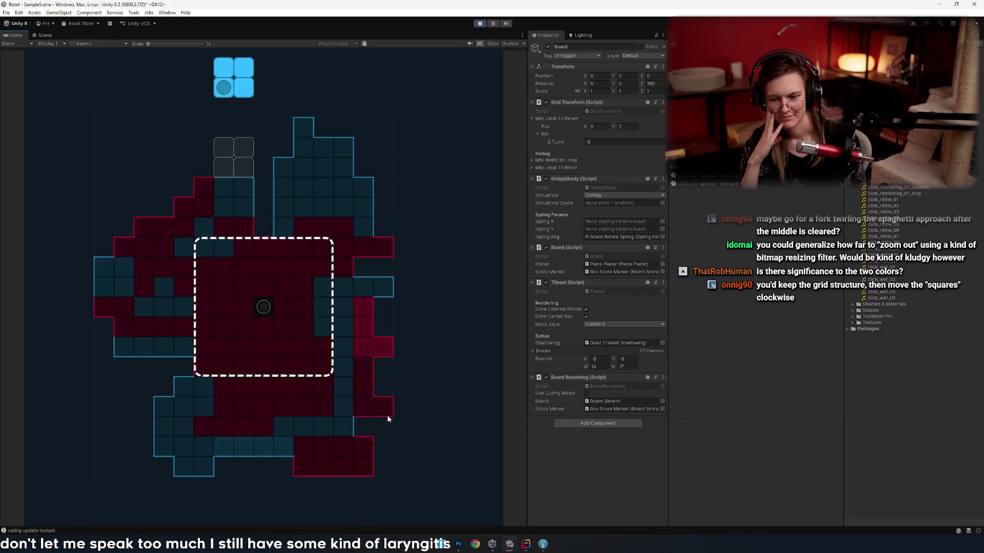
{"action": "key", "text": "Left"}
{"action": "key", "text": "Right"}
{"action": "key", "text": "Left"}
{"action": "key", "text": "Left"}
{"action": "key", "text": "Left"}
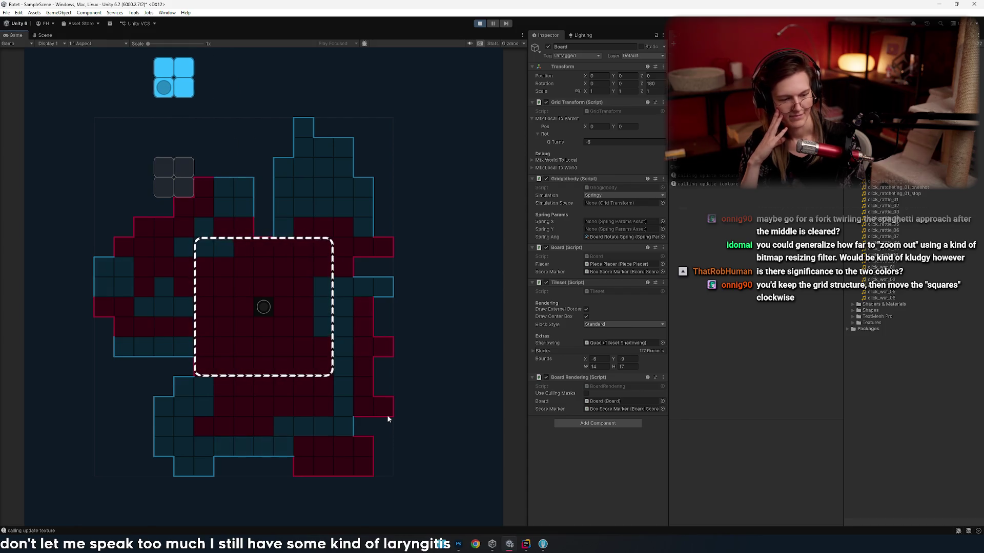
{"action": "key", "text": "Right"}
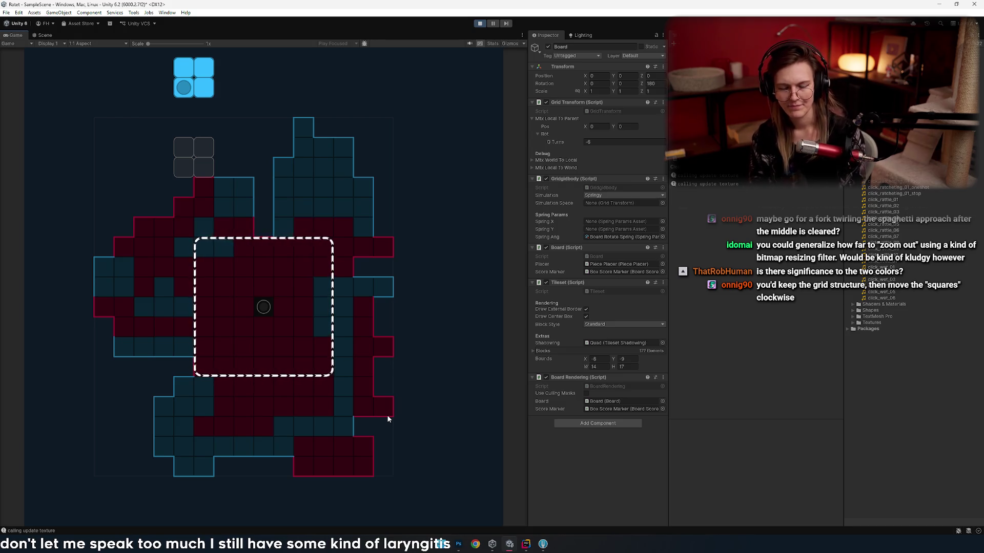
- Shuffle the falling blue square left and right to test positions above the board
{"action": "key", "text": "Right"}
{"action": "key", "text": "Right"}
{"action": "key", "text": "Right"}
{"action": "key", "text": "Right"}
{"action": "key", "text": "Right"}
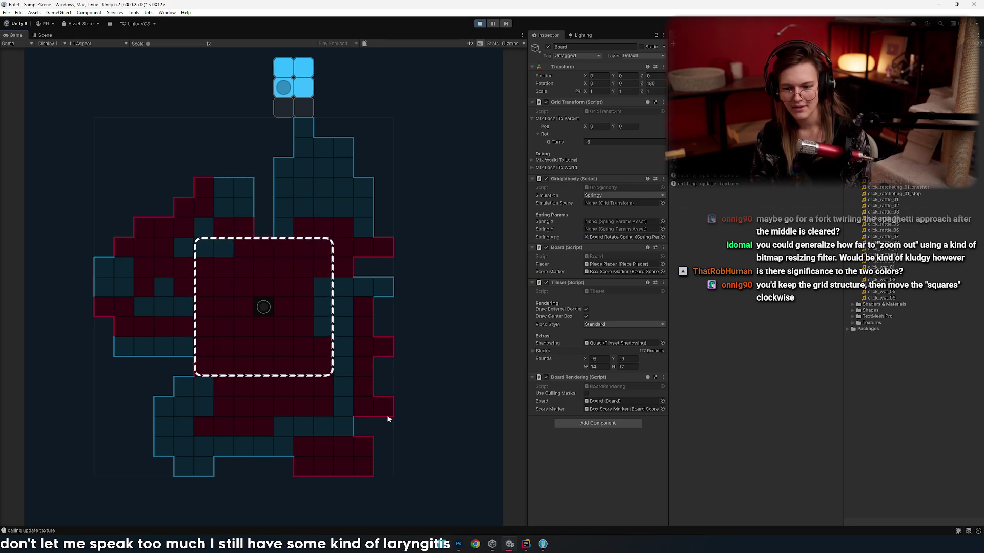
{"action": "key", "text": "Left"}
{"action": "key", "text": "Left"}
{"action": "key", "text": "Left"}
{"action": "key", "text": "Left"}
{"action": "key", "text": "Left"}
{"action": "key", "text": "Left"}
{"action": "key", "text": "Left"}
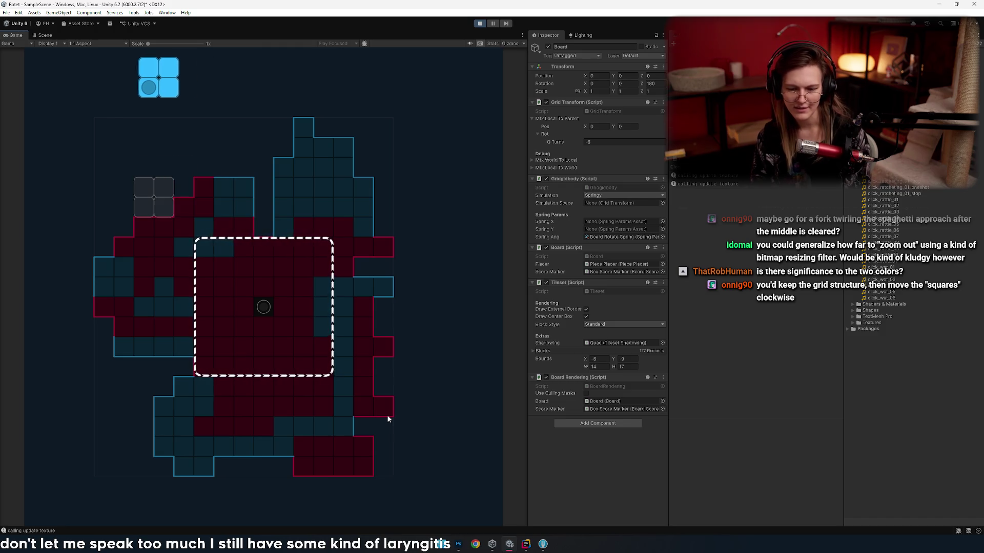
{"action": "key", "text": "Right"}
{"action": "key", "text": "Right"}
{"action": "key", "text": "Left"}
{"action": "key", "text": "Left"}
{"action": "key", "text": "Right"}
{"action": "key", "text": "Right"}
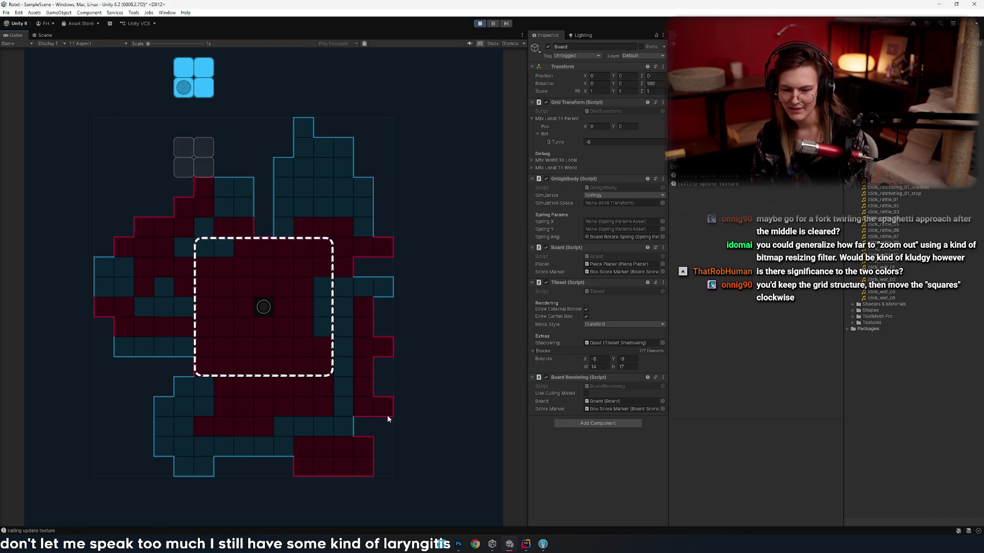
{"action": "key", "text": "Right"}
{"action": "key", "text": "Right"}
{"action": "key", "text": "Right"}
{"action": "key", "text": "Right"}
{"action": "key", "text": "Left"}
{"action": "key", "text": "Left"}
{"action": "key", "text": "Left"}
{"action": "key", "text": "Left"}
{"action": "key", "text": "Left"}
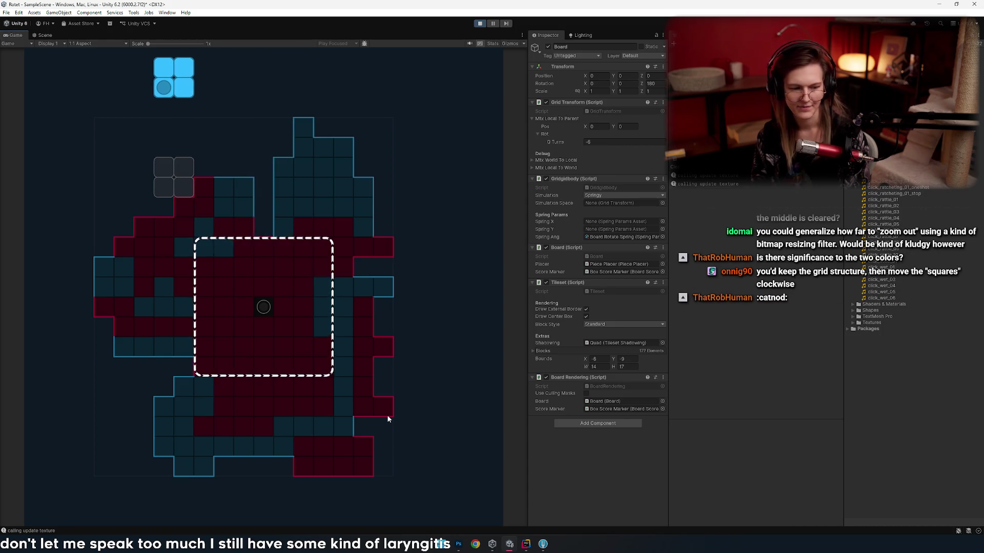
{"action": "key", "text": "Left"}
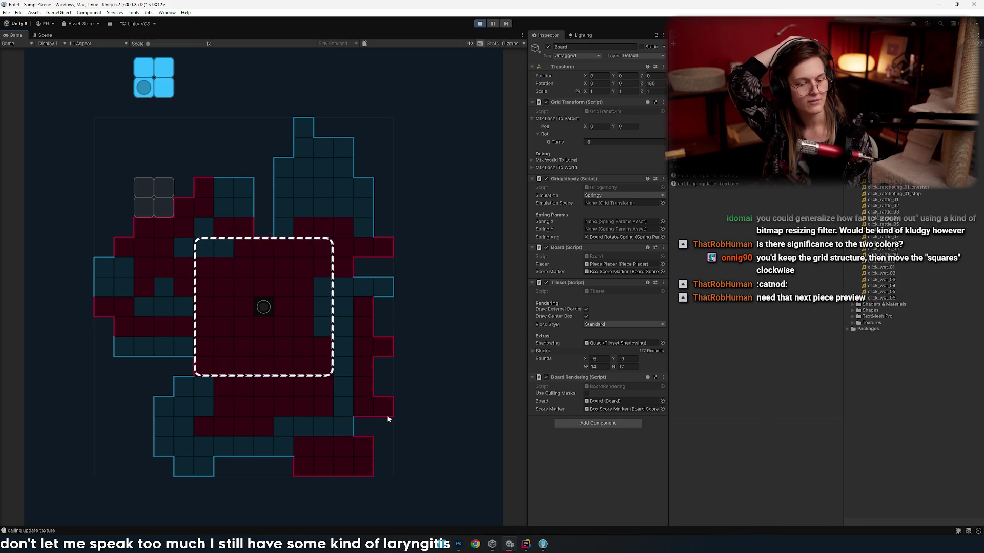
- Slide the blue square six columns left over the upper-left area and hard-drop it
{"action": "key", "text": "Right"}
{"action": "key", "text": "Left"}
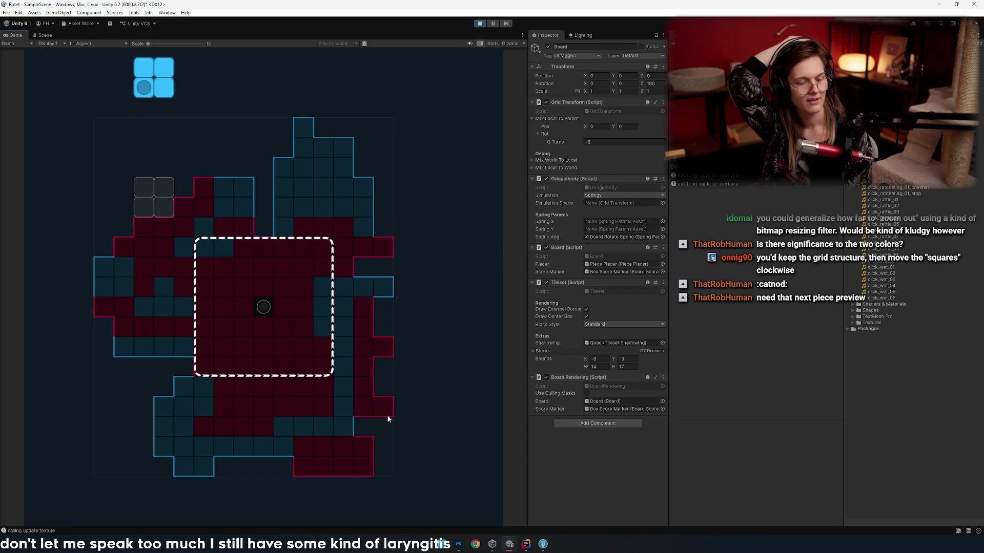
{"action": "key", "text": "Right"}
{"action": "key", "text": "Right"}
{"action": "key", "text": "Right"}
{"action": "key", "text": "Left"}
{"action": "key", "text": "Left"}
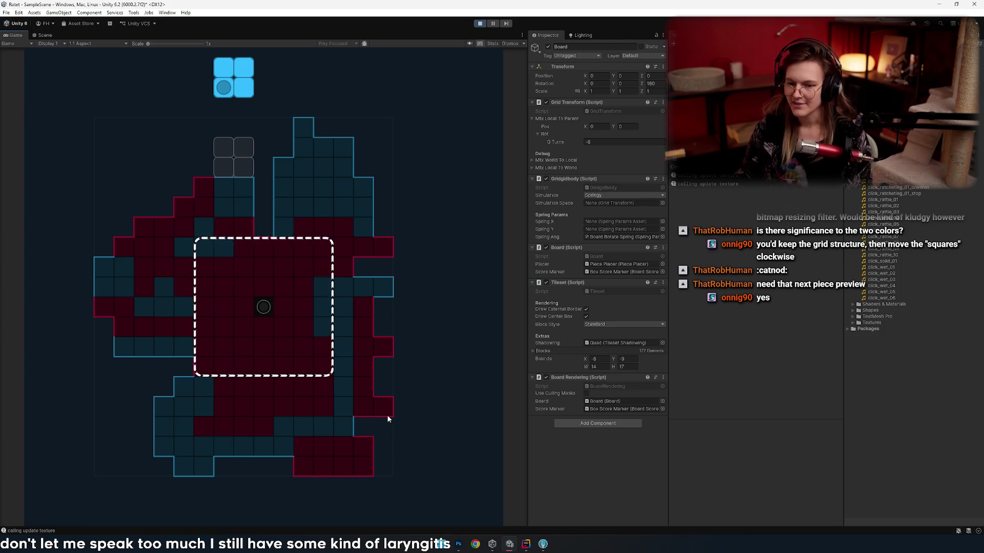
{"action": "key", "text": "Left"}
{"action": "key", "text": "Left"}
{"action": "key", "text": "Left"}
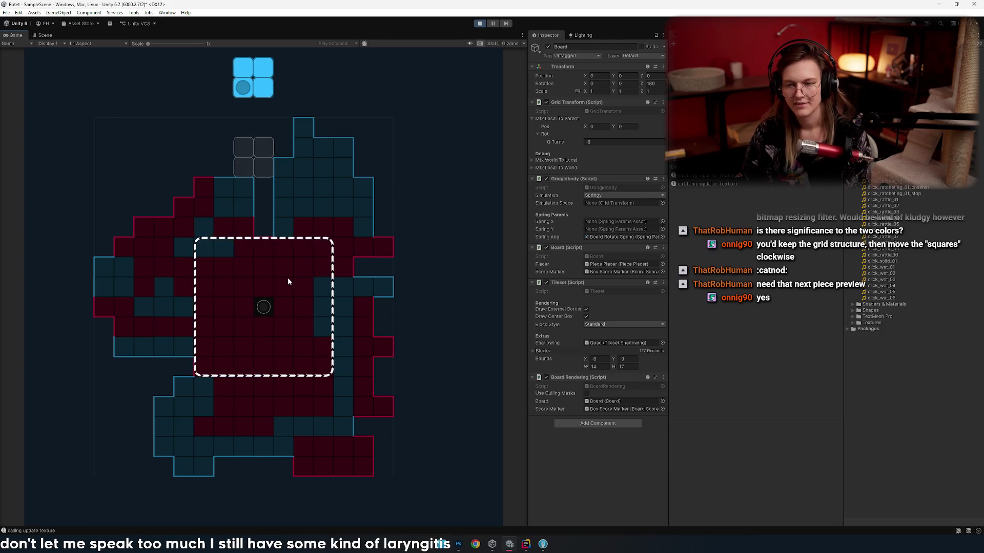
{"action": "key", "text": "Left"}
{"action": "key", "text": "Left"}
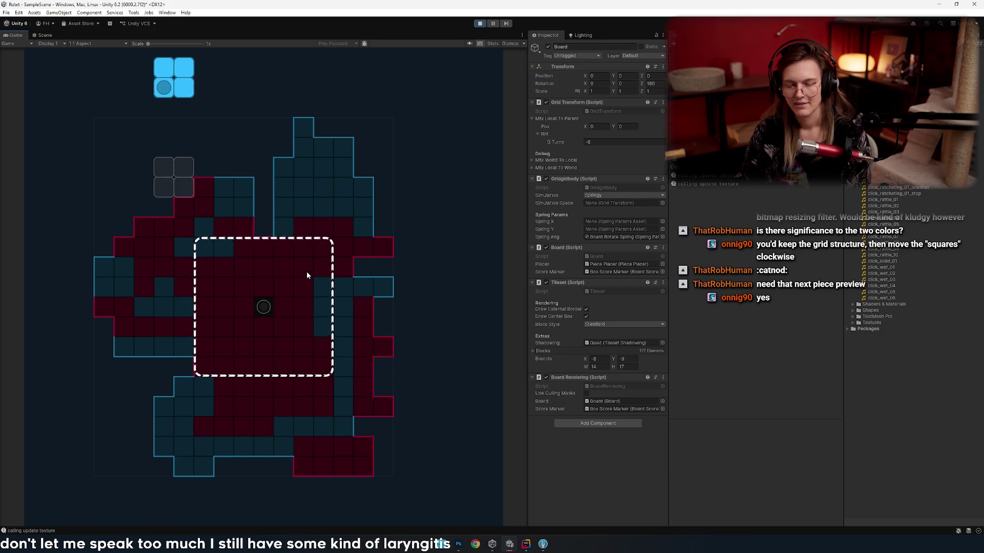
{"action": "key", "text": "space"}
{"action": "key", "text": "Up"}
- Drop three red pieces, then place the cyan I piece on the left to clear the centre box
{"action": "key", "text": "Up"}
{"action": "key", "text": "Right"}
{"action": "key", "text": "Right"}
{"action": "key", "text": "Right"}
{"action": "key", "text": "Right"}
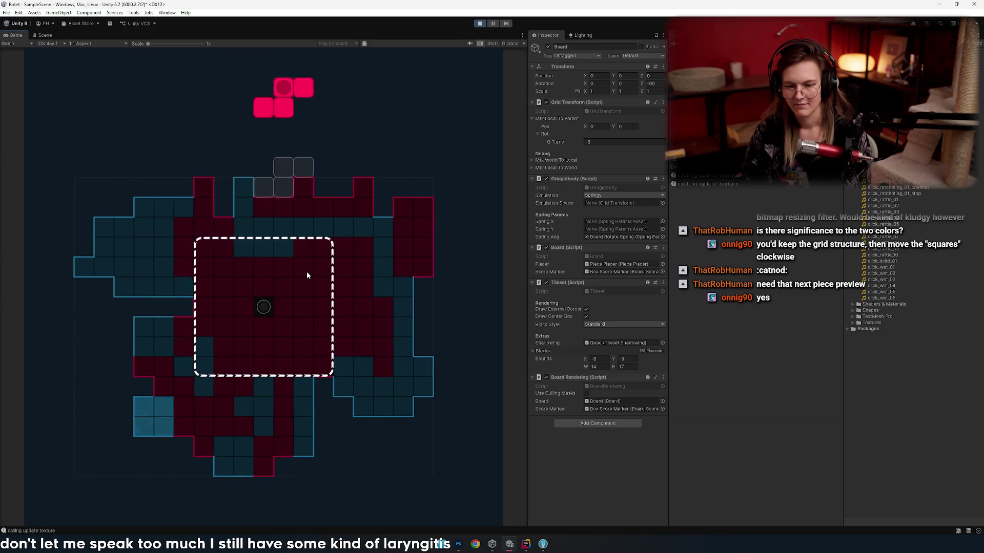
{"action": "key", "text": "space"}
{"action": "key", "text": "Up"}
{"action": "key", "text": "Left"}
{"action": "key", "text": "Left"}
{"action": "key", "text": "Left"}
{"action": "key", "text": "space"}
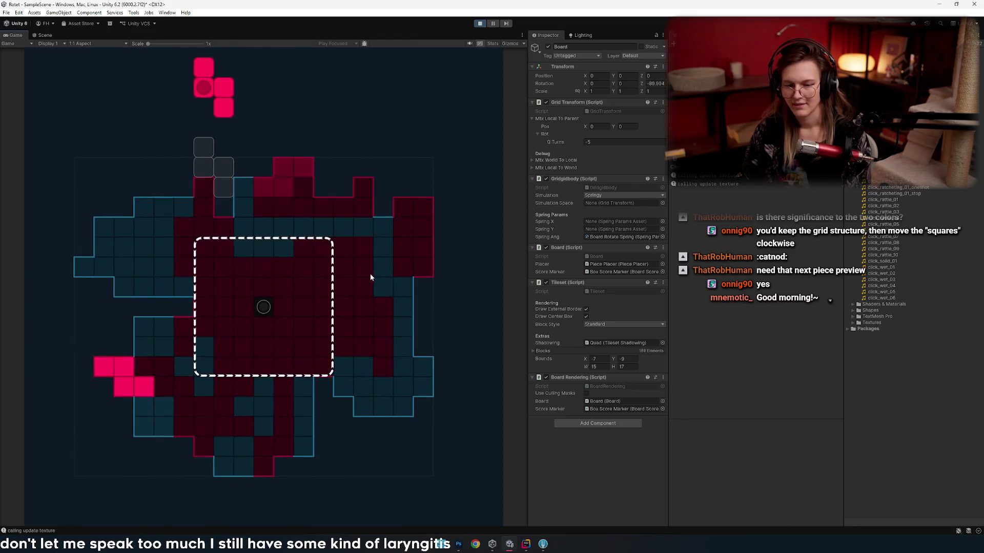
{"action": "key", "text": "Up"}
{"action": "key", "text": "Right"}
{"action": "key", "text": "Right"}
{"action": "key", "text": "Right"}
{"action": "key", "text": "space"}
{"action": "key", "text": "Up"}
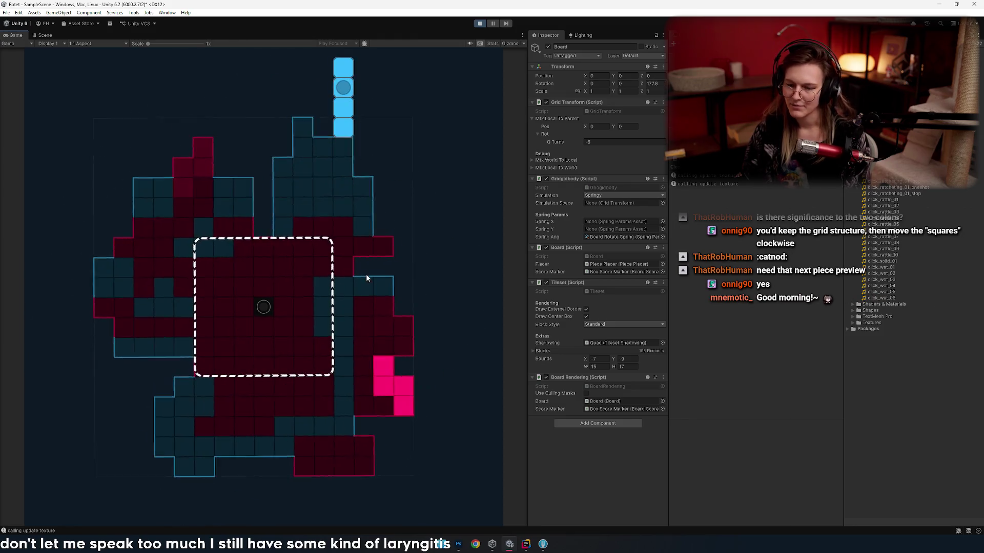
{"action": "key", "text": "Left"}
{"action": "key", "text": "Left"}
{"action": "key", "text": "Left"}
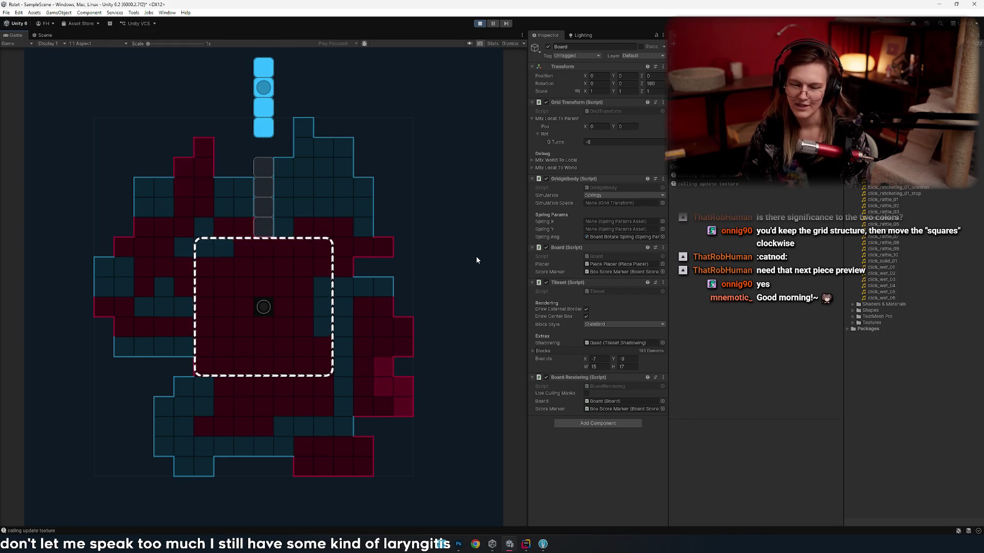
{"action": "key", "text": "space"}
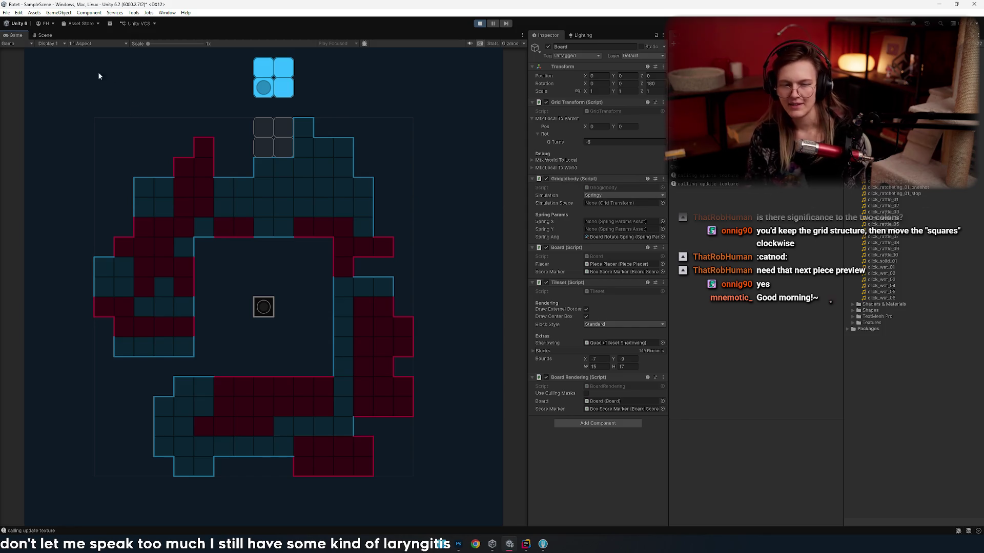
- Capture a Win+Shift+S screenshot of the Game view and return to Photoshop
{"action": "key", "text": "super+shift+s"}
{"action": "left_click_drag", "start_coordinate": [55, 88], "coordinate": [480, 510]}
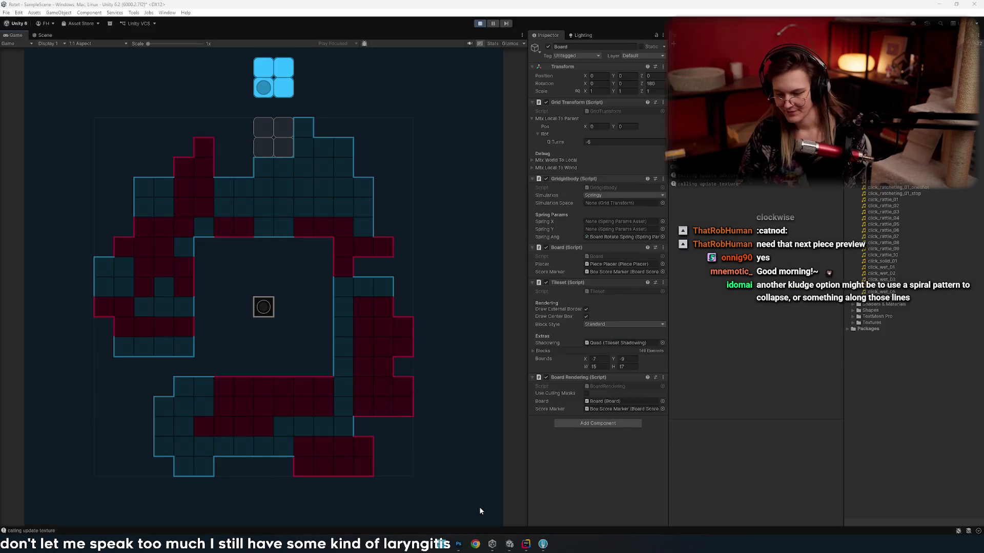
{"action": "left_click", "coordinate": [458, 544]}
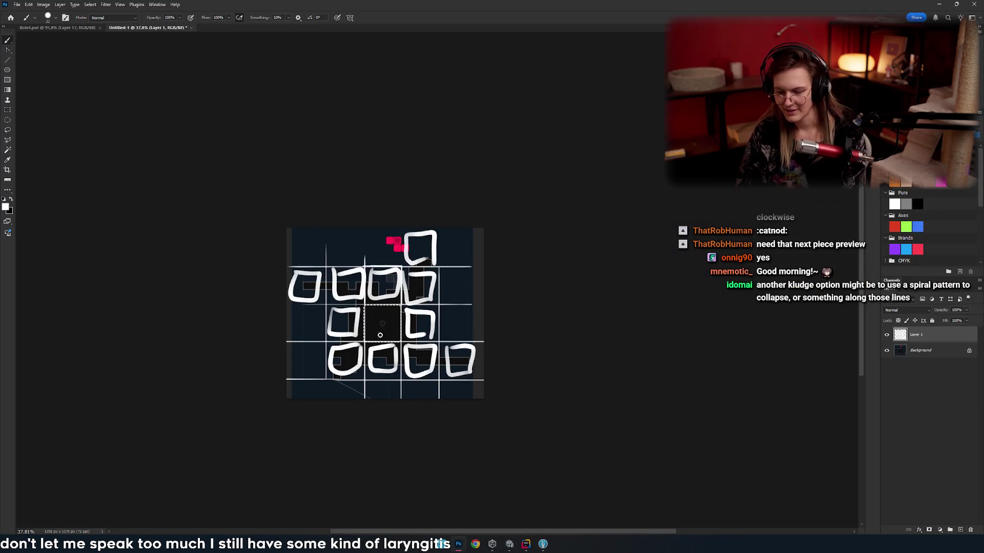
- Create a Clipboard-sized new document, paste the board screenshot, and zoom in on it
{"action": "left_click", "coordinate": [16, 4]}
{"action": "left_click", "coordinate": [26, 13]}
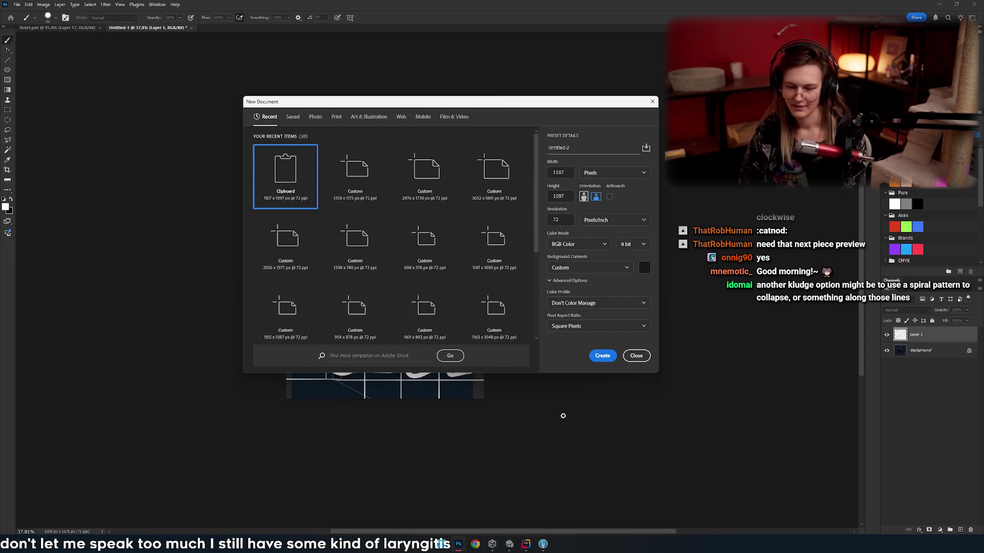
{"action": "left_click", "coordinate": [603, 360]}
{"action": "key", "text": "ctrl+v"}
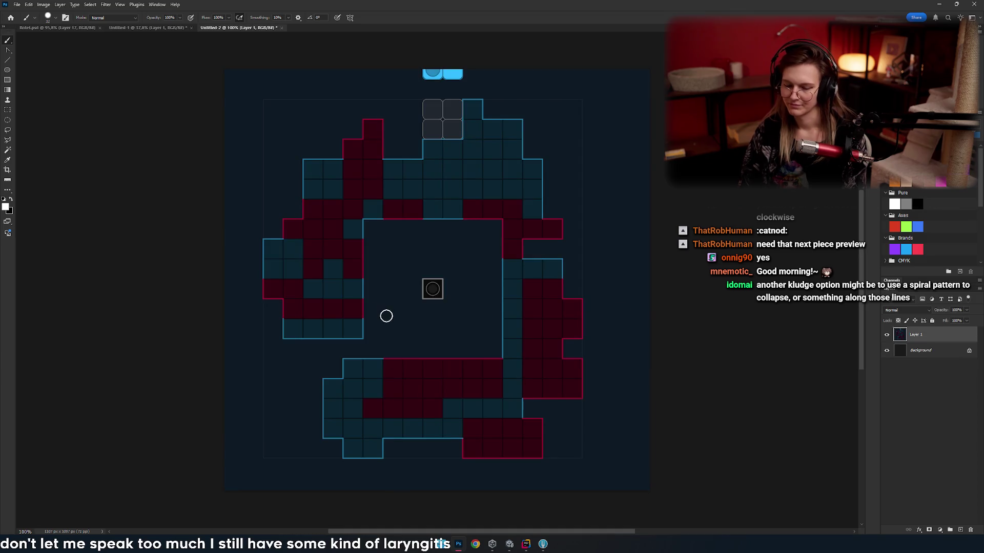
{"action": "mouse_move", "coordinate": [437, 344]}
{"action": "left_mouse_down"}
{"action": "mouse_move", "coordinate": [306, 305]}
{"action": "mouse_move", "coordinate": [305, 281]}
{"action": "mouse_move", "coordinate": [329, 367]}
{"action": "mouse_move", "coordinate": [376, 292]}
{"action": "mouse_move", "coordinate": [327, 260]}
{"action": "left_mouse_up"}
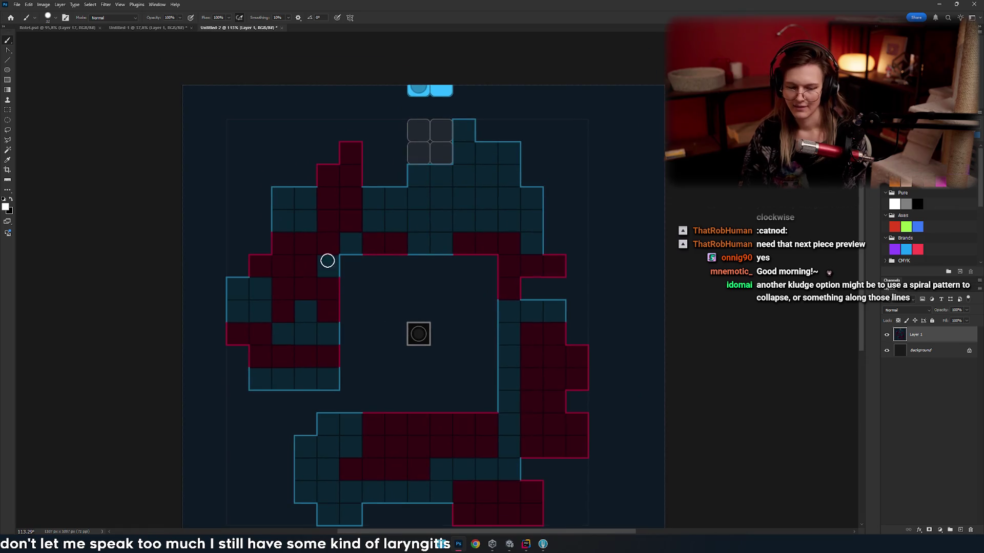
{"action": "scroll", "coordinate": [308, 231], "scroll_direction": "up", "scroll_amount": 2}
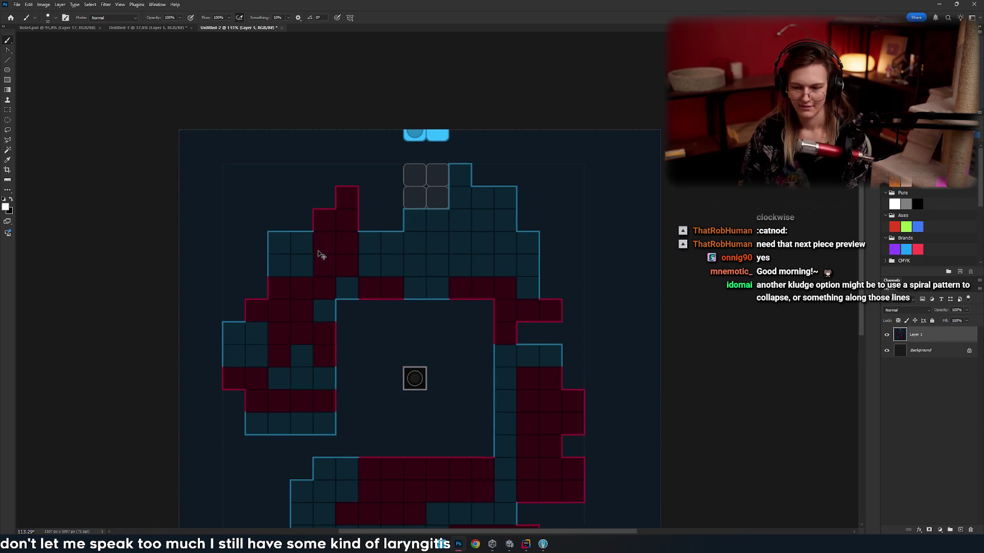
{"action": "mouse_move", "coordinate": [285, 292]}
{"action": "left_mouse_down"}
{"action": "mouse_move", "coordinate": [282, 266]}
{"action": "mouse_move", "coordinate": [318, 369]}
{"action": "mouse_move", "coordinate": [302, 329]}
{"action": "mouse_move", "coordinate": [389, 294]}
{"action": "mouse_move", "coordinate": [316, 249]}
{"action": "mouse_move", "coordinate": [340, 311]}
{"action": "mouse_move", "coordinate": [346, 246]}
{"action": "mouse_move", "coordinate": [336, 325]}
{"action": "mouse_move", "coordinate": [335, 233]}
{"action": "mouse_move", "coordinate": [327, 364]}
{"action": "left_mouse_up"}
{"action": "mouse_move", "coordinate": [312, 397]}
{"action": "left_mouse_down"}
{"action": "mouse_move", "coordinate": [300, 305]}
{"action": "mouse_move", "coordinate": [345, 279]}
{"action": "mouse_move", "coordinate": [321, 253]}
{"action": "left_mouse_up"}
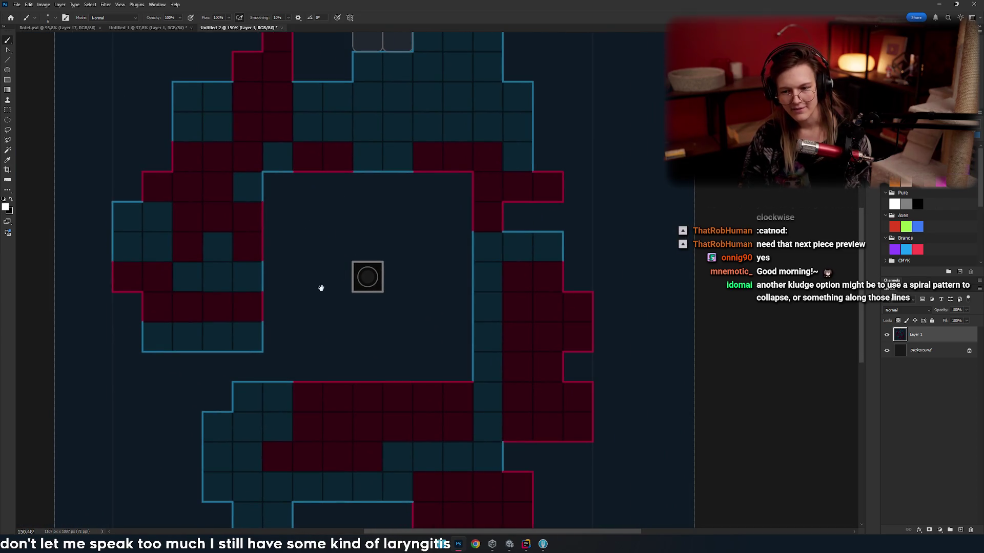
{"action": "left_click_drag", "start_coordinate": [321, 288], "coordinate": [414, 295]}
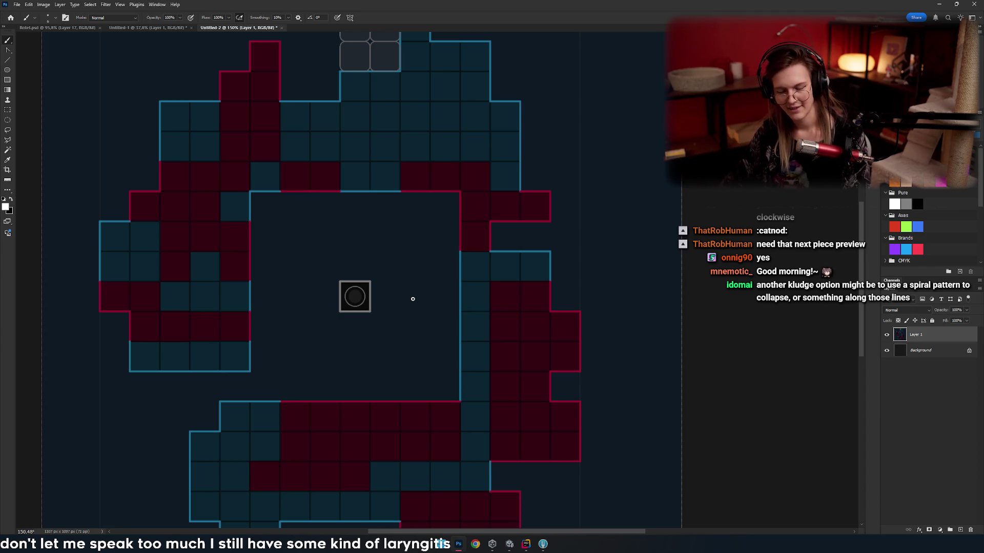
- Try sketching strokes around the grey 2x2 preview block, undoing each attempt
{"action": "left_click_drag", "start_coordinate": [350, 211], "coordinate": [405, 265]}
{"action": "key", "text": "ctrl+z"}
{"action": "scroll", "coordinate": [340, 301], "scroll_direction": "up", "scroll_amount": 3}
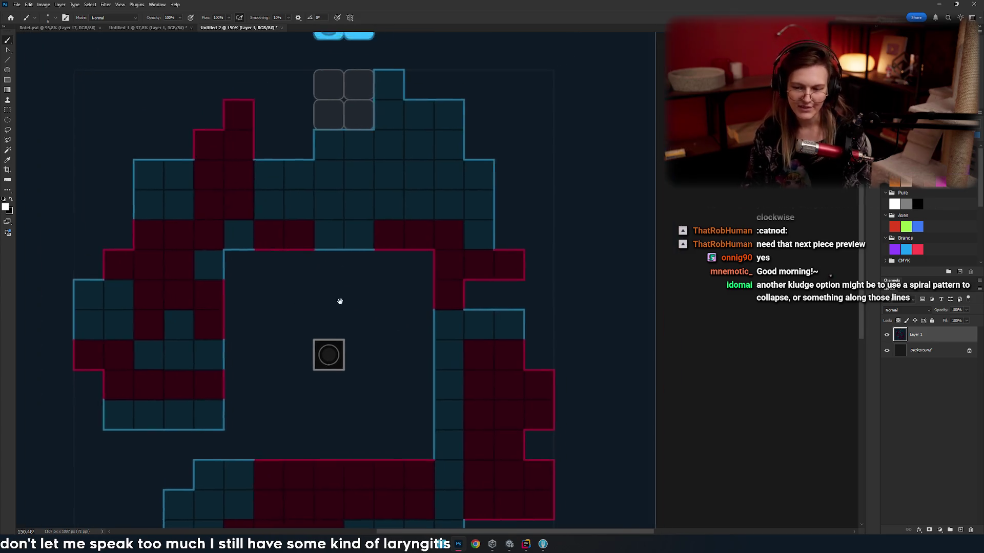
{"action": "scroll", "coordinate": [303, 213], "scroll_direction": "up", "scroll_amount": 2}
{"action": "scroll", "coordinate": [258, 161], "scroll_direction": "down", "scroll_amount": 1}
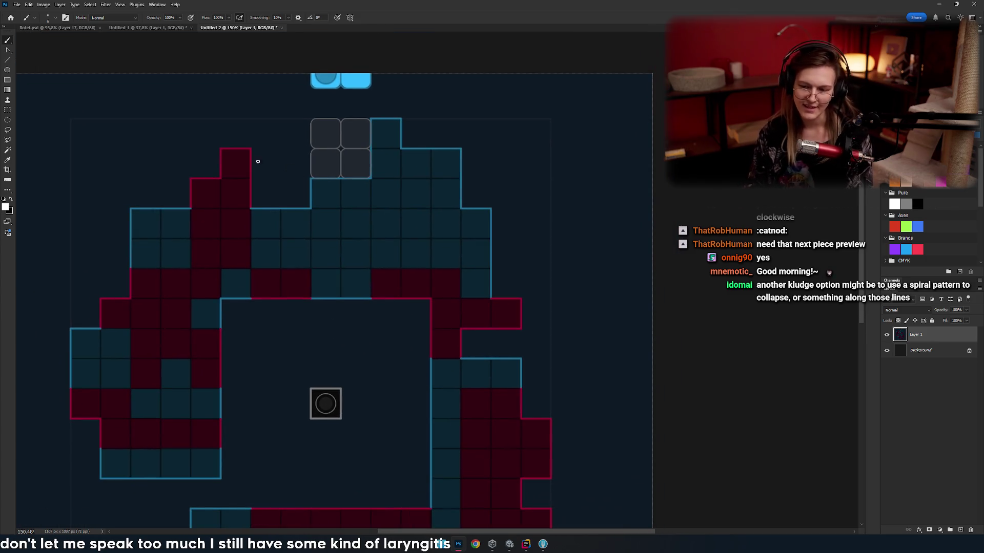
{"action": "left_click_drag", "start_coordinate": [373, 131], "coordinate": [369, 123]}
{"action": "key", "text": "ctrl+z"}
{"action": "scroll", "coordinate": [330, 202], "scroll_direction": "down", "scroll_amount": 1}
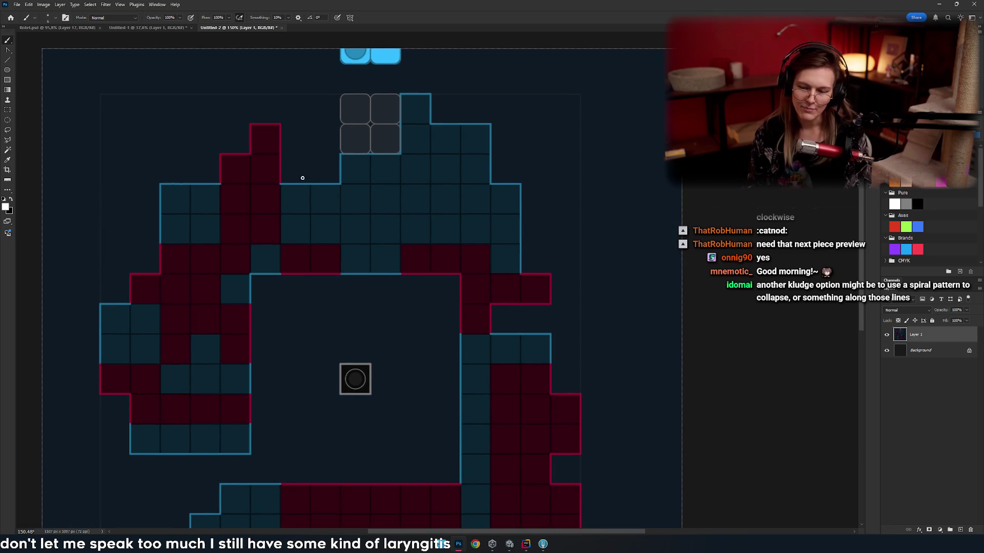
{"action": "left_click_drag", "start_coordinate": [291, 167], "coordinate": [286, 224]}
{"action": "key", "text": "ctrl+z"}
{"action": "mouse_move", "coordinate": [297, 134]}
{"action": "left_mouse_down"}
{"action": "mouse_move", "coordinate": [298, 184]}
{"action": "mouse_move", "coordinate": [347, 176]}
{"action": "mouse_move", "coordinate": [351, 201]}
{"action": "left_mouse_up"}
{"action": "key", "text": "ctrl+z"}
{"action": "scroll", "coordinate": [358, 191], "scroll_direction": "up", "scroll_amount": 3}
{"action": "scroll", "coordinate": [358, 191], "scroll_direction": "right", "scroll_amount": 3}
- Try several arcs and brackets around the grey block, then undo them all to leave it clean
{"action": "key", "text": "ctrl+z"}
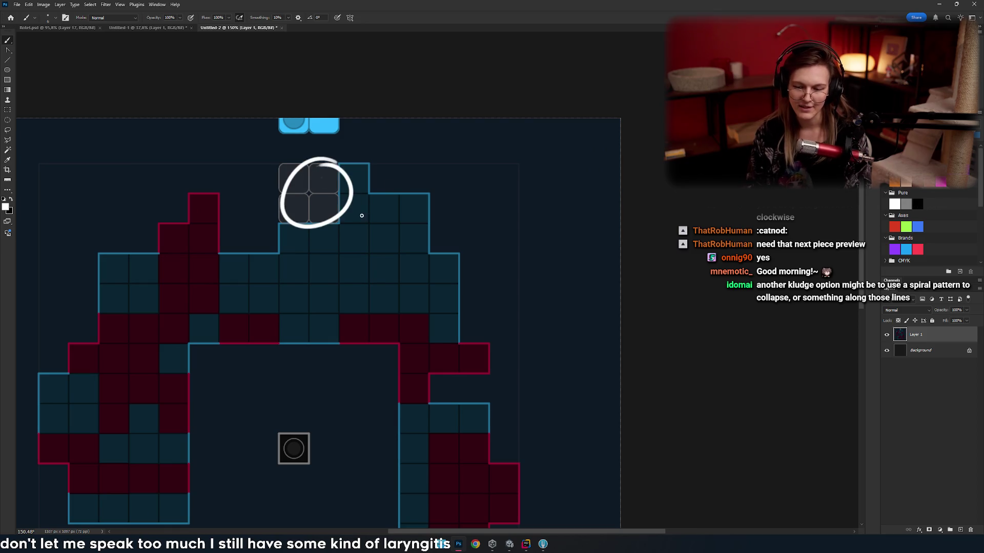
{"action": "key", "text": "ctrl+z"}
{"action": "scroll", "coordinate": [340, 179], "scroll_direction": "up", "scroll_amount": 3}
{"action": "left_click_drag", "start_coordinate": [314, 132], "coordinate": [233, 198]}
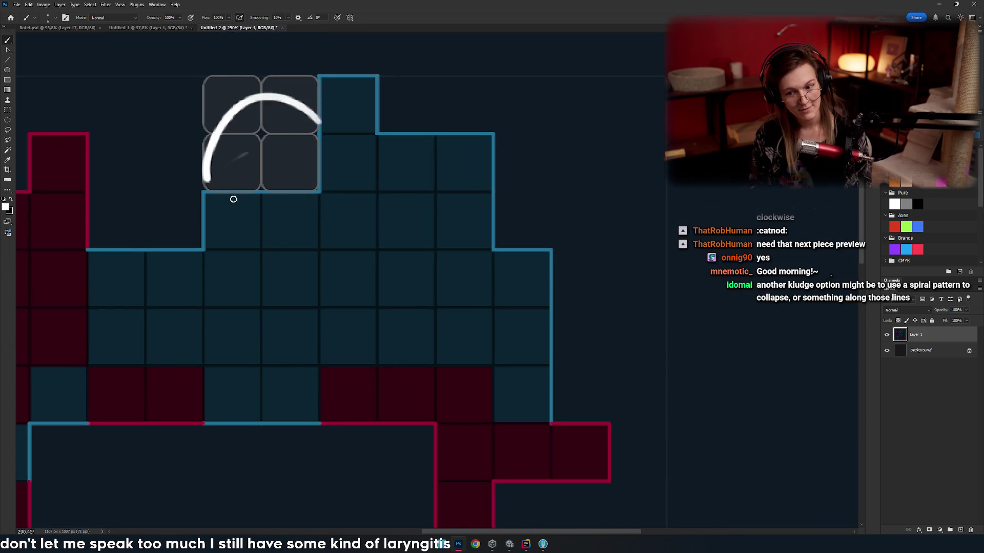
{"action": "key", "text": "ctrl+z"}
{"action": "left_click_drag", "start_coordinate": [276, 102], "coordinate": [218, 109]}
{"action": "key", "text": "ctrl+z"}
{"action": "mouse_move", "coordinate": [316, 130]}
{"action": "left_mouse_down"}
{"action": "mouse_move", "coordinate": [249, 190]}
{"action": "mouse_move", "coordinate": [270, 193]}
{"action": "mouse_move", "coordinate": [218, 88]}
{"action": "mouse_move", "coordinate": [215, 187]}
{"action": "left_mouse_up"}
{"action": "key", "text": "ctrl+z"}
{"action": "key", "text": "ctrl+z"}
{"action": "scroll", "coordinate": [337, 176], "scroll_direction": "down", "scroll_amount": 5}
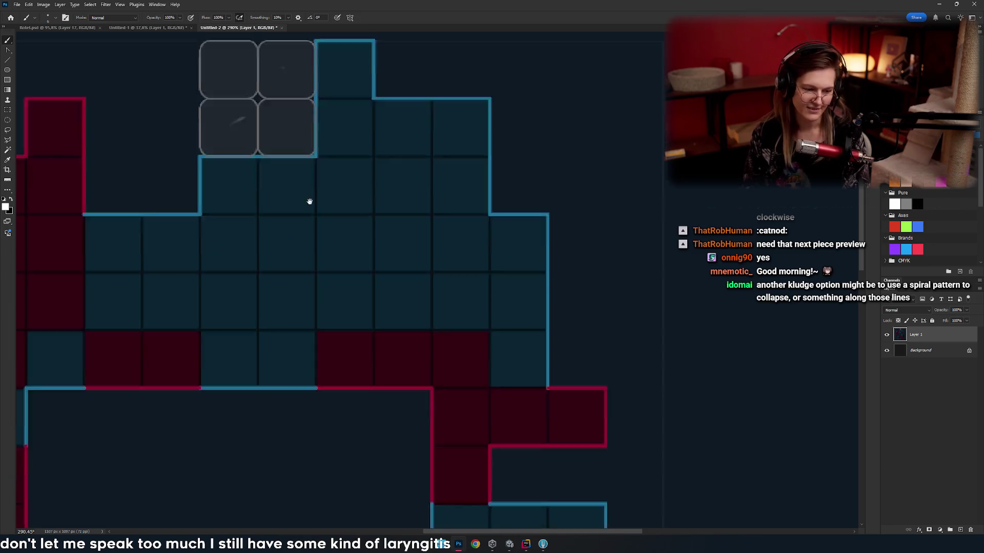
{"action": "scroll", "coordinate": [307, 201], "scroll_direction": "left", "scroll_amount": 2}
{"action": "scroll", "coordinate": [340, 160], "scroll_direction": "up", "scroll_amount": 4}
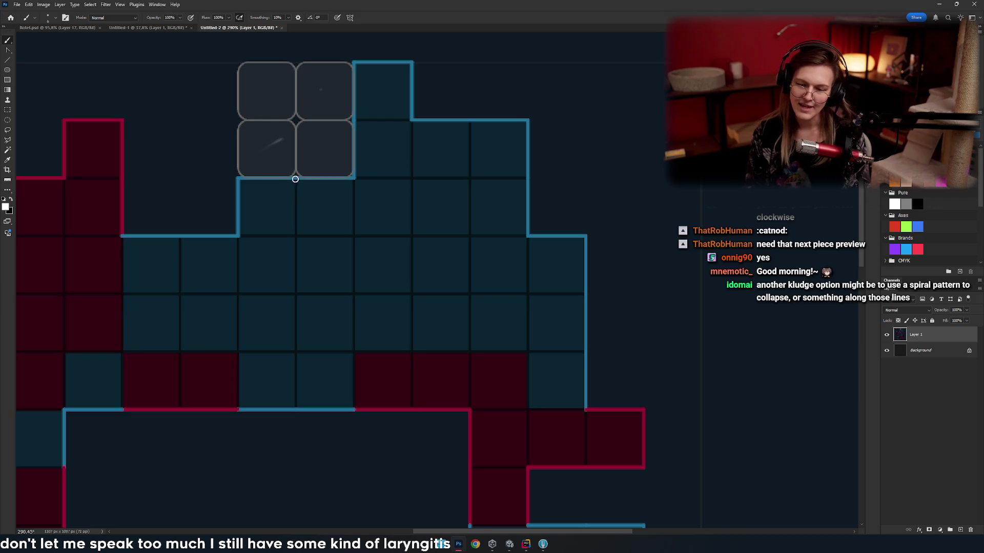
- Outline the white 2x2 cells below the grey block, discarding a trial arrow and outline
{"action": "left_click_drag", "start_coordinate": [296, 147], "coordinate": [292, 222]}
{"action": "left_click_drag", "start_coordinate": [255, 183], "coordinate": [310, 190]}
{"action": "key", "text": "ctrl+z"}
{"action": "scroll", "coordinate": [353, 213], "scroll_direction": "down", "scroll_amount": 2}
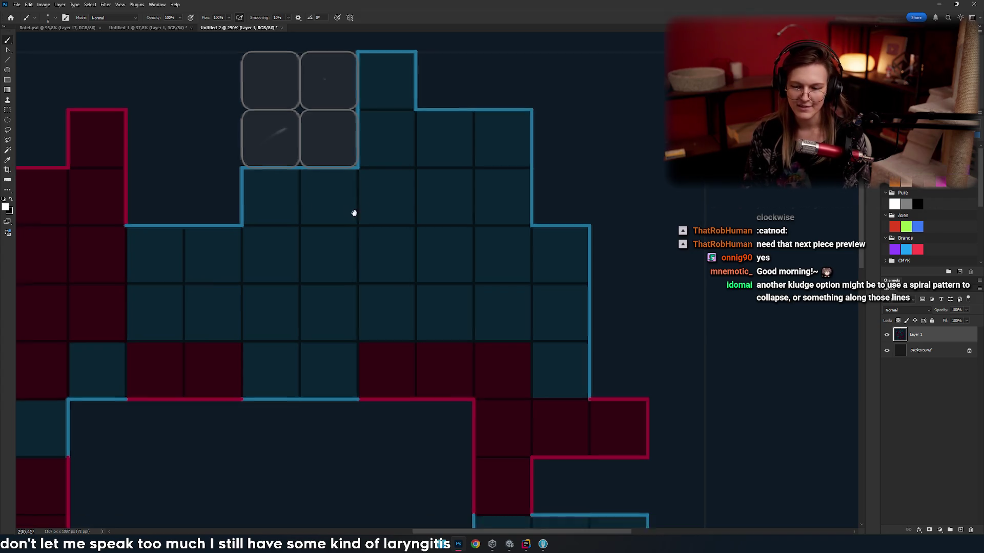
{"action": "scroll", "coordinate": [375, 200], "scroll_direction": "left", "scroll_amount": 2}
{"action": "scroll", "coordinate": [312, 109], "scroll_direction": "up", "scroll_amount": 3}
{"action": "mouse_move", "coordinate": [279, 114]}
{"action": "left_mouse_down"}
{"action": "mouse_move", "coordinate": [379, 77]}
{"action": "mouse_move", "coordinate": [280, 82]}
{"action": "left_mouse_up"}
{"action": "key", "text": "ctrl+z"}
{"action": "scroll", "coordinate": [316, 174], "scroll_direction": "down", "scroll_amount": 2}
{"action": "mouse_move", "coordinate": [303, 200]}
{"action": "left_mouse_down"}
{"action": "mouse_move", "coordinate": [381, 205]}
{"action": "mouse_move", "coordinate": [379, 103]}
{"action": "mouse_move", "coordinate": [276, 105]}
{"action": "mouse_move", "coordinate": [280, 204]}
{"action": "left_mouse_up"}
- Draw the white right, bottom and top edges of the dashed column beneath the block
{"action": "scroll", "coordinate": [280, 203], "scroll_direction": "down", "scroll_amount": 5}
{"action": "scroll", "coordinate": [417, 121], "scroll_direction": "left", "scroll_amount": 2}
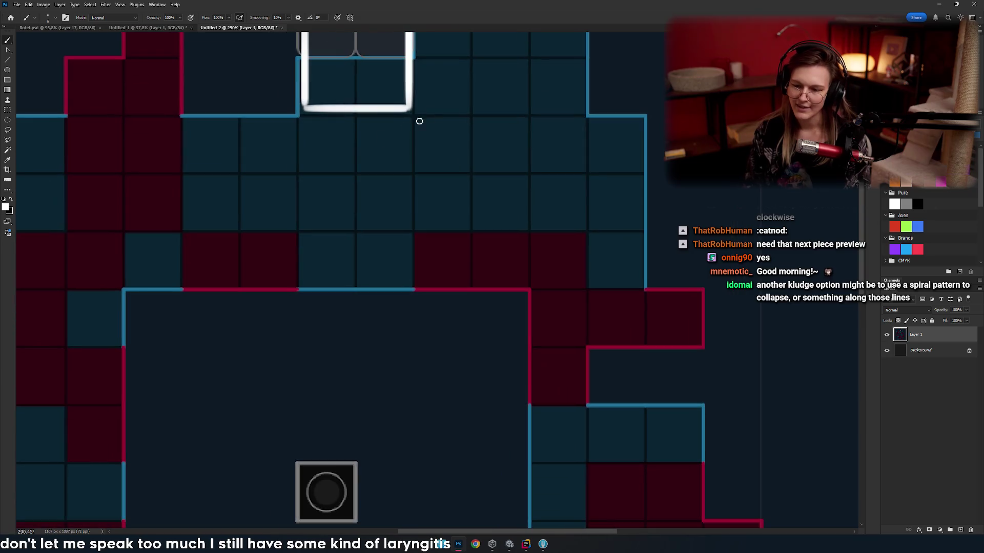
{"action": "left_click_drag", "start_coordinate": [415, 119], "coordinate": [415, 320]}
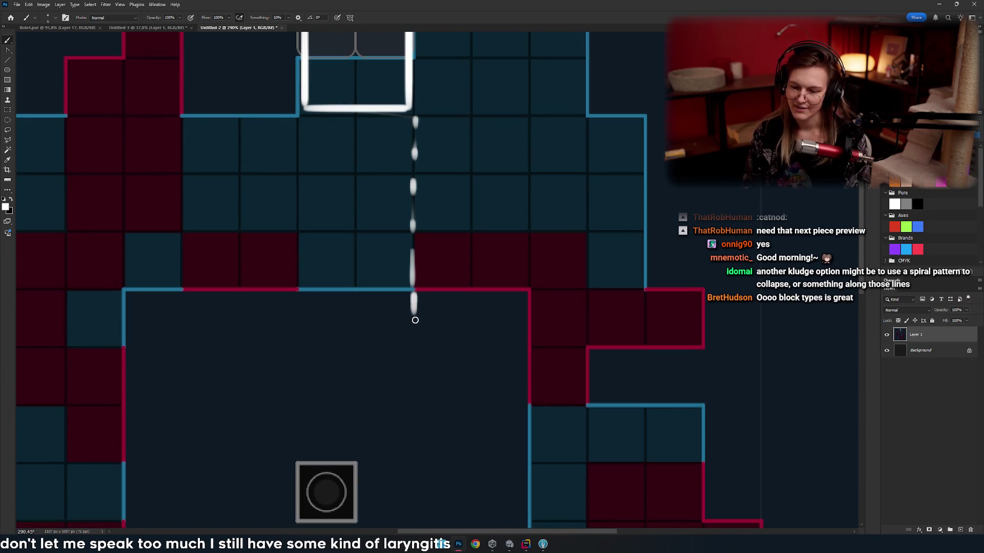
{"action": "mouse_move", "coordinate": [374, 356]}
{"action": "left_mouse_down"}
{"action": "mouse_move", "coordinate": [297, 351]}
{"action": "mouse_move", "coordinate": [299, 156]}
{"action": "left_mouse_up"}
{"action": "left_click_drag", "start_coordinate": [310, 117], "coordinate": [399, 125]}
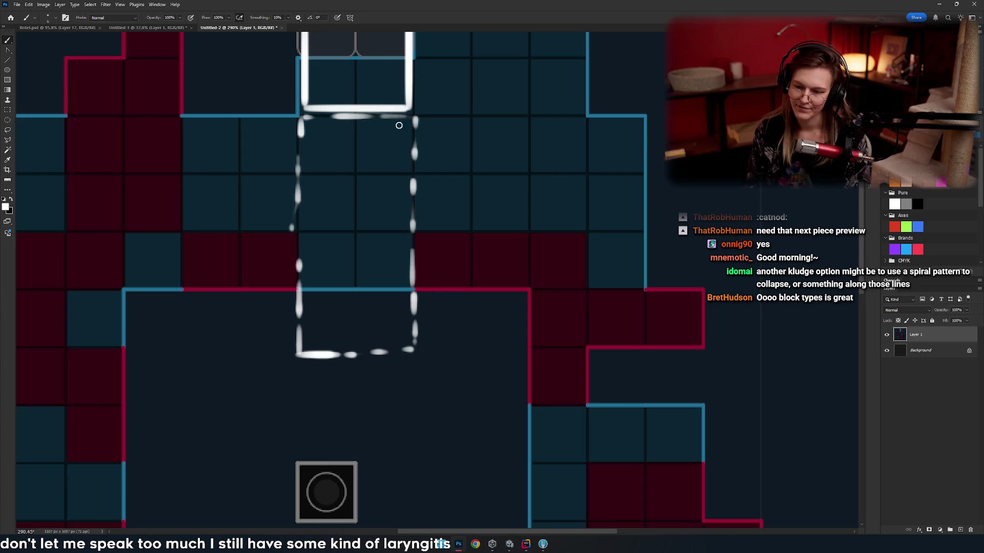
{"action": "scroll", "coordinate": [301, 241], "scroll_direction": "down", "scroll_amount": 5}
{"action": "scroll", "coordinate": [300, 242], "scroll_direction": "up", "scroll_amount": 6}
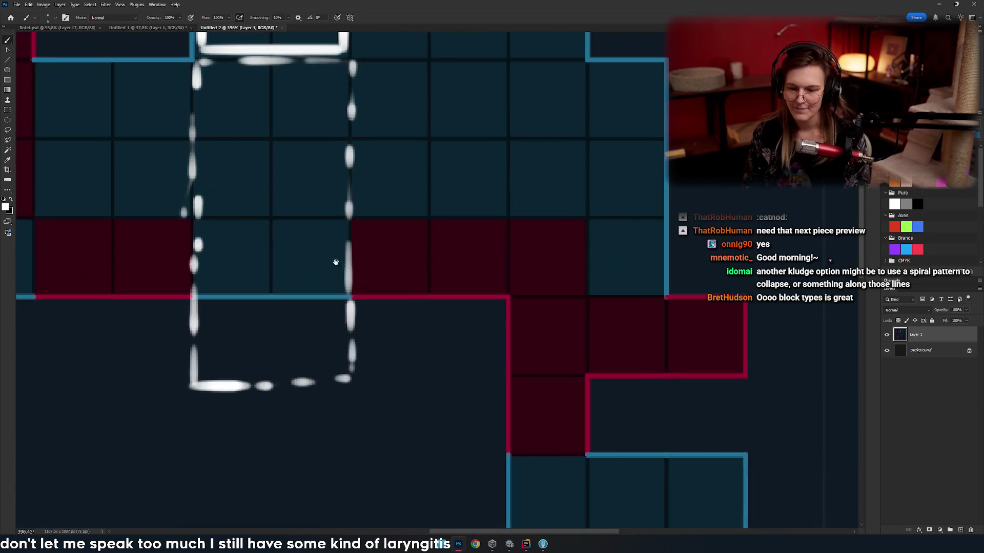
{"action": "mouse_move", "coordinate": [259, 318]}
{"action": "left_mouse_down"}
{"action": "mouse_move", "coordinate": [307, 313]}
{"action": "mouse_move", "coordinate": [314, 369]}
{"action": "left_mouse_up"}
- Split the column with a centre line and horizontal grid lines, removing a stray ellipse
{"action": "left_click_drag", "start_coordinate": [325, 112], "coordinate": [329, 254]}
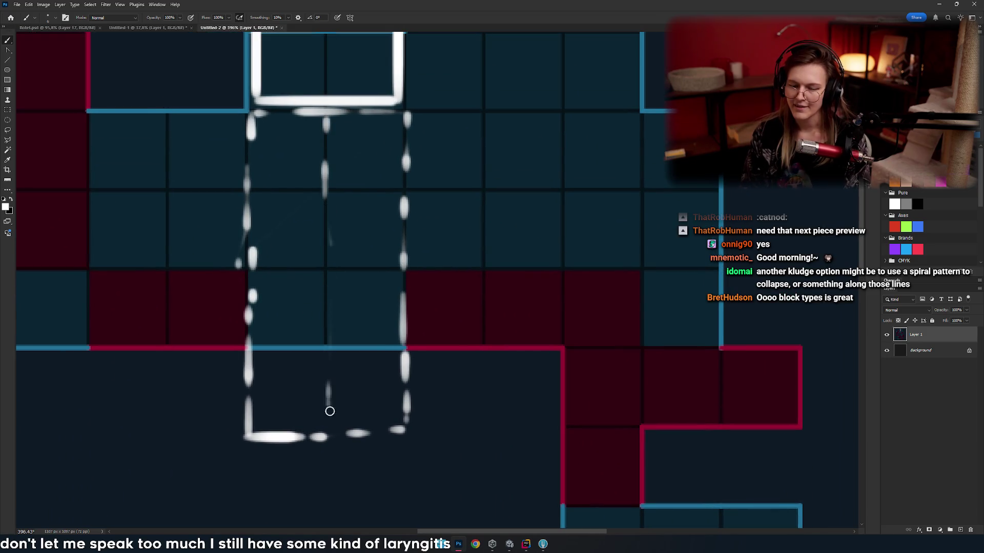
{"action": "left_click_drag", "start_coordinate": [328, 111], "coordinate": [327, 449]}
{"action": "left_click_drag", "start_coordinate": [404, 260], "coordinate": [253, 267]}
{"action": "left_click_drag", "start_coordinate": [248, 189], "coordinate": [398, 194]}
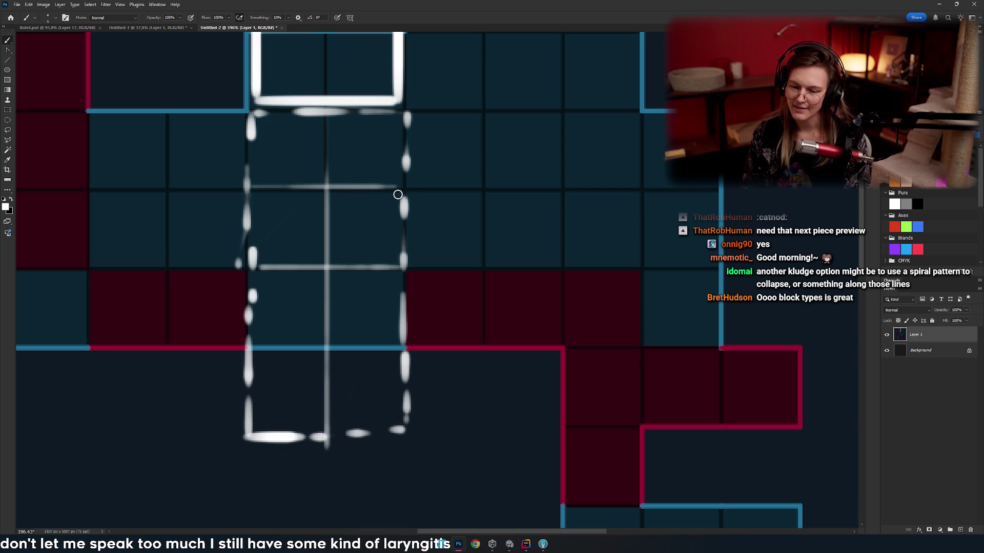
{"action": "scroll", "coordinate": [432, 334], "scroll_direction": "down", "scroll_amount": 3}
{"action": "left_click_drag", "start_coordinate": [432, 303], "coordinate": [261, 304]}
{"action": "scroll", "coordinate": [450, 300], "scroll_direction": "down", "scroll_amount": 2}
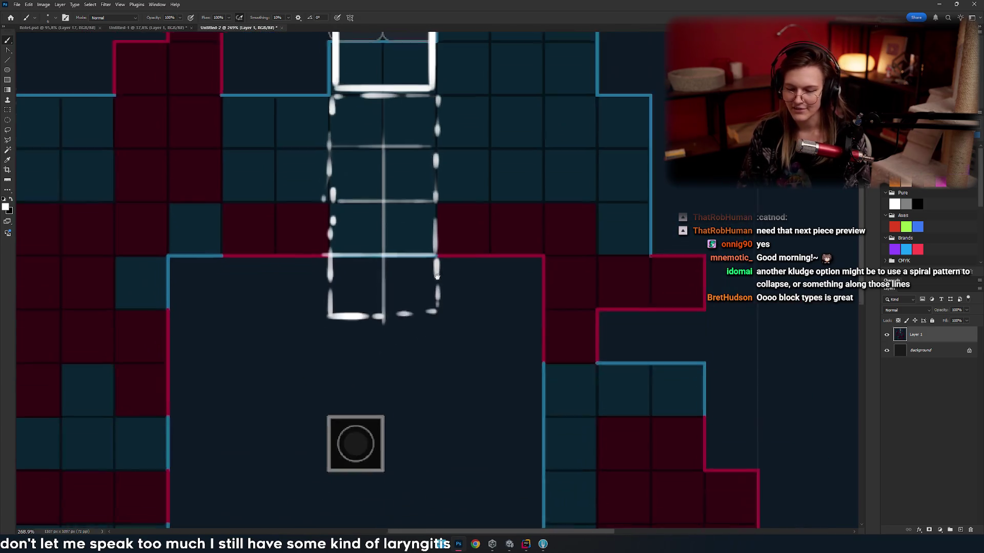
{"action": "mouse_move", "coordinate": [393, 338]}
{"action": "left_mouse_down"}
{"action": "mouse_move", "coordinate": [434, 309]}
{"action": "mouse_move", "coordinate": [296, 260]}
{"action": "mouse_move", "coordinate": [258, 287]}
{"action": "left_mouse_up"}
{"action": "key", "text": "ctrl+z"}
{"action": "scroll", "coordinate": [333, 329], "scroll_direction": "down", "scroll_amount": 3}
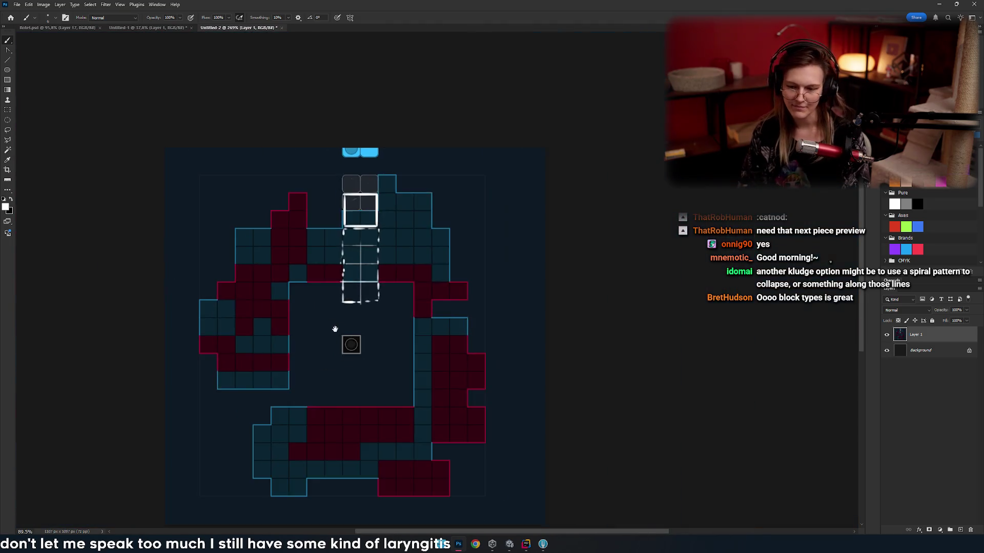
{"action": "scroll", "coordinate": [364, 347], "scroll_direction": "up", "scroll_amount": 3}
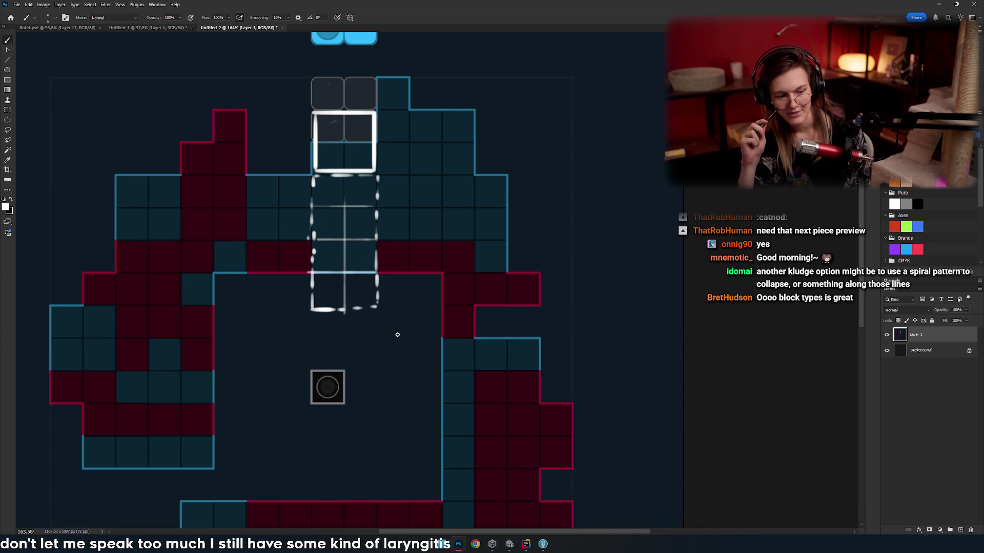
{"action": "scroll", "coordinate": [380, 231], "scroll_direction": "up", "scroll_amount": 5}
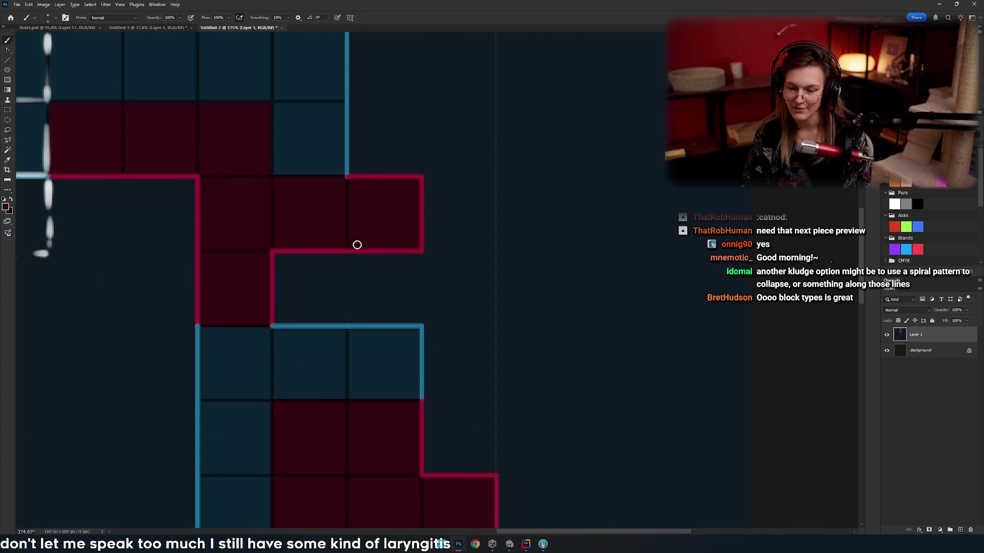
- Paint red edges around the right cell and a red curve beside the dashed piece, undoing stray ovals
{"action": "left_click", "coordinate": [354, 251]}
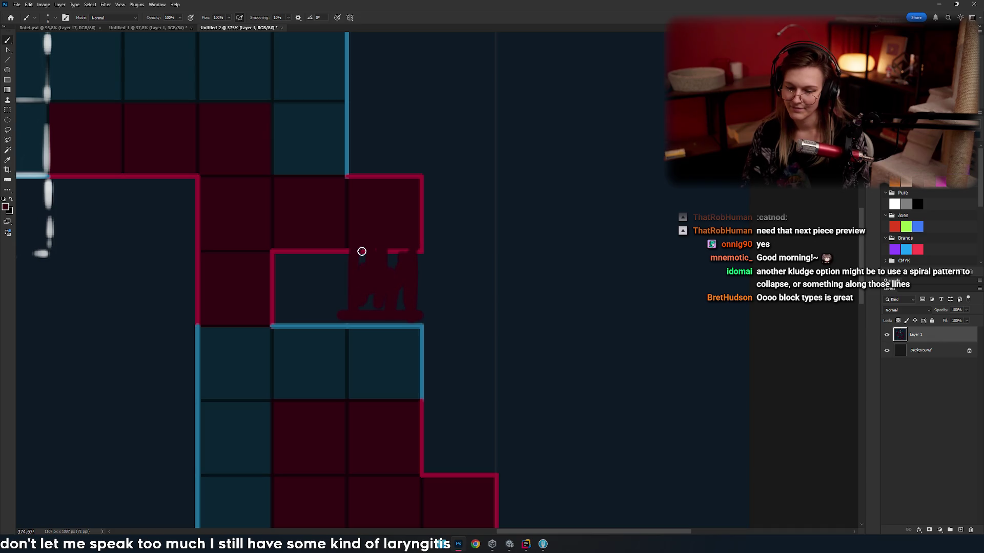
{"action": "left_click_drag", "start_coordinate": [422, 240], "coordinate": [419, 325]}
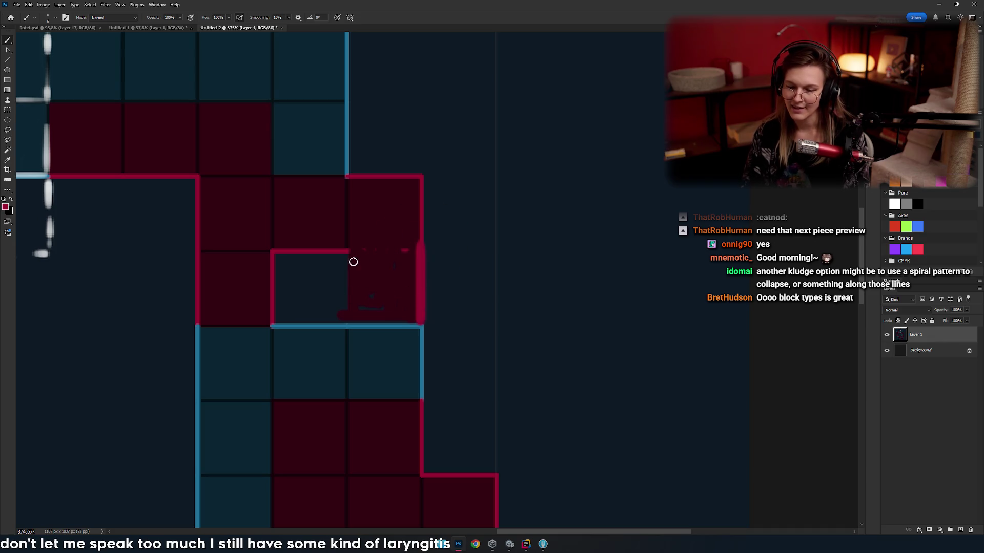
{"action": "mouse_move", "coordinate": [350, 311]}
{"action": "left_mouse_down"}
{"action": "mouse_move", "coordinate": [434, 287]}
{"action": "mouse_move", "coordinate": [522, 373]}
{"action": "mouse_move", "coordinate": [325, 222]}
{"action": "left_mouse_up"}
{"action": "scroll", "coordinate": [355, 292], "scroll_direction": "down", "scroll_amount": 3}
{"action": "scroll", "coordinate": [349, 286], "scroll_direction": "up", "scroll_amount": 1}
{"action": "key", "text": "ctrl+z"}
{"action": "key", "text": "ctrl+z"}
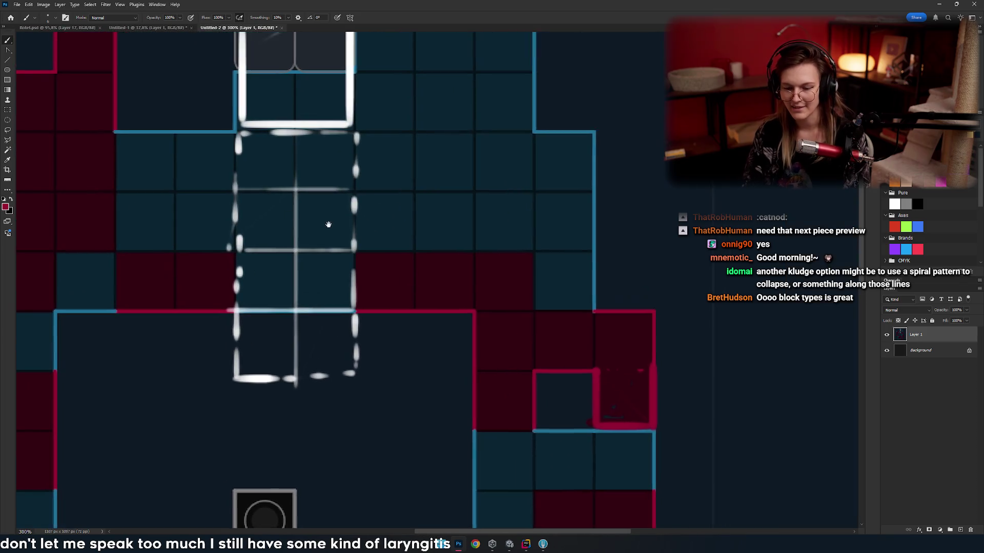
{"action": "left_click_drag", "start_coordinate": [329, 164], "coordinate": [329, 407]}
{"action": "key", "text": "ctrl+z"}
{"action": "mouse_move", "coordinate": [369, 283]}
{"action": "left_mouse_down"}
{"action": "mouse_move", "coordinate": [398, 347]}
{"action": "mouse_move", "coordinate": [338, 238]}
{"action": "mouse_move", "coordinate": [314, 244]}
{"action": "left_mouse_up"}
{"action": "scroll", "coordinate": [340, 292], "scroll_direction": "down", "scroll_amount": 5}
{"action": "scroll", "coordinate": [336, 296], "scroll_direction": "up", "scroll_amount": 5}
{"action": "scroll", "coordinate": [335, 296], "scroll_direction": "down", "scroll_amount": 3}
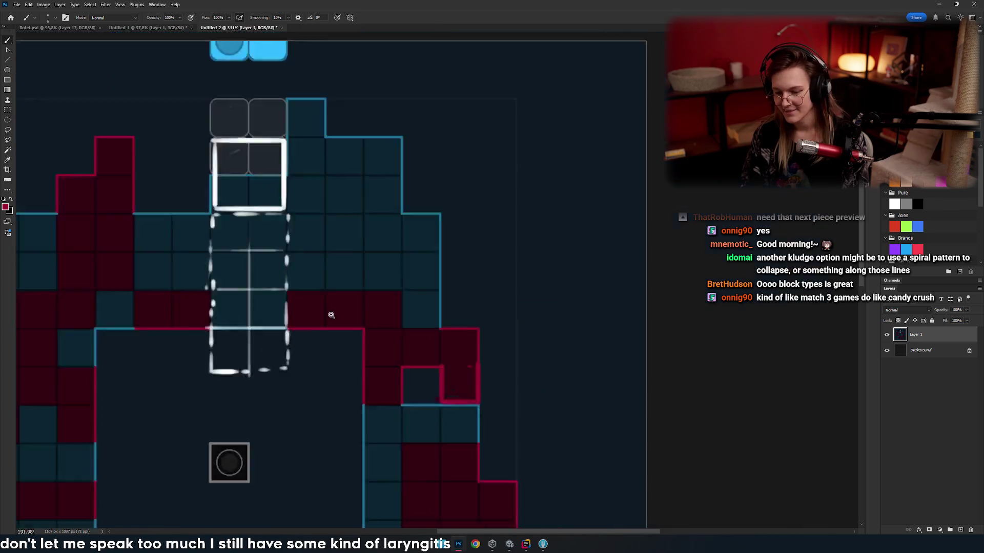
{"action": "scroll", "coordinate": [360, 276], "scroll_direction": "up", "scroll_amount": 3}
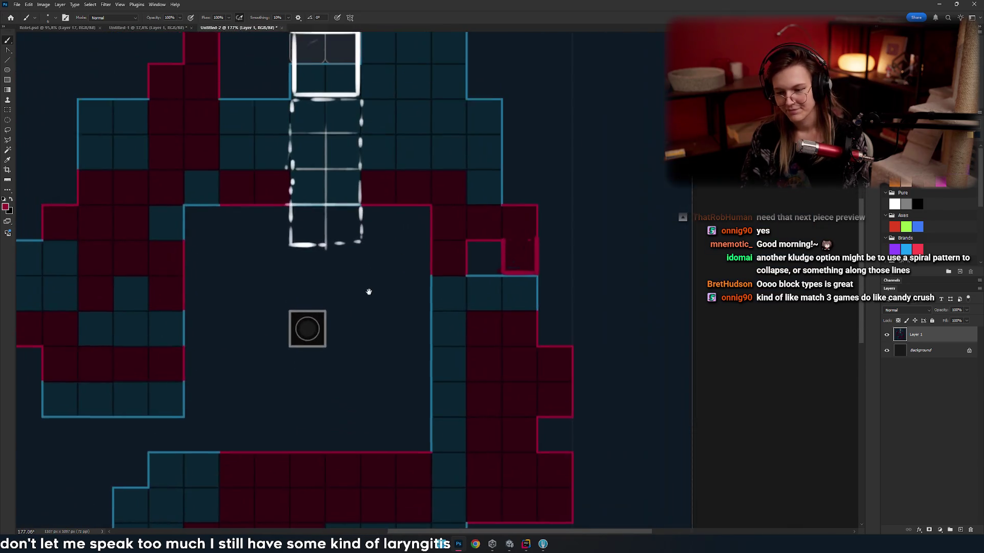
{"action": "mouse_move", "coordinate": [403, 308]}
{"action": "left_mouse_down"}
{"action": "mouse_move", "coordinate": [446, 340]}
{"action": "mouse_move", "coordinate": [435, 398]}
{"action": "mouse_move", "coordinate": [438, 299]}
{"action": "mouse_move", "coordinate": [440, 318]}
{"action": "left_mouse_up"}
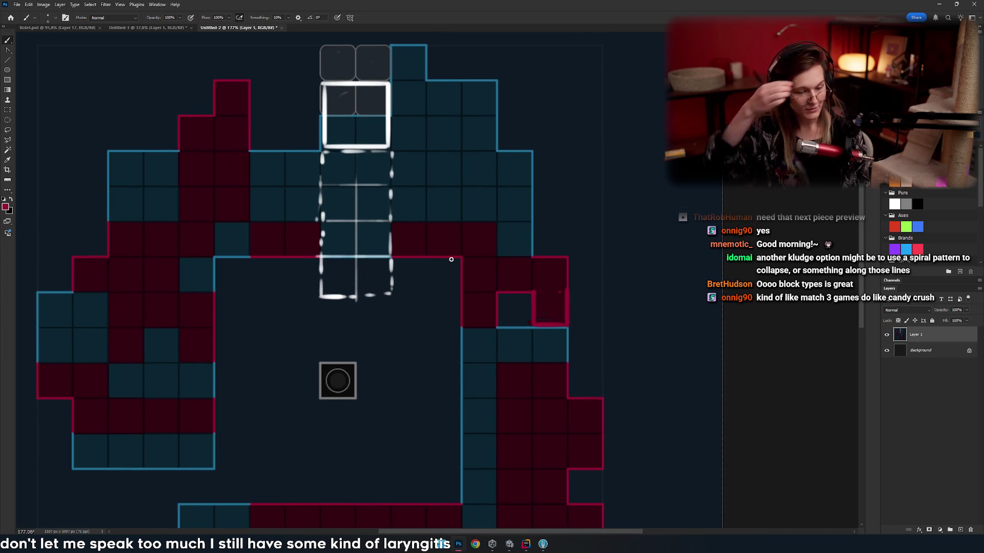
- Move the view to the top-left red blocks and begin a yellow block outline beside them
{"action": "key", "text": "r"}
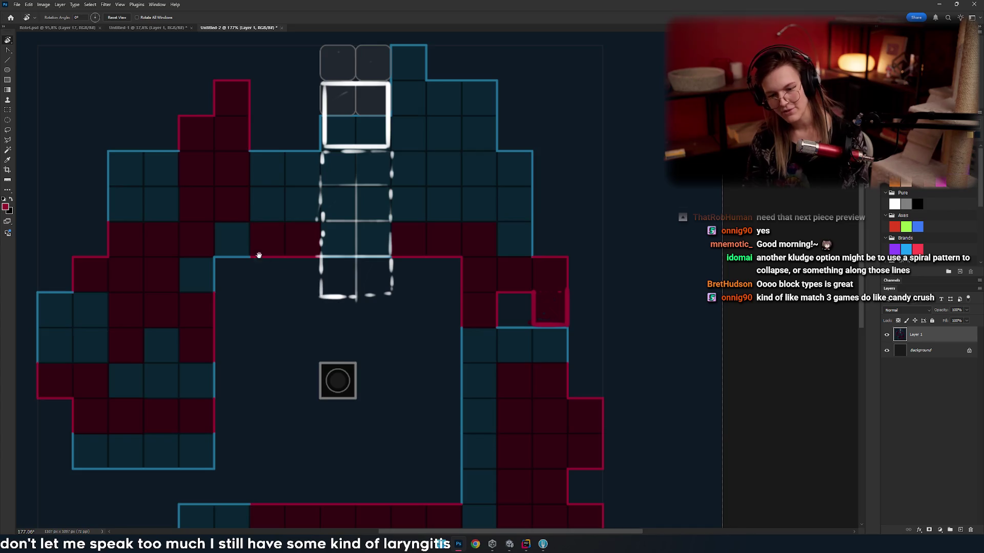
{"action": "left_click_drag", "start_coordinate": [259, 252], "coordinate": [329, 312]}
{"action": "scroll", "coordinate": [386, 237], "scroll_direction": "down", "scroll_amount": 1}
{"action": "scroll", "coordinate": [387, 236], "scroll_direction": "down", "scroll_amount": 1}
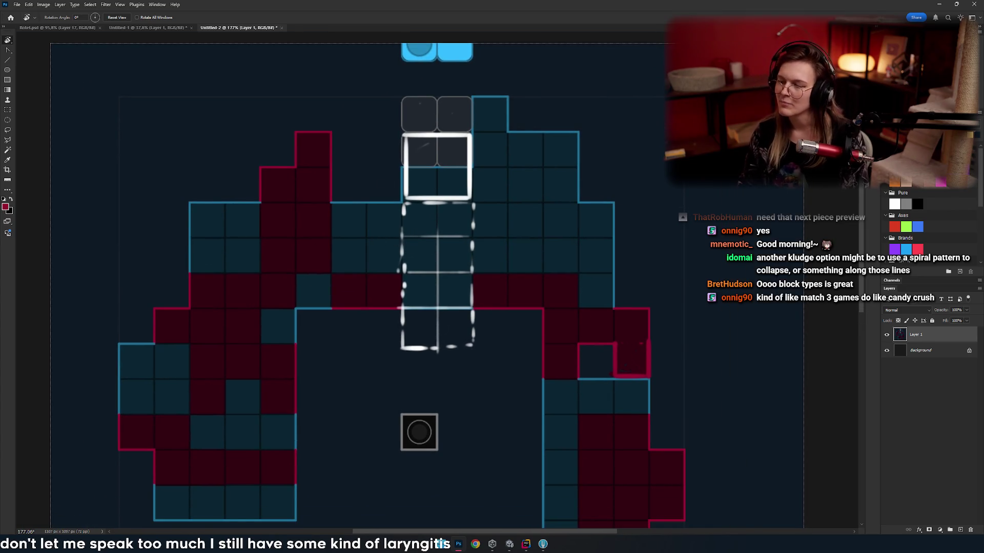
{"action": "scroll", "coordinate": [340, 211], "scroll_direction": "down", "scroll_amount": 5}
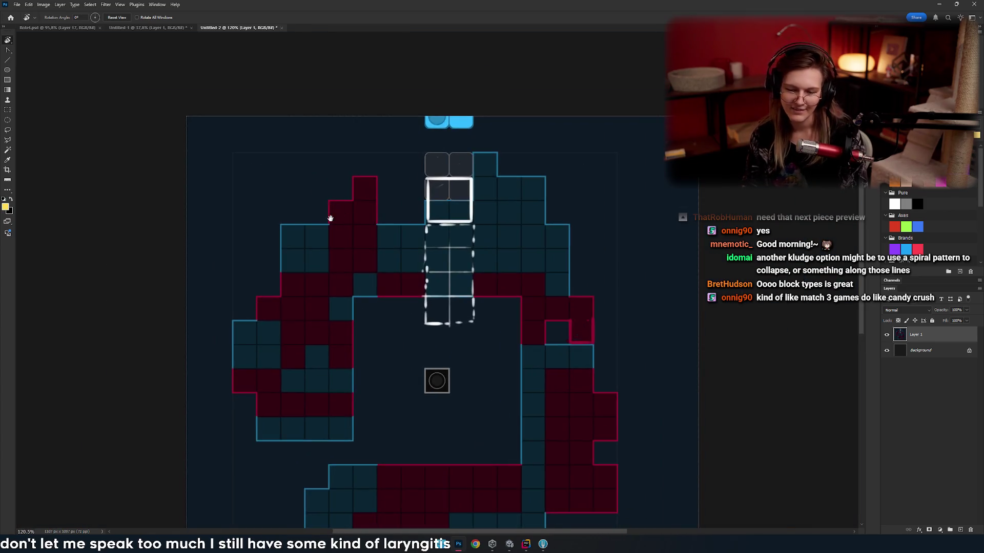
{"action": "scroll", "coordinate": [336, 218], "scroll_direction": "up", "scroll_amount": 5}
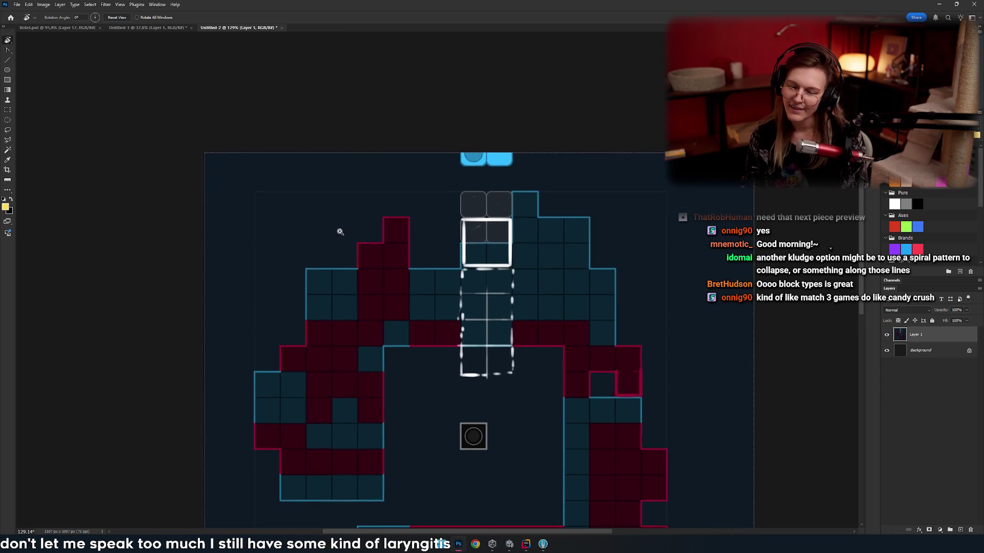
{"action": "key", "text": "b"}
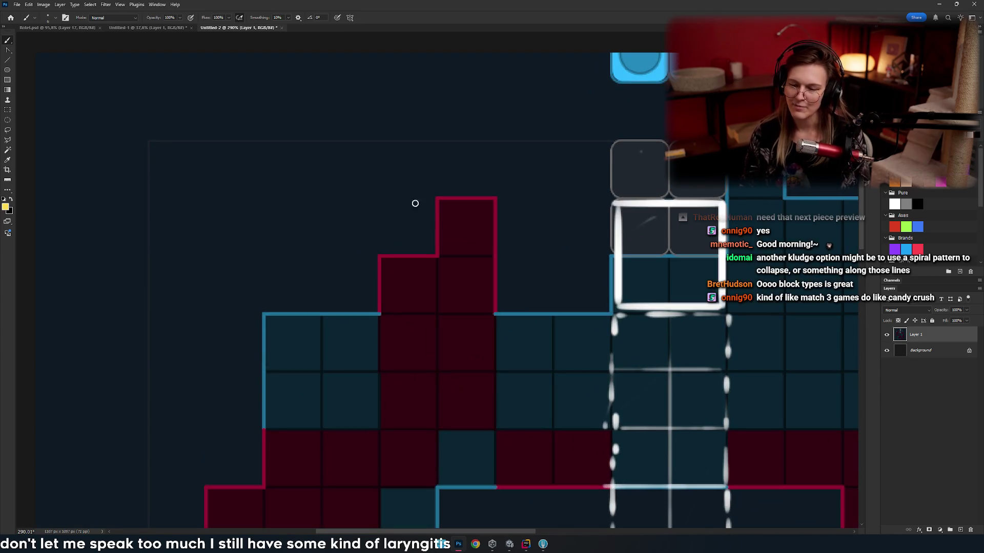
{"action": "mouse_move", "coordinate": [428, 201]}
{"action": "left_mouse_down"}
{"action": "mouse_move", "coordinate": [431, 249]}
{"action": "mouse_move", "coordinate": [365, 259]}
{"action": "left_mouse_up"}
{"action": "key", "text": "ctrl+z"}
{"action": "mouse_move", "coordinate": [426, 246]}
{"action": "left_mouse_down"}
{"action": "mouse_move", "coordinate": [365, 297]}
{"action": "mouse_move", "coordinate": [333, 303]}
{"action": "mouse_move", "coordinate": [274, 259]}
{"action": "mouse_move", "coordinate": [320, 260]}
{"action": "mouse_move", "coordinate": [322, 204]}
{"action": "mouse_move", "coordinate": [417, 201]}
{"action": "mouse_move", "coordinate": [422, 243]}
{"action": "left_mouse_up"}
- Complete the yellow stair-shaped block outline, discarding a trial loop around it
{"action": "left_click_drag", "start_coordinate": [397, 253], "coordinate": [405, 246]}
{"action": "scroll", "coordinate": [405, 245], "scroll_direction": "down", "scroll_amount": 5}
{"action": "scroll", "coordinate": [401, 238], "scroll_direction": "up", "scroll_amount": 3}
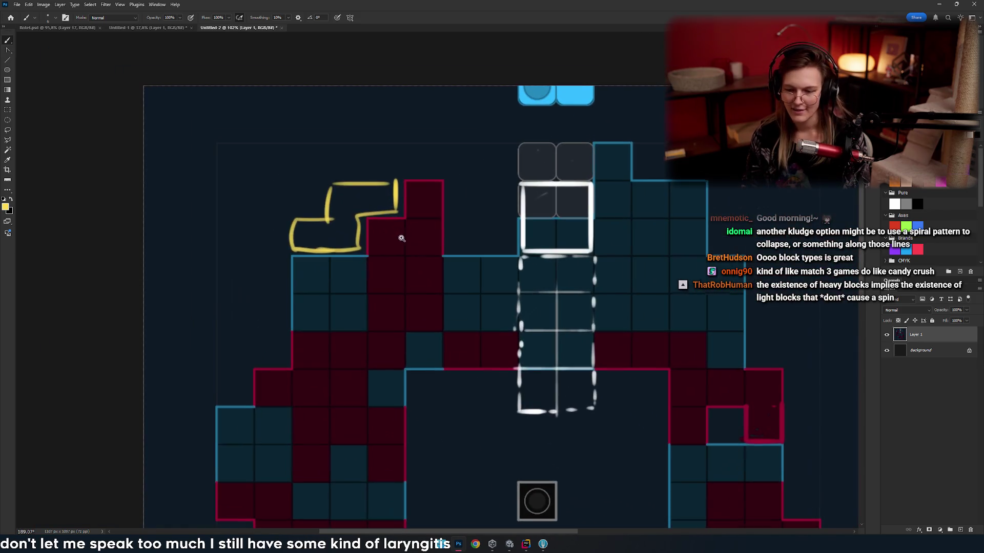
{"action": "scroll", "coordinate": [323, 251], "scroll_direction": "down", "scroll_amount": 3}
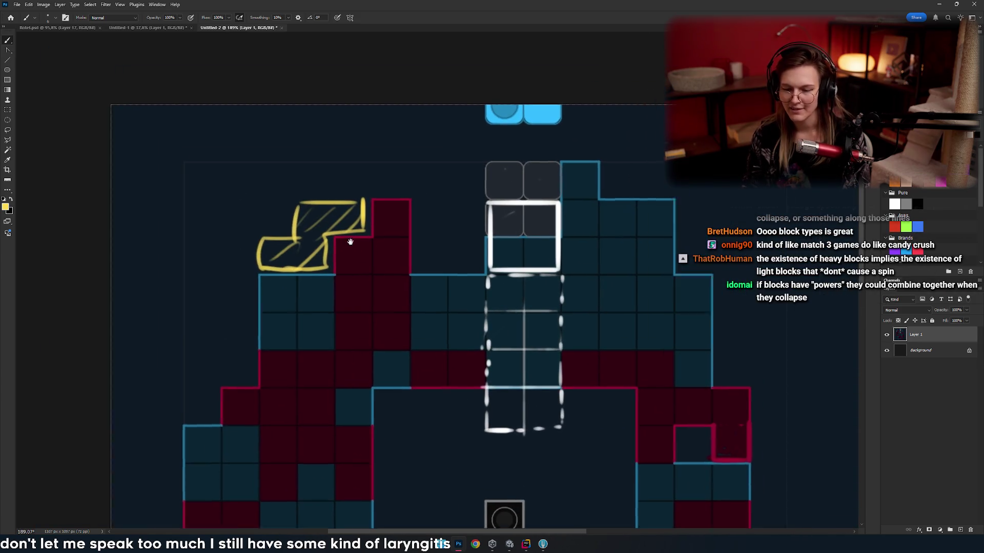
{"action": "left_click_drag", "start_coordinate": [338, 215], "coordinate": [334, 278]}
{"action": "key", "text": "ctrl+z"}
{"action": "scroll", "coordinate": [339, 249], "scroll_direction": "down", "scroll_amount": 2}
{"action": "scroll", "coordinate": [339, 249], "scroll_direction": "up", "scroll_amount": 3}
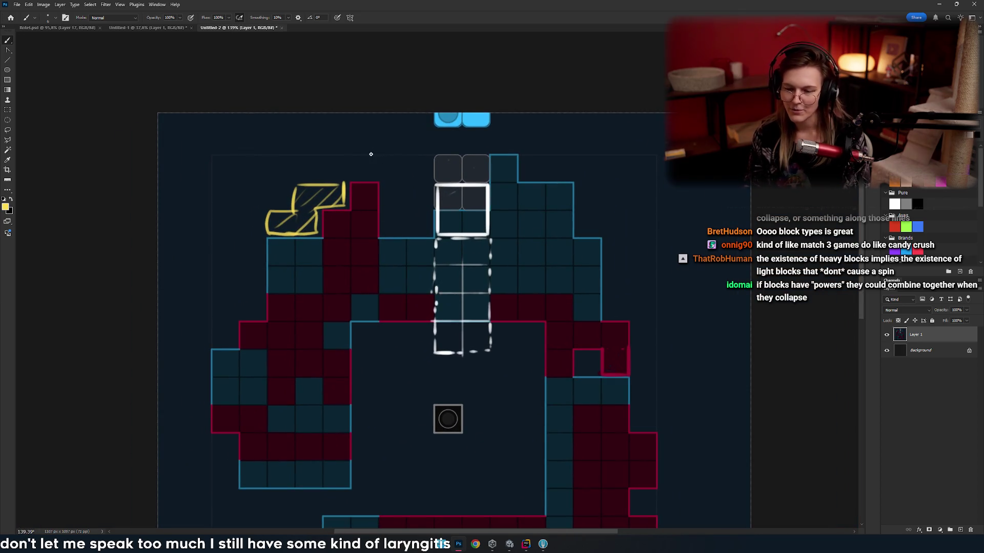
- Try and undo a yellow arrow, a vertical stroke, a curve and an ellipse around the stair shape
{"action": "left_click_drag", "start_coordinate": [381, 146], "coordinate": [246, 141]}
{"action": "key", "text": "ctrl+z"}
{"action": "mouse_move", "coordinate": [211, 292]}
{"action": "left_mouse_down"}
{"action": "mouse_move", "coordinate": [259, 182]}
{"action": "mouse_move", "coordinate": [247, 287]}
{"action": "mouse_move", "coordinate": [256, 395]}
{"action": "left_mouse_up"}
{"action": "key", "text": "ctrl+z"}
{"action": "left_click_drag", "start_coordinate": [354, 224], "coordinate": [332, 322]}
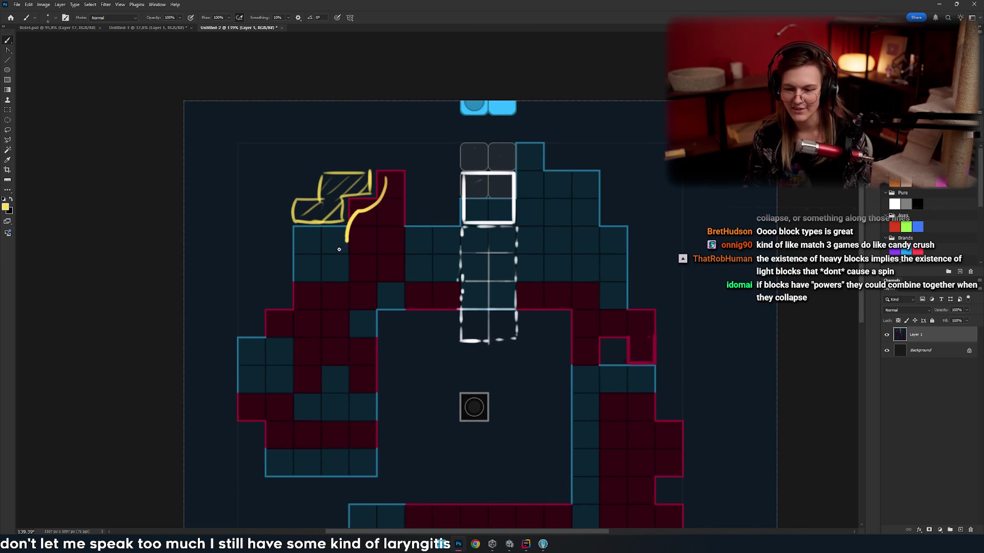
{"action": "key", "text": "ctrl+z"}
{"action": "scroll", "coordinate": [391, 215], "scroll_direction": "down", "scroll_amount": 2}
{"action": "scroll", "coordinate": [319, 259], "scroll_direction": "up", "scroll_amount": 2}
{"action": "left_click_drag", "start_coordinate": [348, 191], "coordinate": [314, 231]}
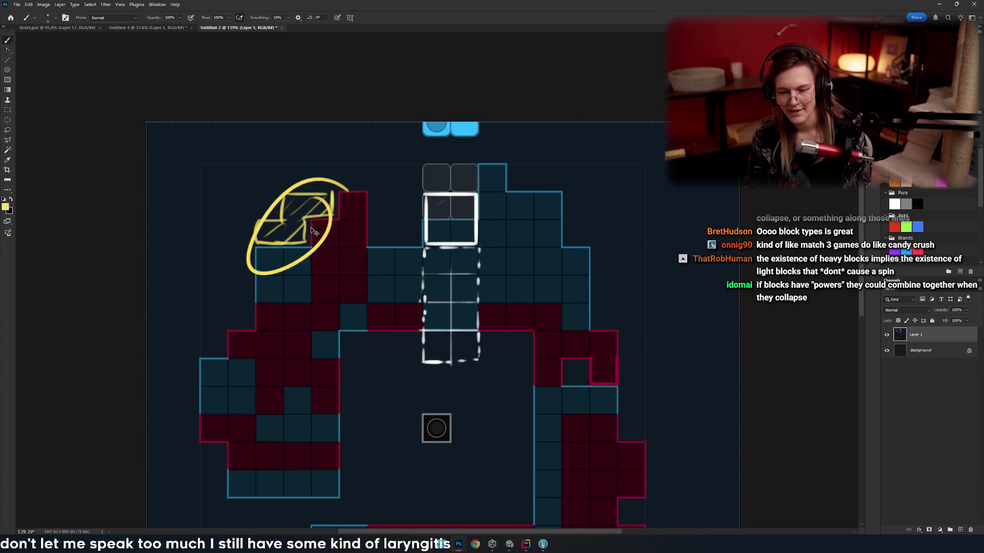
{"action": "key", "text": "ctrl+z"}
{"action": "scroll", "coordinate": [366, 220], "scroll_direction": "right", "scroll_amount": 5}
{"action": "scroll", "coordinate": [369, 257], "scroll_direction": "down", "scroll_amount": 2}
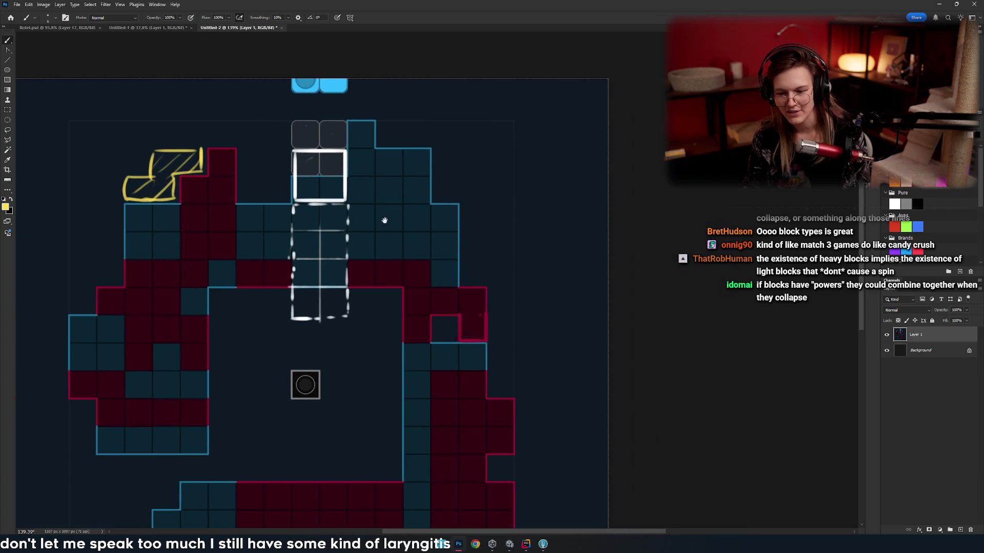
- Remove a trial yellow arrow and circle above the shape, leaving no stray curves around it
{"action": "mouse_move", "coordinate": [385, 220]}
{"action": "left_mouse_down"}
{"action": "mouse_move", "coordinate": [425, 246]}
{"action": "mouse_move", "coordinate": [503, 256]}
{"action": "mouse_move", "coordinate": [404, 318]}
{"action": "left_mouse_up"}
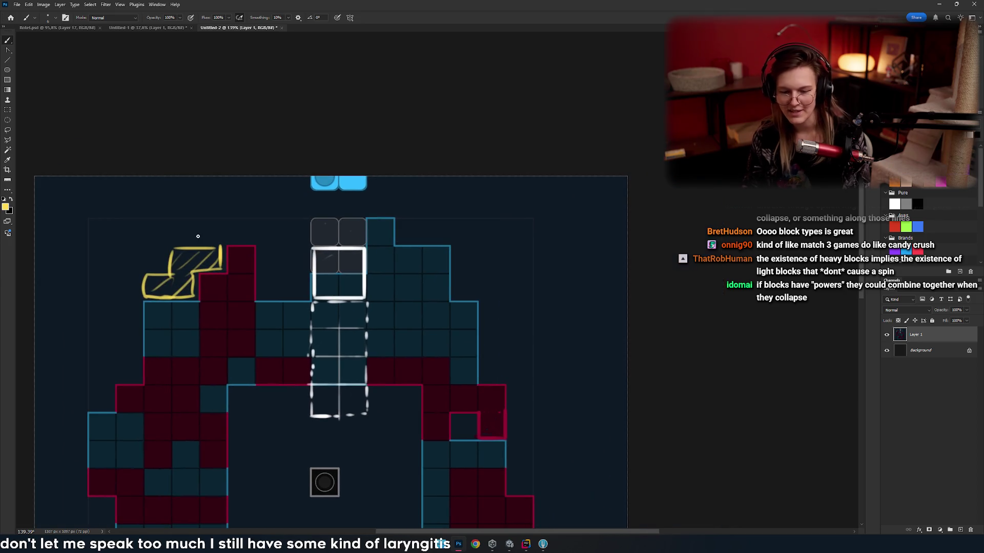
{"action": "scroll", "coordinate": [269, 257], "scroll_direction": "down", "scroll_amount": 3}
{"action": "left_click_drag", "start_coordinate": [170, 153], "coordinate": [166, 85]}
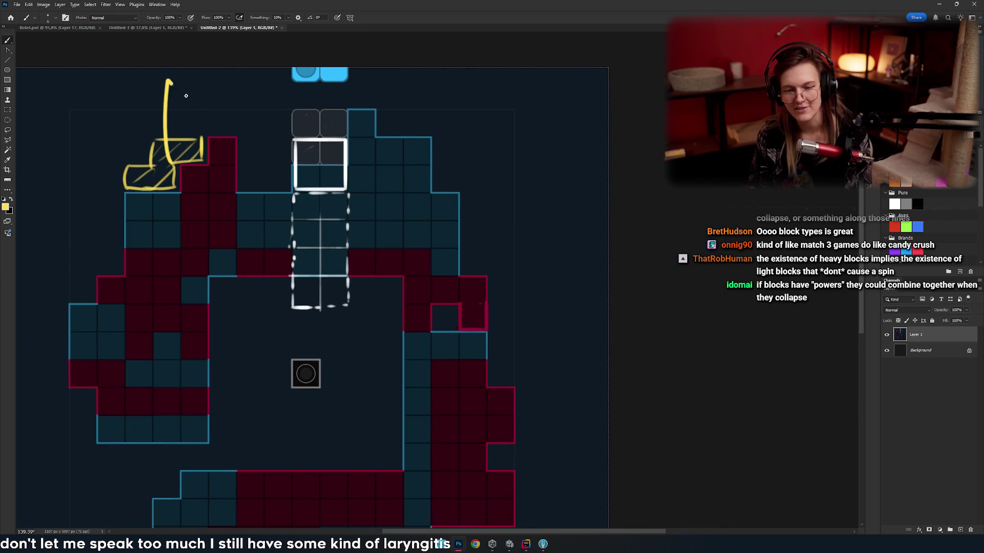
{"action": "left_click_drag", "start_coordinate": [136, 121], "coordinate": [193, 121]}
{"action": "scroll", "coordinate": [282, 174], "scroll_direction": "up", "scroll_amount": 2}
{"action": "scroll", "coordinate": [300, 189], "scroll_direction": "left", "scroll_amount": 1}
{"action": "key", "text": "ctrl+z"}
{"action": "key", "text": "ctrl+z"}
{"action": "scroll", "coordinate": [374, 198], "scroll_direction": "left", "scroll_amount": 2}
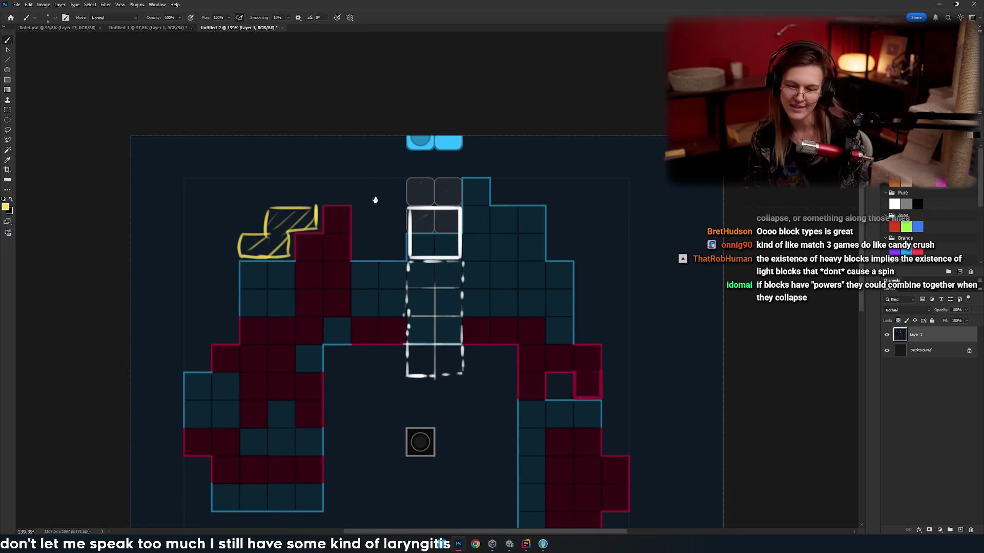
{"action": "scroll", "coordinate": [207, 191], "scroll_direction": "down", "scroll_amount": 1}
{"action": "left_click_drag", "start_coordinate": [287, 187], "coordinate": [277, 191]}
{"action": "key", "text": "ctrl+z"}
{"action": "left_click_drag", "start_coordinate": [312, 222], "coordinate": [348, 214]}
{"action": "scroll", "coordinate": [349, 214], "scroll_direction": "up", "scroll_amount": 4}
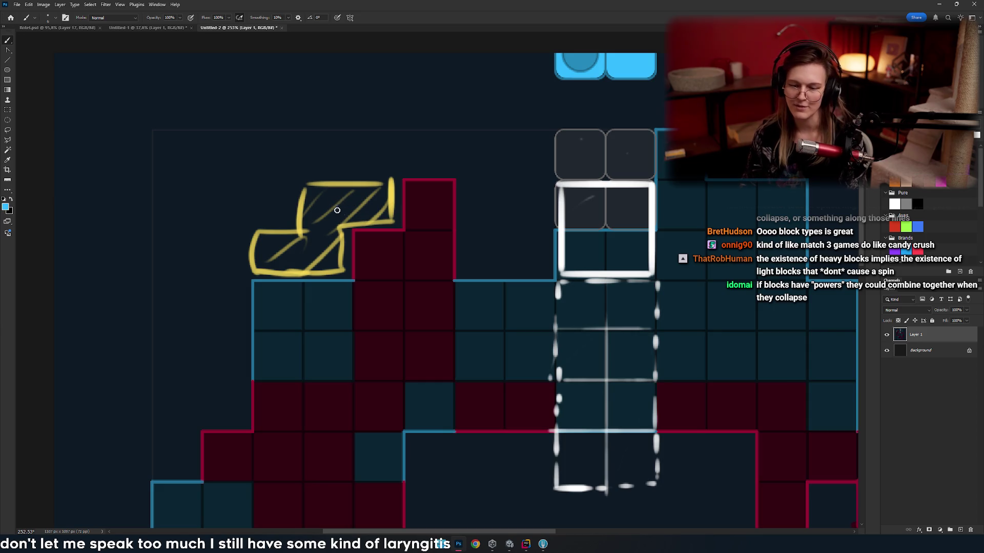
- Draw blue lines along the left side of the yellow hatched shape
{"action": "left_click_drag", "start_coordinate": [318, 229], "coordinate": [393, 217]}
{"action": "left_click_drag", "start_coordinate": [365, 219], "coordinate": [366, 171]}
{"action": "key", "text": "ctrl+z"}
{"action": "mouse_move", "coordinate": [365, 219]}
{"action": "left_mouse_down"}
{"action": "mouse_move", "coordinate": [274, 169]}
{"action": "mouse_move", "coordinate": [273, 306]}
{"action": "left_mouse_up"}
{"action": "mouse_move", "coordinate": [323, 309]}
{"action": "left_mouse_down"}
{"action": "mouse_move", "coordinate": [319, 215]}
{"action": "mouse_move", "coordinate": [364, 215]}
{"action": "left_mouse_up"}
{"action": "mouse_move", "coordinate": [362, 263]}
{"action": "left_mouse_down"}
{"action": "mouse_move", "coordinate": [350, 271]}
{"action": "mouse_move", "coordinate": [297, 256]}
{"action": "mouse_move", "coordinate": [314, 227]}
{"action": "left_mouse_up"}
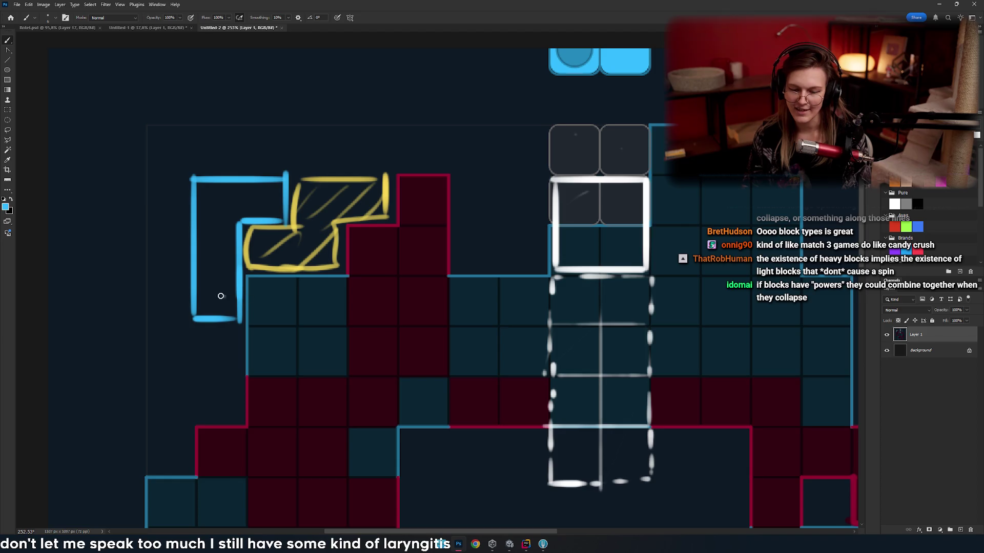
- Add two short blue ticks at the outline's bottom, undoing trial strokes inside the yellow shape
{"action": "mouse_move", "coordinate": [241, 287]}
{"action": "left_mouse_down"}
{"action": "mouse_move", "coordinate": [230, 309]}
{"action": "mouse_move", "coordinate": [231, 290]}
{"action": "left_mouse_up"}
{"action": "key", "text": "ctrl+z"}
{"action": "key", "text": "ctrl+z"}
{"action": "mouse_move", "coordinate": [329, 264]}
{"action": "left_mouse_down"}
{"action": "mouse_move", "coordinate": [285, 292]}
{"action": "mouse_move", "coordinate": [265, 286]}
{"action": "left_mouse_up"}
{"action": "left_click_drag", "start_coordinate": [307, 210], "coordinate": [231, 282]}
{"action": "key", "text": "ctrl+z"}
{"action": "left_click_drag", "start_coordinate": [277, 215], "coordinate": [215, 276]}
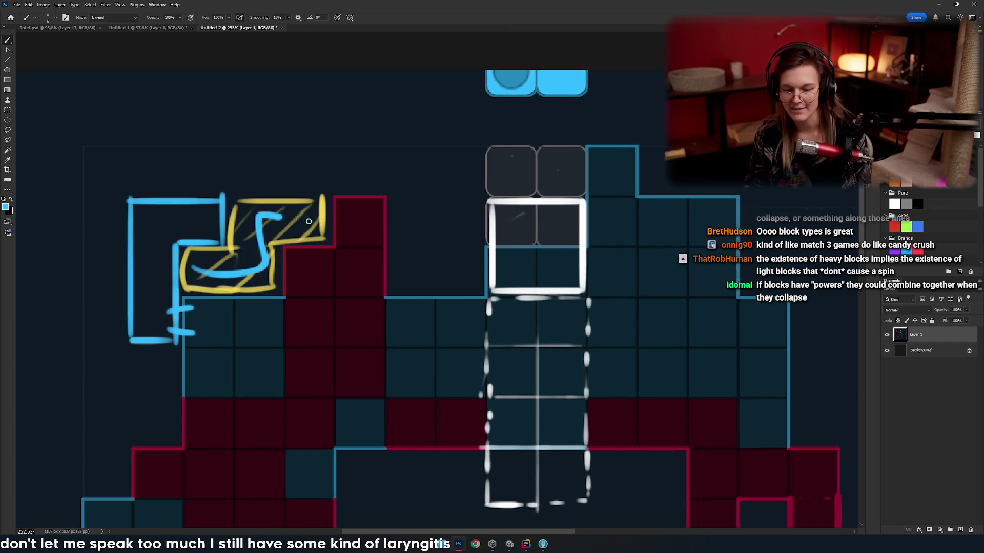
{"action": "key", "text": "ctrl+z"}
{"action": "left_click_drag", "start_coordinate": [256, 241], "coordinate": [245, 263]}
{"action": "left_click_drag", "start_coordinate": [285, 245], "coordinate": [238, 250]}
{"action": "key", "text": "ctrl+z"}
{"action": "scroll", "coordinate": [272, 259], "scroll_direction": "down", "scroll_amount": 5}
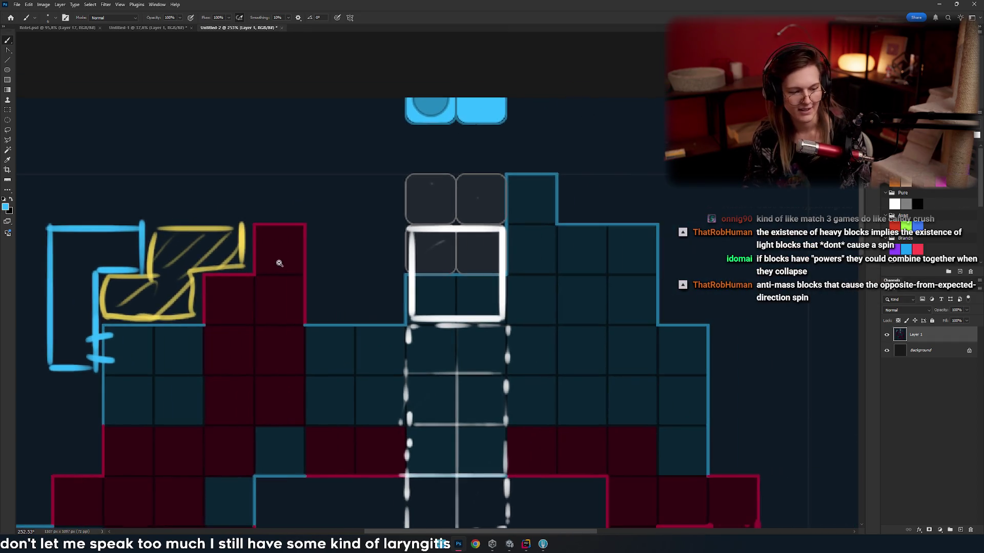
{"action": "scroll", "coordinate": [256, 251], "scroll_direction": "up", "scroll_amount": 2}
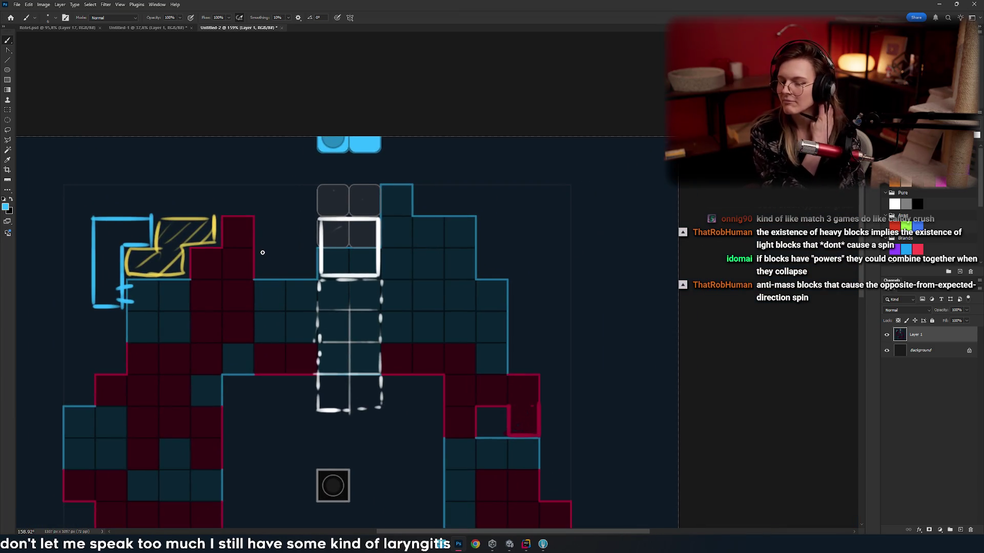
- Pan around the board to review the finished blue outline
{"action": "left_click_drag", "start_coordinate": [279, 307], "coordinate": [298, 278]}
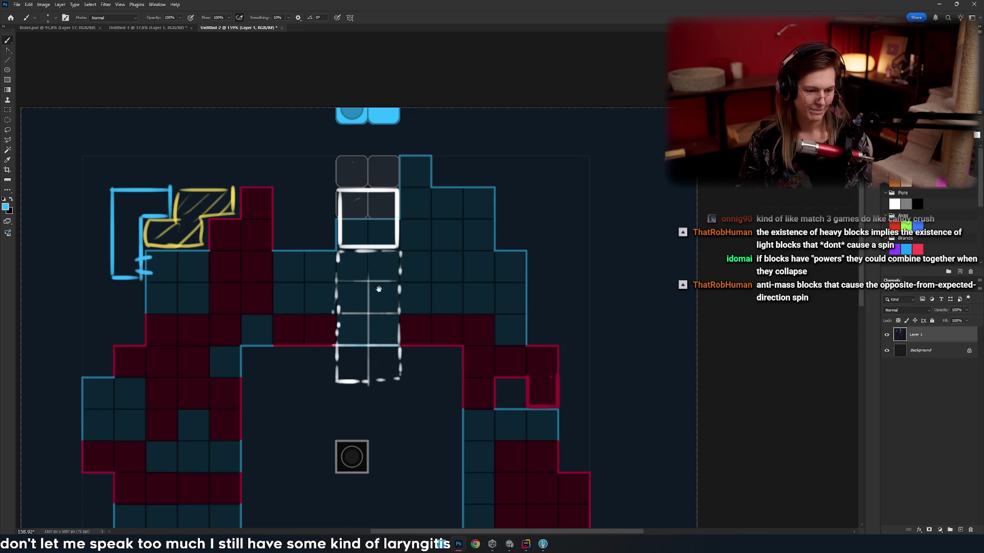
{"action": "left_click_drag", "start_coordinate": [379, 289], "coordinate": [332, 282]}
{"action": "left_click_drag", "start_coordinate": [375, 239], "coordinate": [379, 223]}
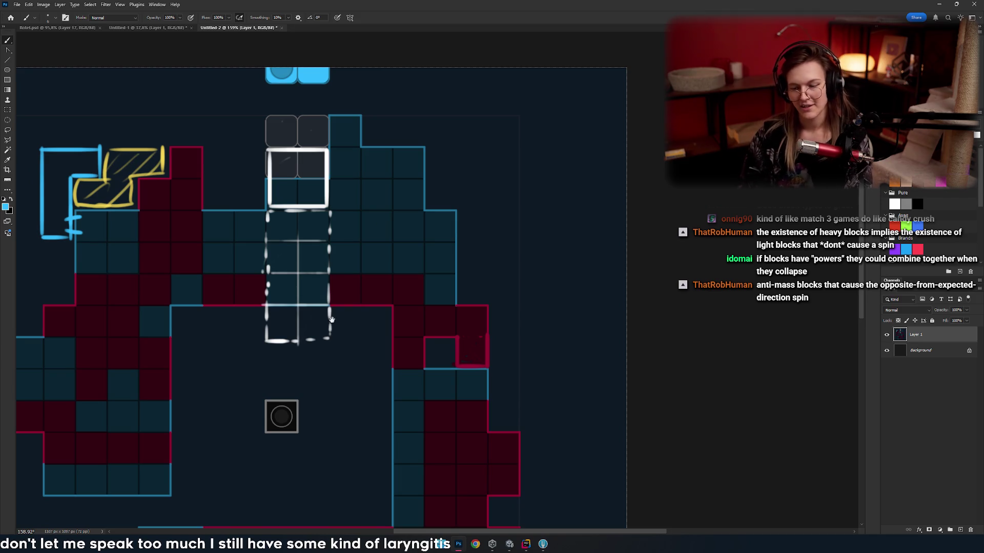
{"action": "mouse_move", "coordinate": [331, 320]}
{"action": "left_mouse_down"}
{"action": "mouse_move", "coordinate": [344, 297]}
{"action": "mouse_move", "coordinate": [300, 264]}
{"action": "mouse_move", "coordinate": [292, 301]}
{"action": "mouse_move", "coordinate": [240, 278]}
{"action": "left_mouse_up"}
{"action": "scroll", "coordinate": [348, 304], "scroll_direction": "down", "scroll_amount": 5}
{"action": "scroll", "coordinate": [398, 293], "scroll_direction": "up", "scroll_amount": 5}
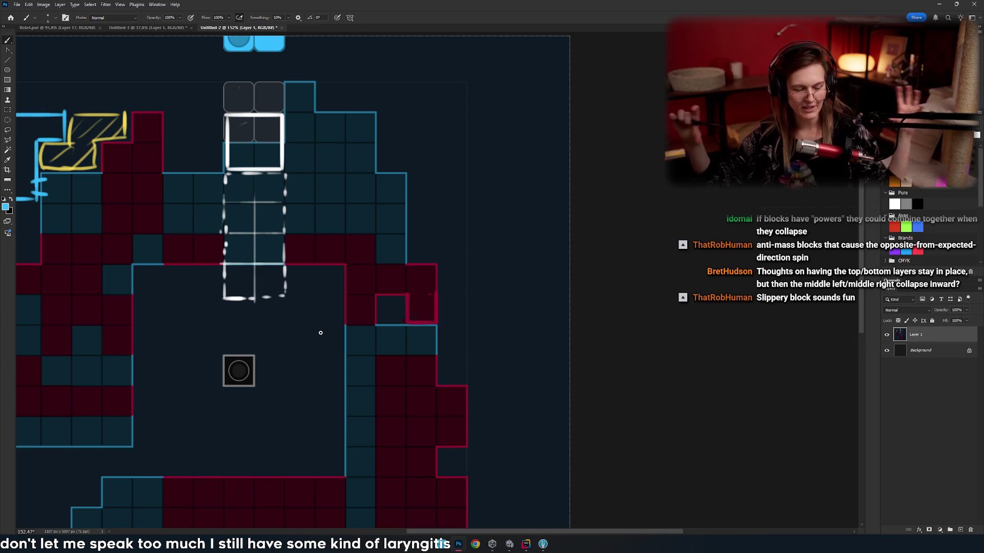
{"action": "mouse_move", "coordinate": [409, 195]}
{"action": "left_mouse_down"}
{"action": "mouse_move", "coordinate": [578, 156]}
{"action": "mouse_move", "coordinate": [571, 337]}
{"action": "mouse_move", "coordinate": [354, 263]}
{"action": "left_mouse_up"}
{"action": "scroll", "coordinate": [355, 263], "scroll_direction": "up", "scroll_amount": 3}
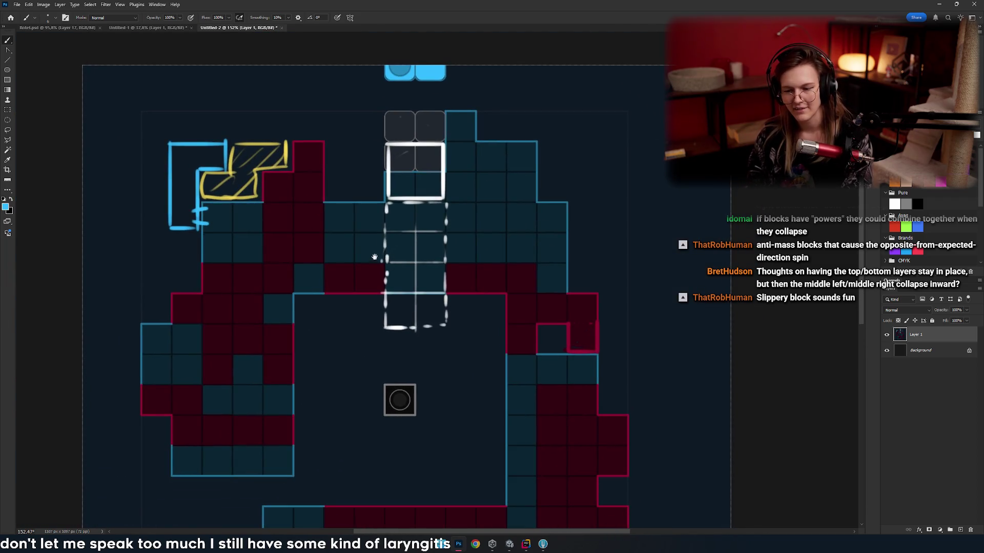
{"action": "scroll", "coordinate": [410, 280], "scroll_direction": "down", "scroll_amount": 5}
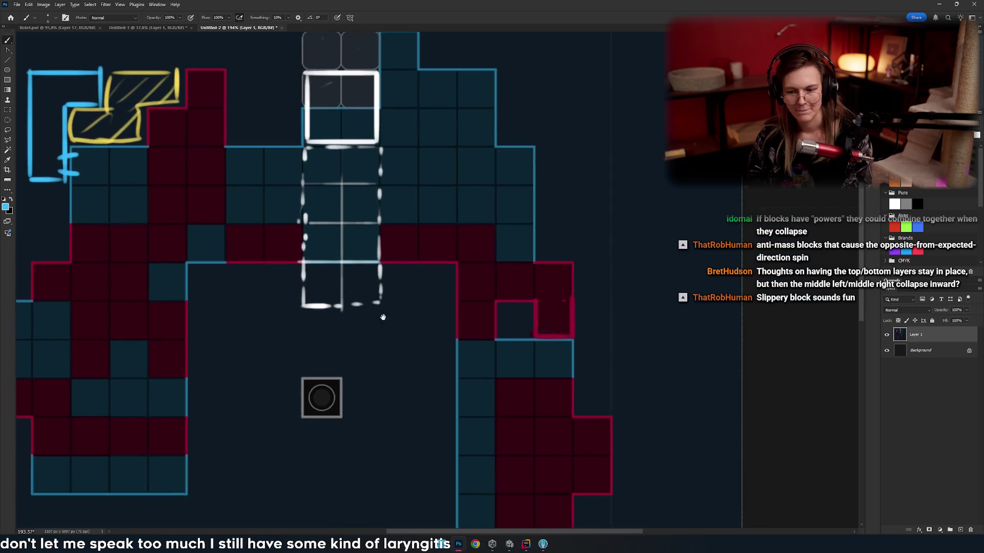
{"action": "scroll", "coordinate": [357, 288], "scroll_direction": "up", "scroll_amount": 3}
{"action": "scroll", "coordinate": [382, 302], "scroll_direction": "up", "scroll_amount": 4}
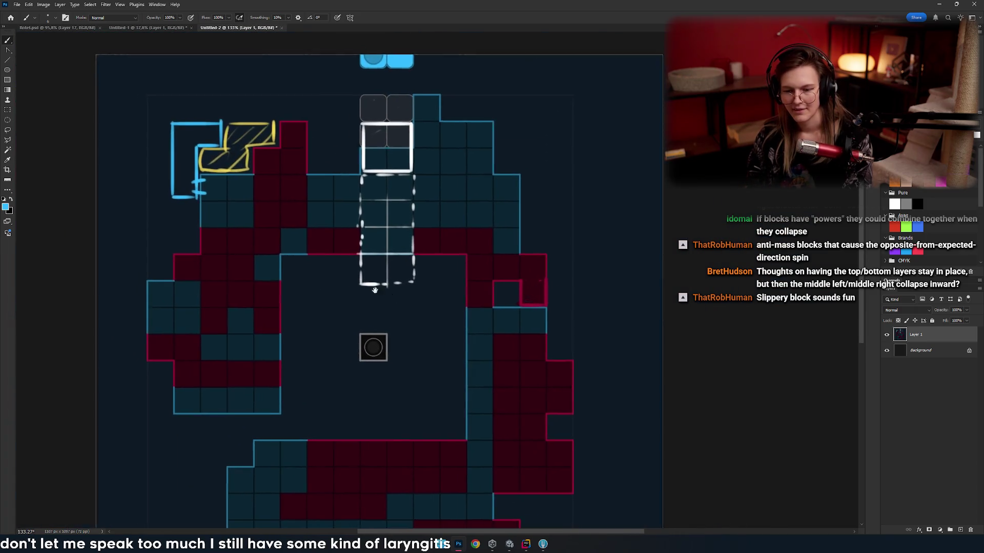
{"action": "left_click_drag", "start_coordinate": [345, 232], "coordinate": [314, 227]}
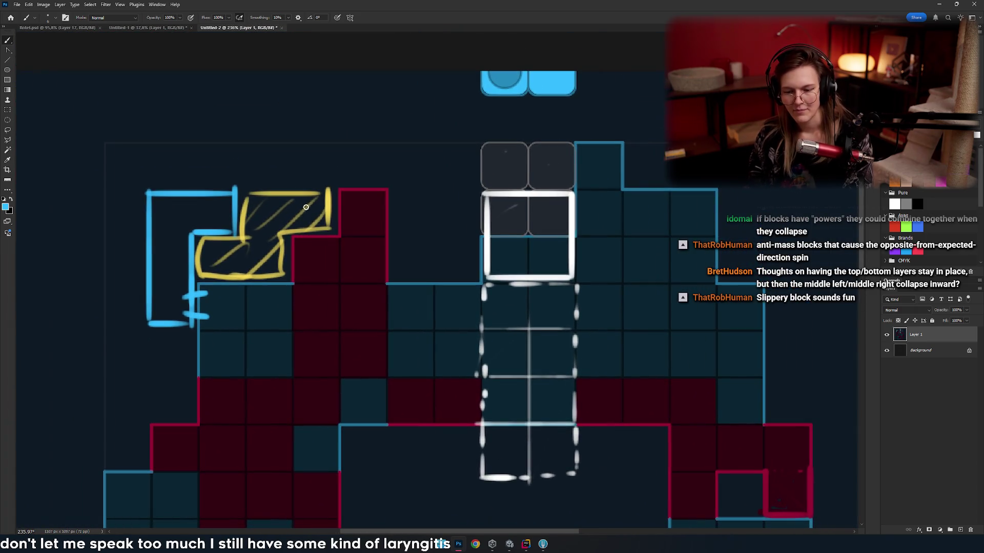
{"action": "mouse_move", "coordinate": [519, 220]}
{"action": "left_mouse_down"}
{"action": "mouse_move", "coordinate": [331, 245]}
{"action": "mouse_move", "coordinate": [397, 221]}
{"action": "mouse_move", "coordinate": [327, 224]}
{"action": "mouse_move", "coordinate": [314, 300]}
{"action": "mouse_move", "coordinate": [379, 303]}
{"action": "mouse_move", "coordinate": [398, 220]}
{"action": "left_mouse_up"}
{"action": "key", "text": "ctrl+z"}
{"action": "scroll", "coordinate": [354, 246], "scroll_direction": "down", "scroll_amount": 5}
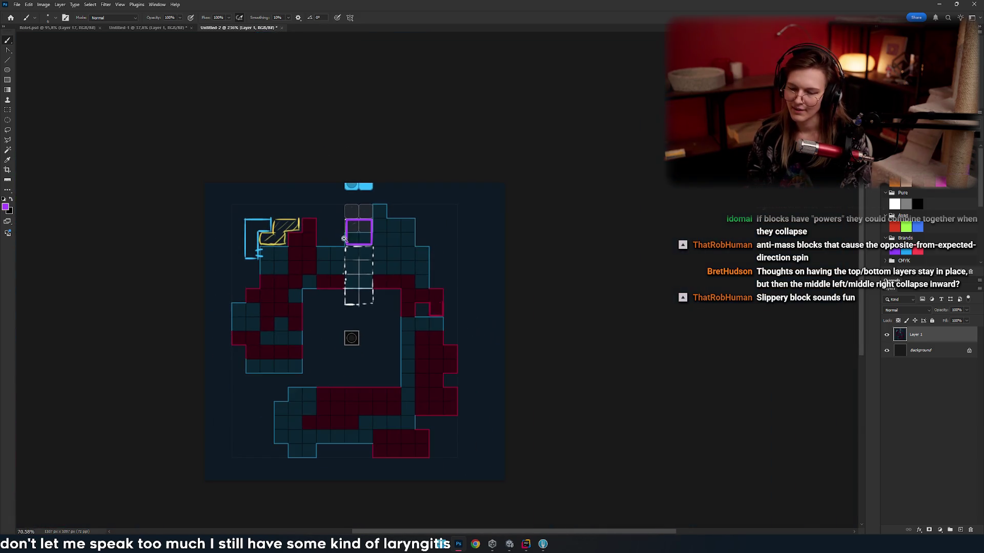
{"action": "scroll", "coordinate": [354, 246], "scroll_direction": "up", "scroll_amount": 2}
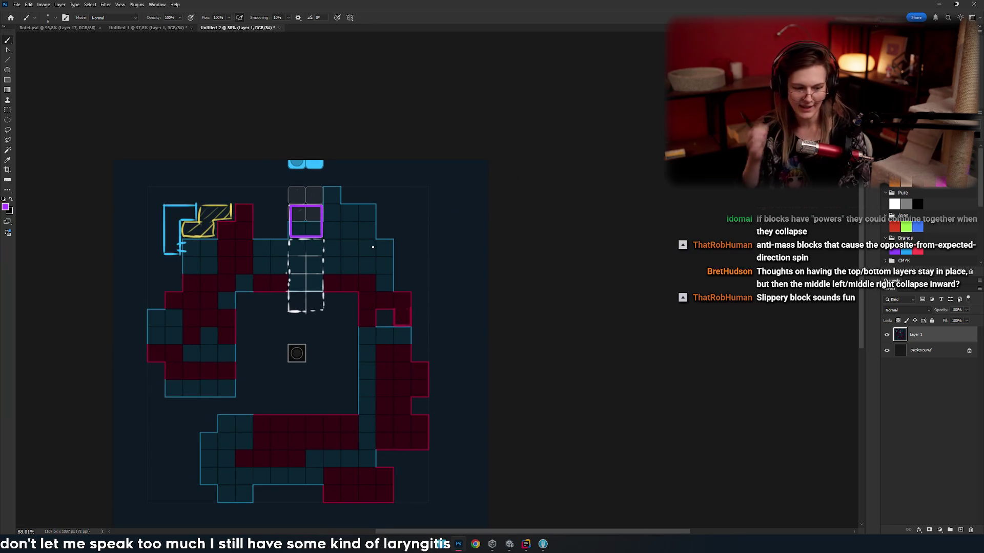
{"action": "mouse_move", "coordinate": [414, 330]}
{"action": "left_mouse_down"}
{"action": "mouse_move", "coordinate": [392, 314]}
{"action": "mouse_move", "coordinate": [349, 357]}
{"action": "left_mouse_up"}
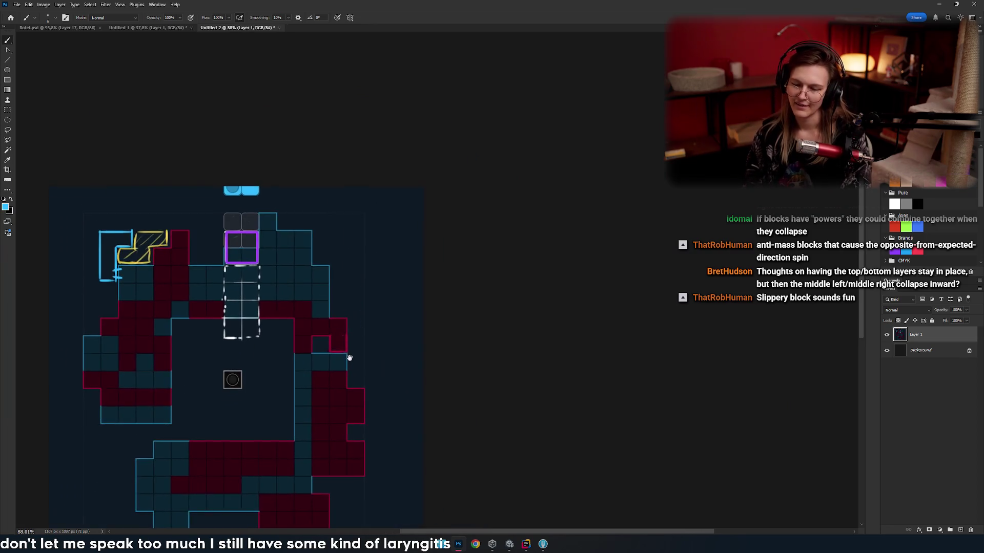
{"action": "scroll", "coordinate": [349, 358], "scroll_direction": "up", "scroll_amount": 5}
{"action": "scroll", "coordinate": [362, 288], "scroll_direction": "down", "scroll_amount": 5}
{"action": "scroll", "coordinate": [385, 307], "scroll_direction": "up", "scroll_amount": 1}
{"action": "scroll", "coordinate": [417, 301], "scroll_direction": "up", "scroll_amount": 1}
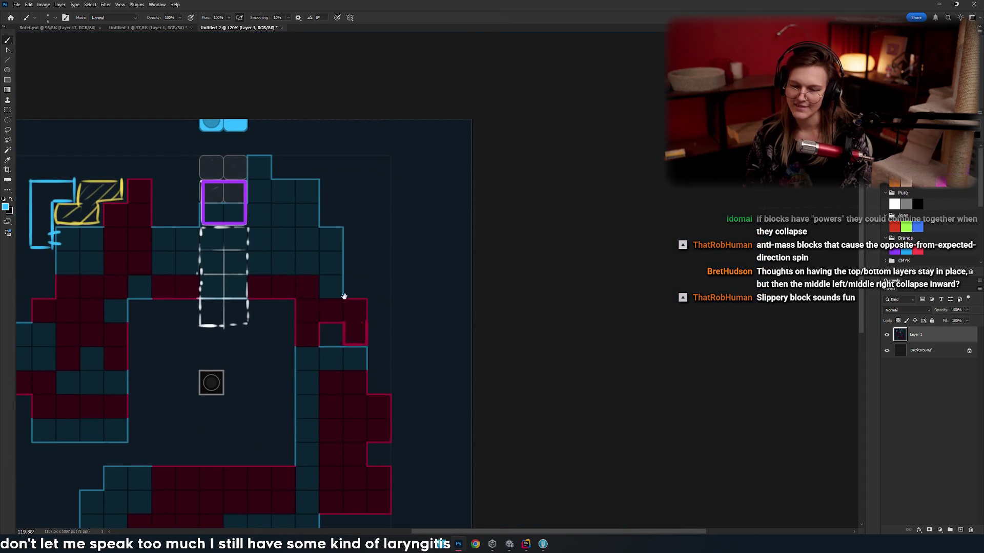
{"action": "scroll", "coordinate": [391, 263], "scroll_direction": "down", "scroll_amount": 1}
{"action": "scroll", "coordinate": [380, 297], "scroll_direction": "up", "scroll_amount": 5}
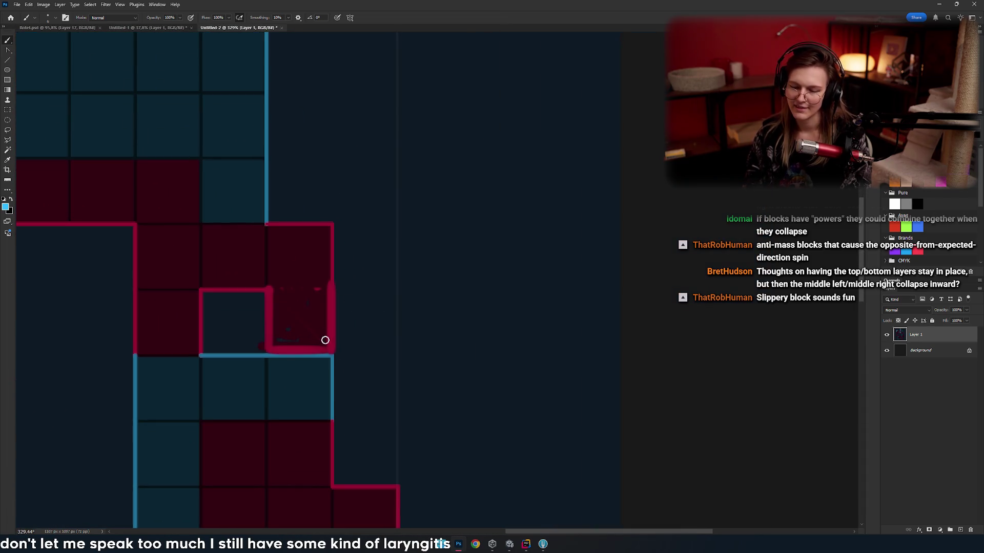
{"action": "left_click_drag", "start_coordinate": [338, 415], "coordinate": [336, 230]}
{"action": "key", "text": "ctrl+z"}
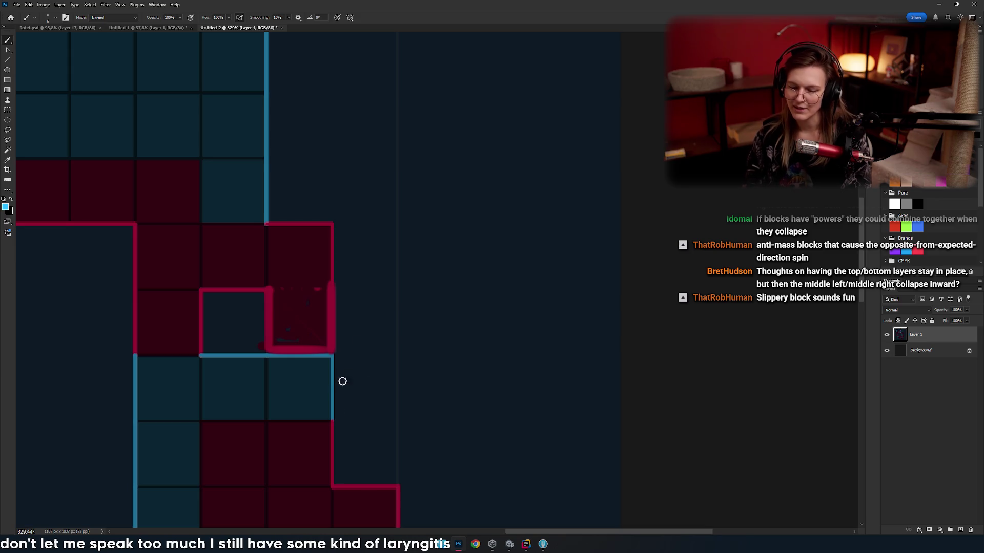
{"action": "mouse_move", "coordinate": [341, 380]}
{"action": "left_mouse_down"}
{"action": "mouse_move", "coordinate": [347, 268]}
{"action": "mouse_move", "coordinate": [344, 303]}
{"action": "left_mouse_up"}
{"action": "mouse_move", "coordinate": [344, 268]}
{"action": "left_mouse_down"}
{"action": "mouse_move", "coordinate": [338, 304]}
{"action": "mouse_move", "coordinate": [356, 317]}
{"action": "mouse_move", "coordinate": [320, 292]}
{"action": "left_mouse_up"}
{"action": "mouse_move", "coordinate": [317, 363]}
{"action": "left_mouse_down"}
{"action": "mouse_move", "coordinate": [382, 360]}
{"action": "mouse_move", "coordinate": [377, 105]}
{"action": "left_mouse_up"}
{"action": "key", "text": "ctrl+z"}
{"action": "key", "text": "ctrl+z"}
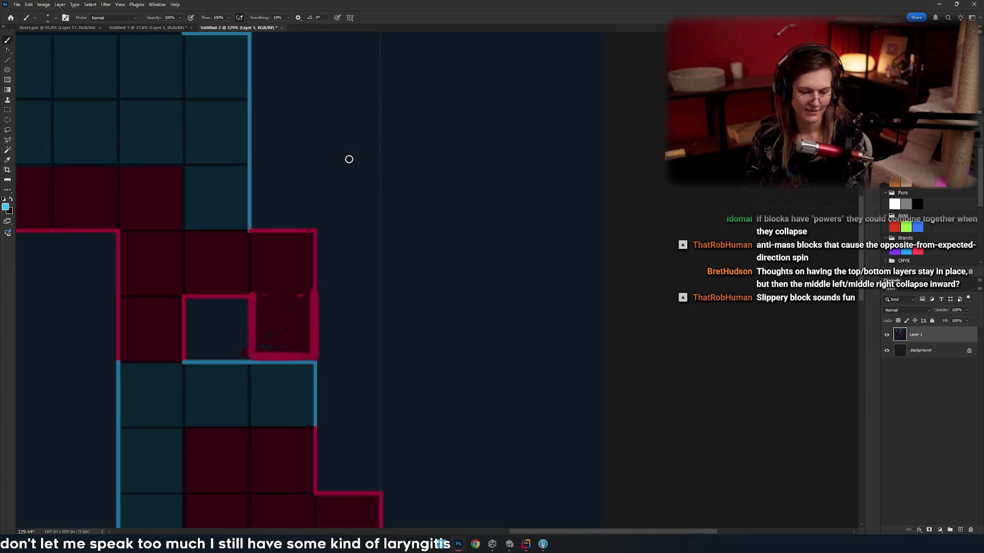
- Draw a tall green rectangle with small side ticks beside the red blocks
{"action": "mouse_move", "coordinate": [317, 359]}
{"action": "left_mouse_down"}
{"action": "mouse_move", "coordinate": [383, 358]}
{"action": "mouse_move", "coordinate": [368, 152]}
{"action": "mouse_move", "coordinate": [375, 92]}
{"action": "mouse_move", "coordinate": [321, 101]}
{"action": "mouse_move", "coordinate": [322, 356]}
{"action": "left_mouse_up"}
{"action": "scroll", "coordinate": [305, 340], "scroll_direction": "down", "scroll_amount": 2, "text": "alt"}
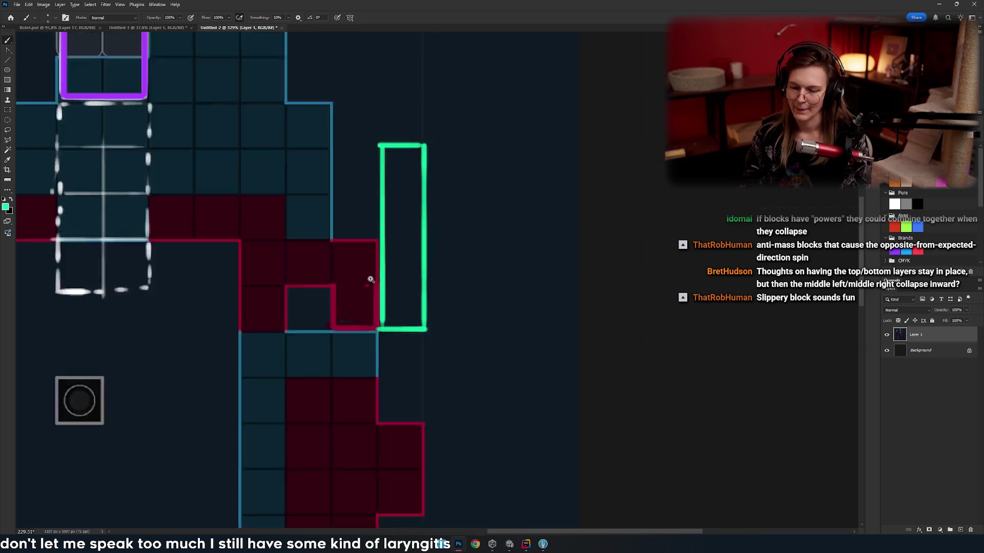
{"action": "left_click_drag", "start_coordinate": [369, 279], "coordinate": [418, 272]}
{"action": "left_click_drag", "start_coordinate": [484, 235], "coordinate": [354, 354]}
{"action": "key", "text": "ctrl+z"}
{"action": "scroll", "coordinate": [374, 275], "scroll_direction": "right", "scroll_amount": 3}
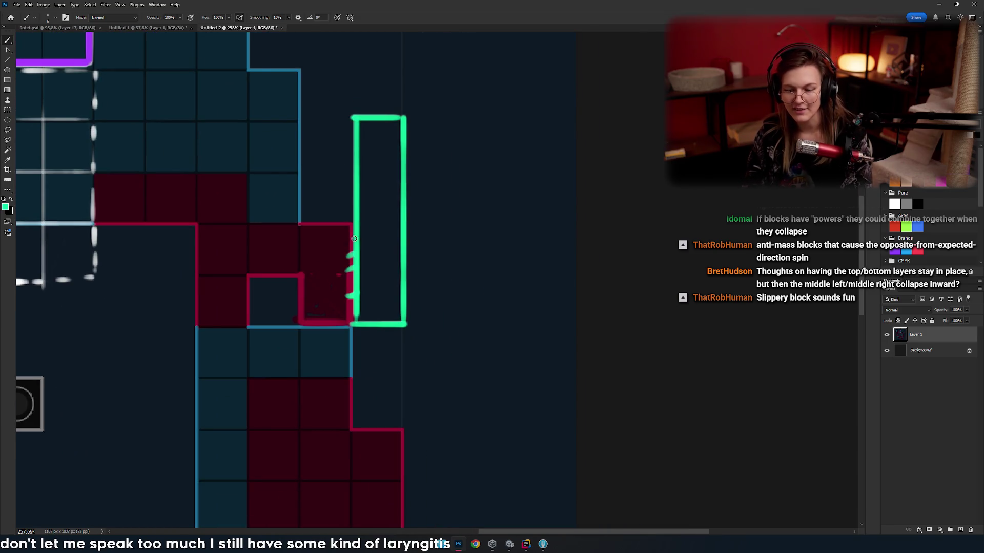
{"action": "scroll", "coordinate": [360, 282], "scroll_direction": "down", "scroll_amount": 1, "text": "alt"}
{"action": "scroll", "coordinate": [377, 334], "scroll_direction": "up", "scroll_amount": 2}
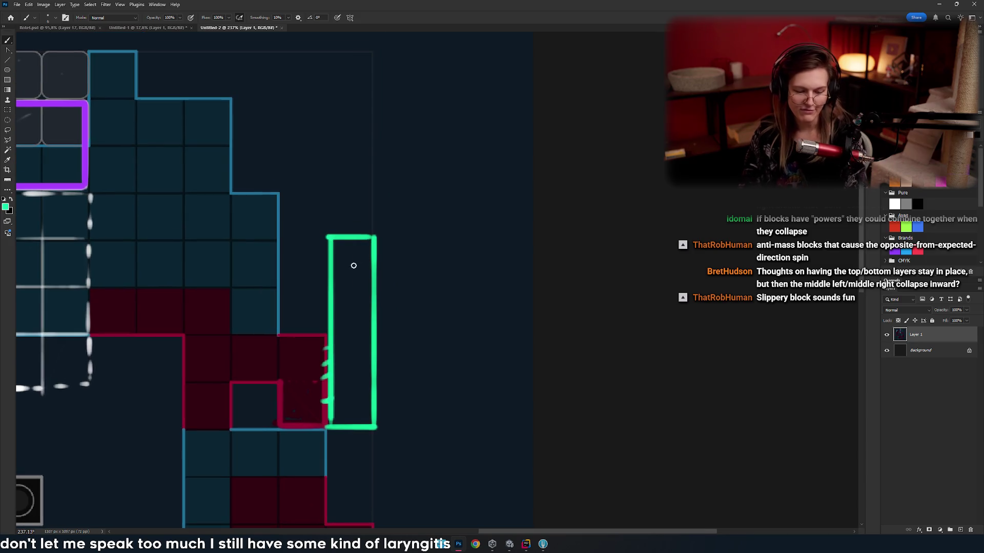
{"action": "left_click_drag", "start_coordinate": [354, 187], "coordinate": [371, 189]}
{"action": "left_click_drag", "start_coordinate": [334, 188], "coordinate": [353, 215]}
{"action": "scroll", "coordinate": [397, 244], "scroll_direction": "down", "scroll_amount": 5}
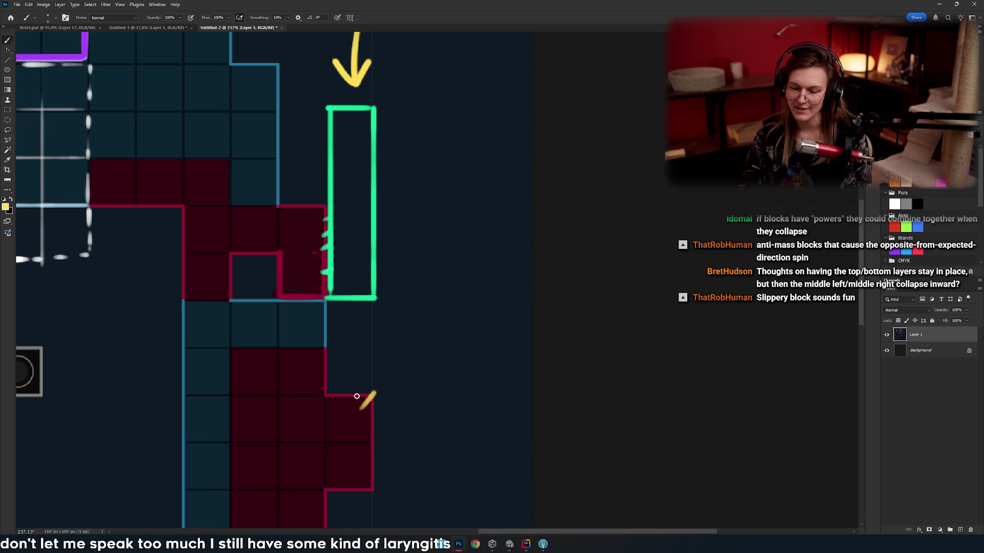
- Paint a yellow downward arrow above the green column, undoing stray yellow marks
{"action": "left_click_drag", "start_coordinate": [357, 403], "coordinate": [318, 400]}
{"action": "key", "text": "ctrl+z"}
{"action": "key", "text": "ctrl+z"}
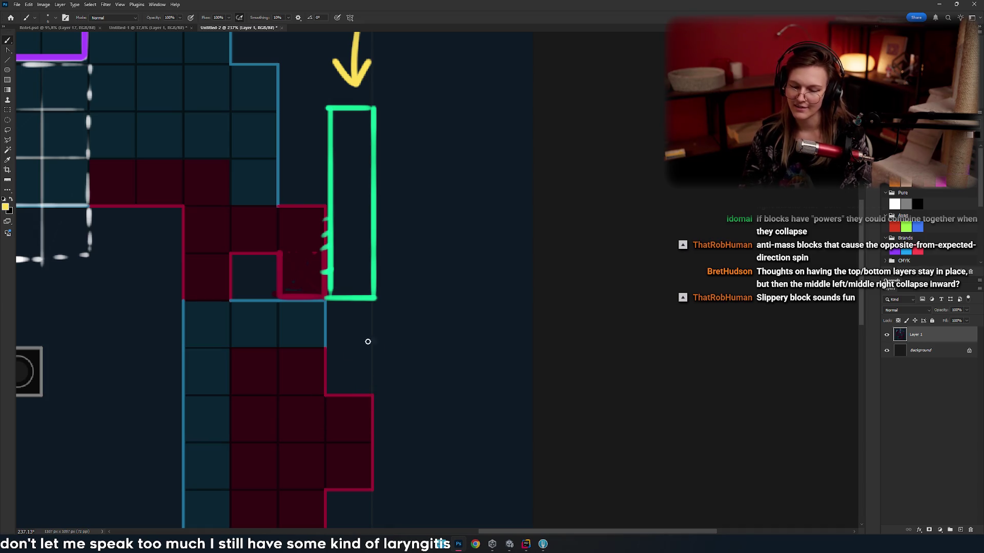
{"action": "scroll", "coordinate": [367, 340], "scroll_direction": "down", "scroll_amount": 5, "text": "alt"}
{"action": "scroll", "coordinate": [381, 349], "scroll_direction": "up", "scroll_amount": 5, "text": "alt"}
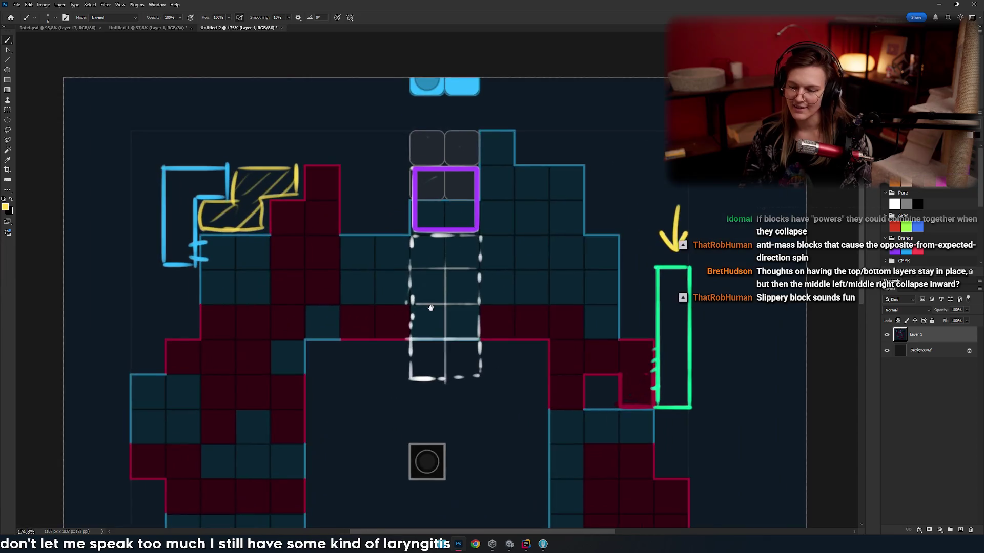
{"action": "left_click_drag", "start_coordinate": [327, 230], "coordinate": [336, 219]}
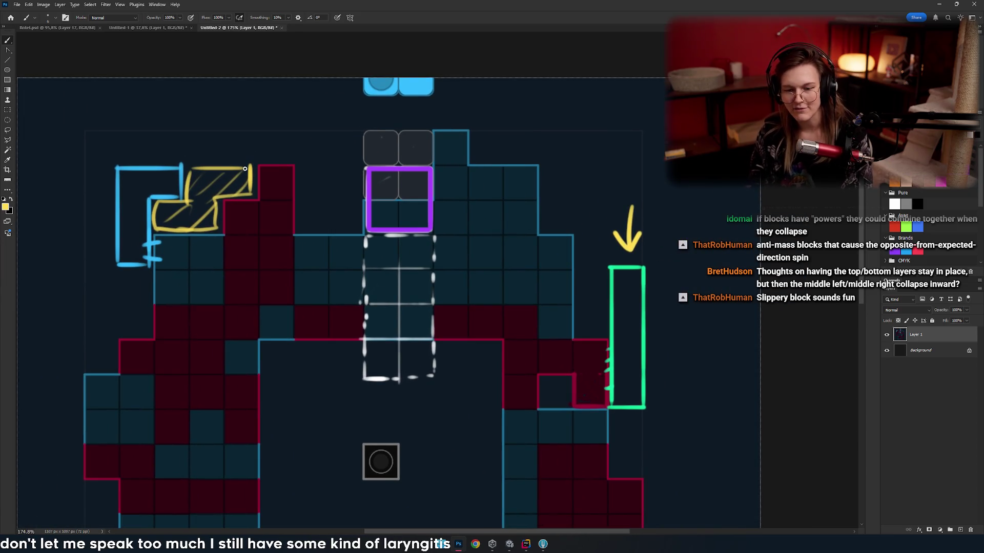
{"action": "left_click_drag", "start_coordinate": [245, 168], "coordinate": [243, 161]}
{"action": "key", "text": "ctrl+z"}
{"action": "scroll", "coordinate": [262, 211], "scroll_direction": "right", "scroll_amount": 5}
{"action": "scroll", "coordinate": [261, 215], "scroll_direction": "down", "scroll_amount": 2}
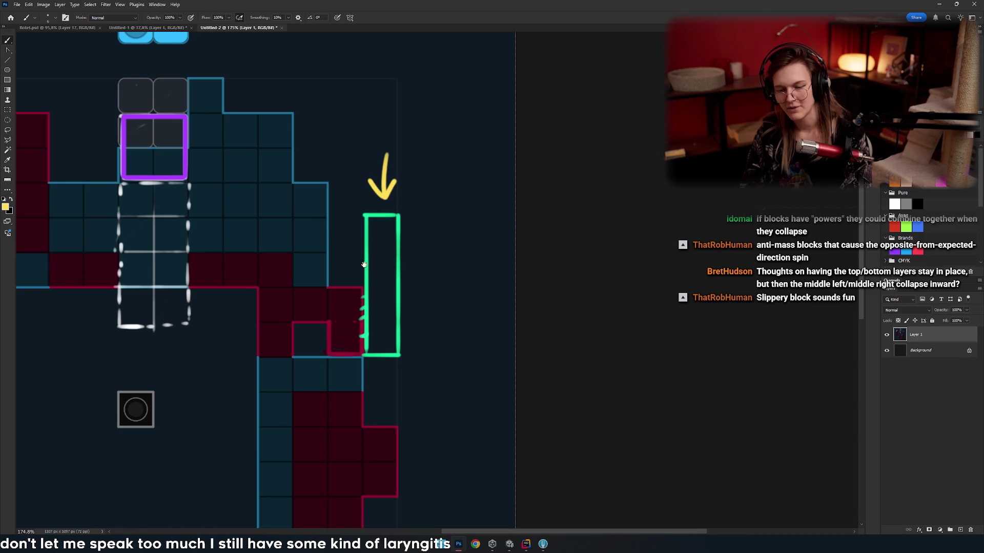
{"action": "mouse_move", "coordinate": [363, 264]}
{"action": "left_mouse_down"}
{"action": "mouse_move", "coordinate": [340, 301]}
{"action": "mouse_move", "coordinate": [385, 298]}
{"action": "left_mouse_up"}
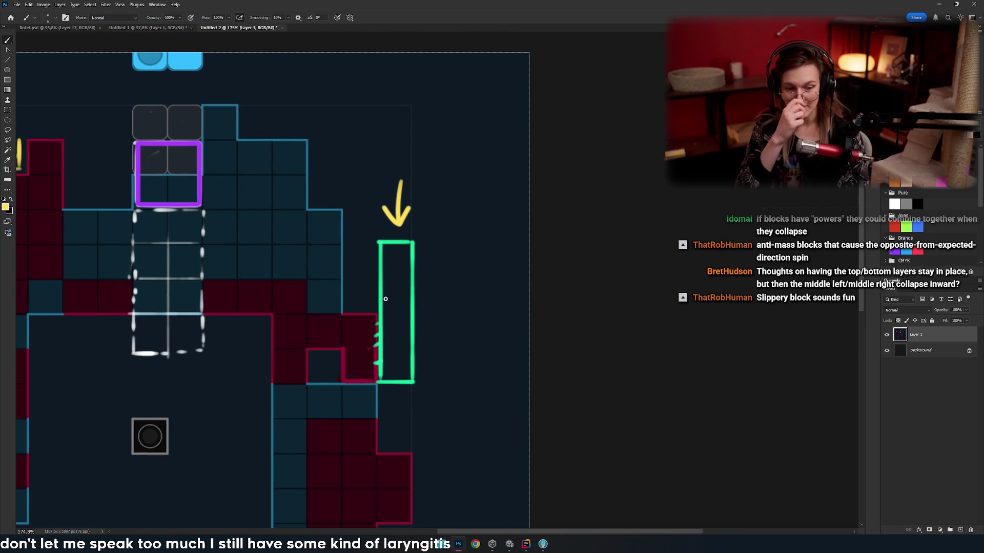
{"action": "scroll", "coordinate": [386, 299], "scroll_direction": "left", "scroll_amount": 6}
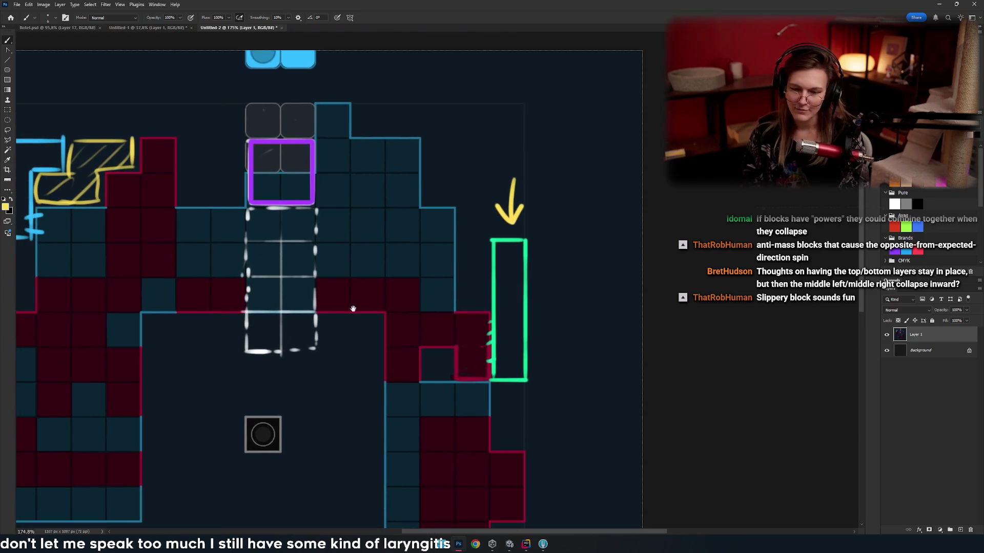
{"action": "scroll", "coordinate": [320, 340], "scroll_direction": "down", "scroll_amount": 2}
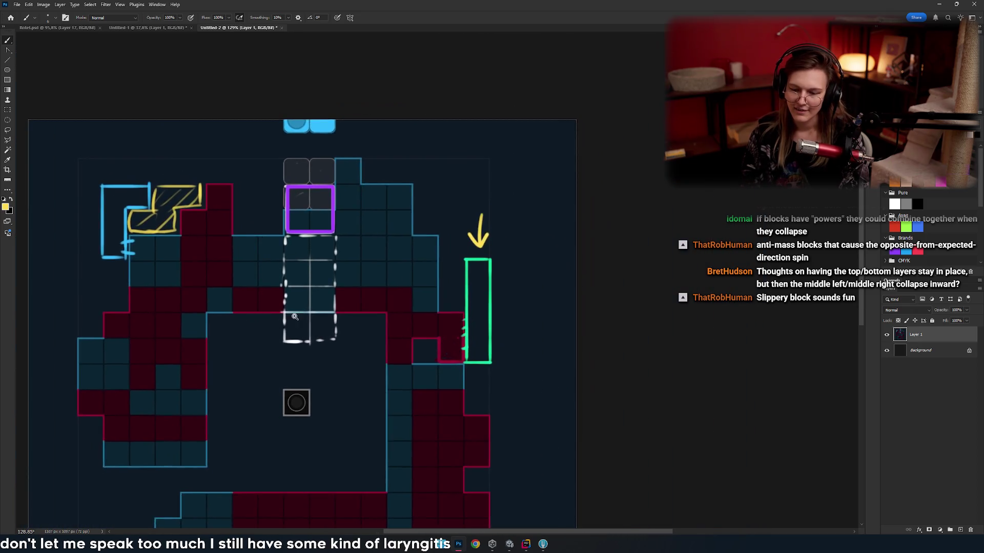
{"action": "scroll", "coordinate": [235, 244], "scroll_direction": "up", "scroll_amount": 4}
{"action": "scroll", "coordinate": [299, 282], "scroll_direction": "down", "scroll_amount": 2}
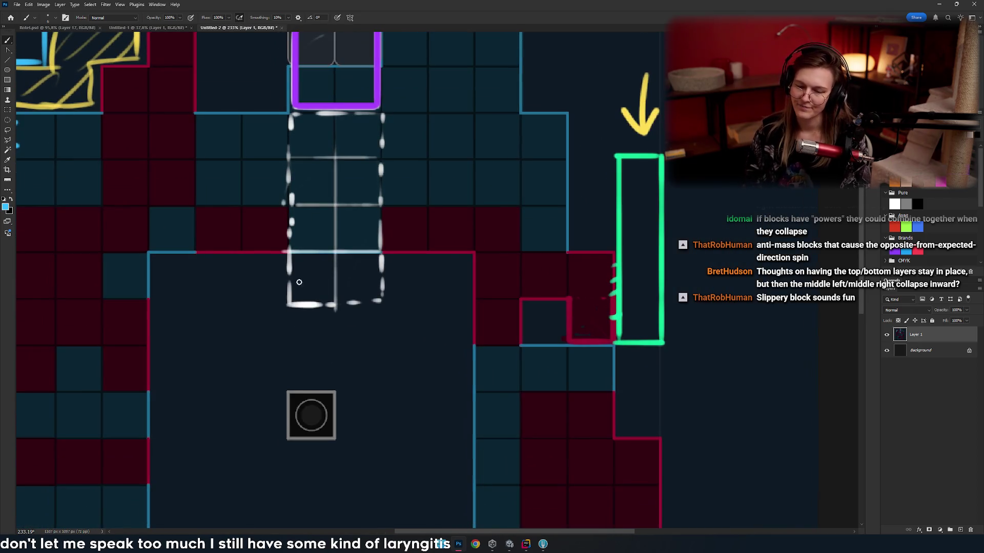
- Trace a blue outline around the dashed vertical block, redoing the wobbly edges
{"action": "mouse_move", "coordinate": [291, 304]}
{"action": "left_mouse_down"}
{"action": "mouse_move", "coordinate": [382, 302]}
{"action": "mouse_move", "coordinate": [380, 120]}
{"action": "left_mouse_up"}
{"action": "key", "text": "ctrl+z"}
{"action": "scroll", "coordinate": [333, 287], "scroll_direction": "up", "scroll_amount": 4}
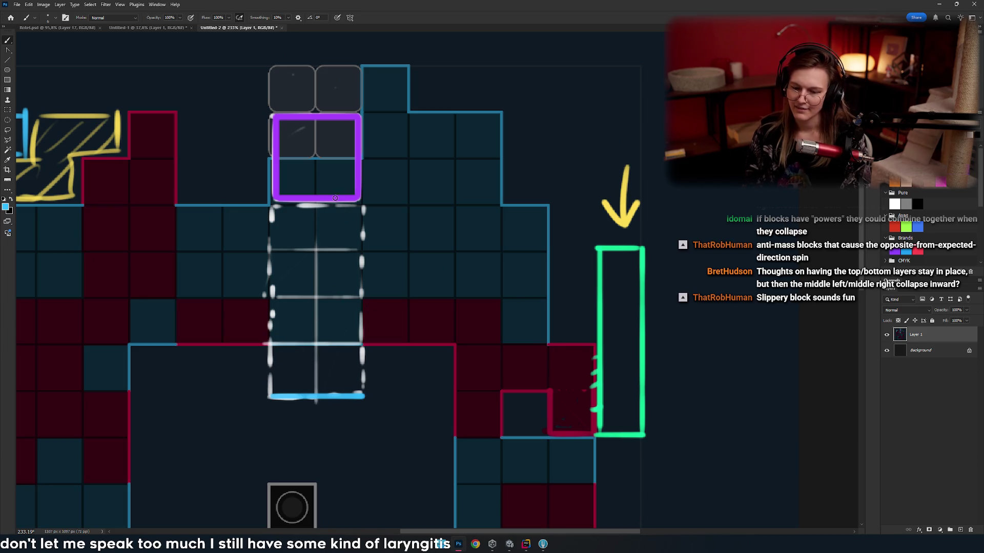
{"action": "mouse_move", "coordinate": [367, 396]}
{"action": "left_mouse_down"}
{"action": "mouse_move", "coordinate": [359, 206]}
{"action": "mouse_move", "coordinate": [274, 206]}
{"action": "mouse_move", "coordinate": [275, 397]}
{"action": "mouse_move", "coordinate": [271, 202]}
{"action": "left_mouse_up"}
{"action": "key", "text": "ctrl+z"}
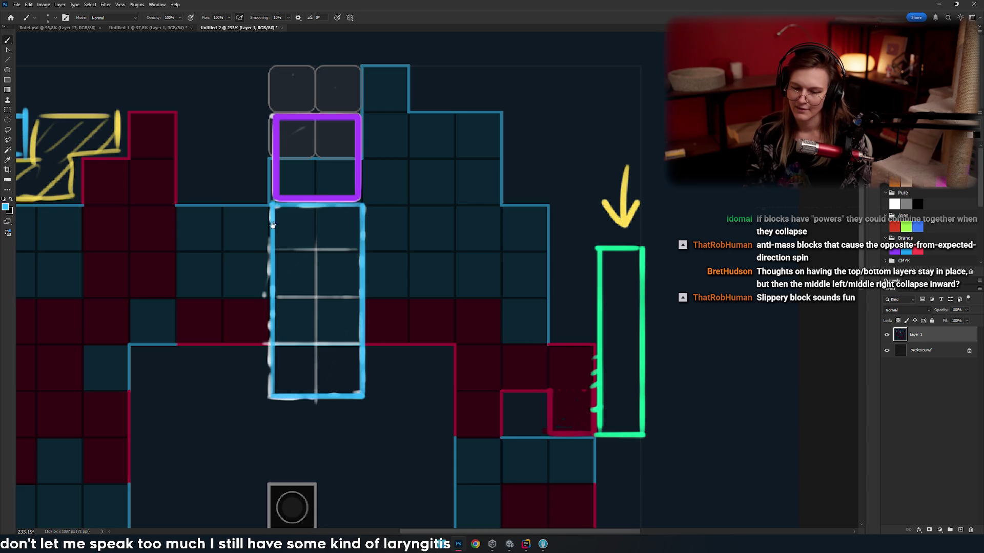
{"action": "mouse_move", "coordinate": [469, 260]}
{"action": "left_mouse_down"}
{"action": "mouse_move", "coordinate": [290, 256]}
{"action": "mouse_move", "coordinate": [340, 260]}
{"action": "mouse_move", "coordinate": [334, 287]}
{"action": "mouse_move", "coordinate": [314, 253]}
{"action": "mouse_move", "coordinate": [305, 257]}
{"action": "mouse_move", "coordinate": [340, 263]}
{"action": "mouse_move", "coordinate": [329, 217]}
{"action": "mouse_move", "coordinate": [305, 184]}
{"action": "mouse_move", "coordinate": [341, 212]}
{"action": "mouse_move", "coordinate": [273, 86]}
{"action": "left_mouse_up"}
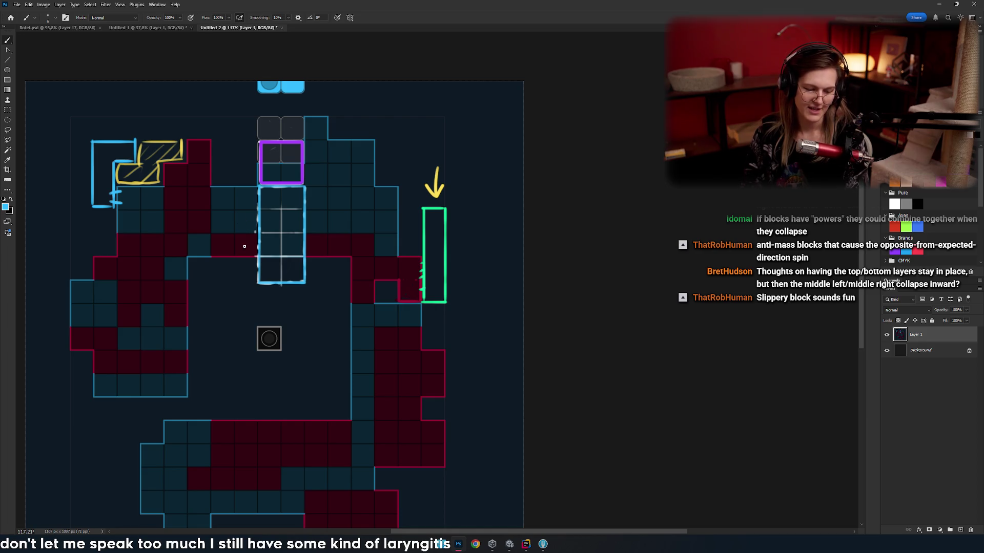
- Sketch a blue L-shaped piece above the board
{"action": "mouse_move", "coordinate": [229, 252]}
{"action": "left_mouse_down"}
{"action": "mouse_move", "coordinate": [378, 261]}
{"action": "mouse_move", "coordinate": [330, 187]}
{"action": "mouse_move", "coordinate": [391, 241]}
{"action": "mouse_move", "coordinate": [434, 241]}
{"action": "left_mouse_up"}
{"action": "scroll", "coordinate": [380, 204], "scroll_direction": "up", "scroll_amount": 6}
{"action": "left_click_drag", "start_coordinate": [436, 201], "coordinate": [330, 175]}
{"action": "scroll", "coordinate": [396, 246], "scroll_direction": "down", "scroll_amount": 8}
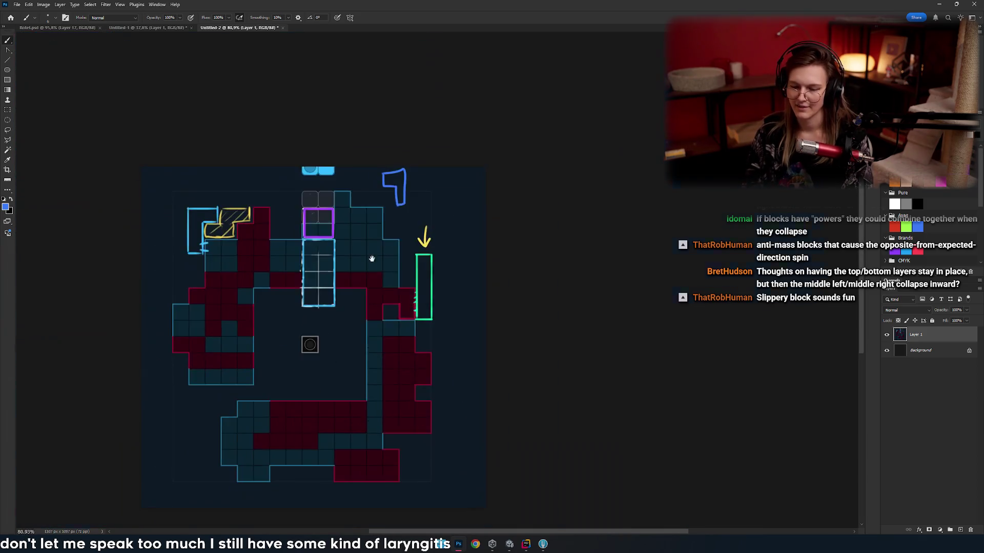
{"action": "scroll", "coordinate": [368, 274], "scroll_direction": "up", "scroll_amount": 6}
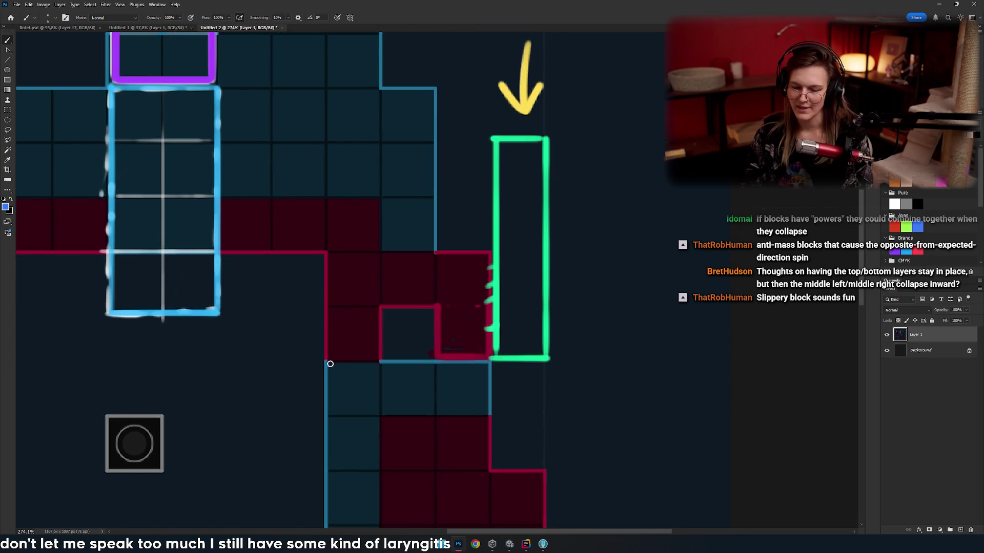
- Outline the L-shaped red blocks in blue, removing the misplaced hatch strokes
{"action": "mouse_move", "coordinate": [326, 360]}
{"action": "left_mouse_down"}
{"action": "mouse_move", "coordinate": [381, 360]}
{"action": "mouse_move", "coordinate": [379, 202]}
{"action": "mouse_move", "coordinate": [274, 201]}
{"action": "mouse_move", "coordinate": [273, 250]}
{"action": "mouse_move", "coordinate": [327, 251]}
{"action": "mouse_move", "coordinate": [327, 357]}
{"action": "left_mouse_up"}
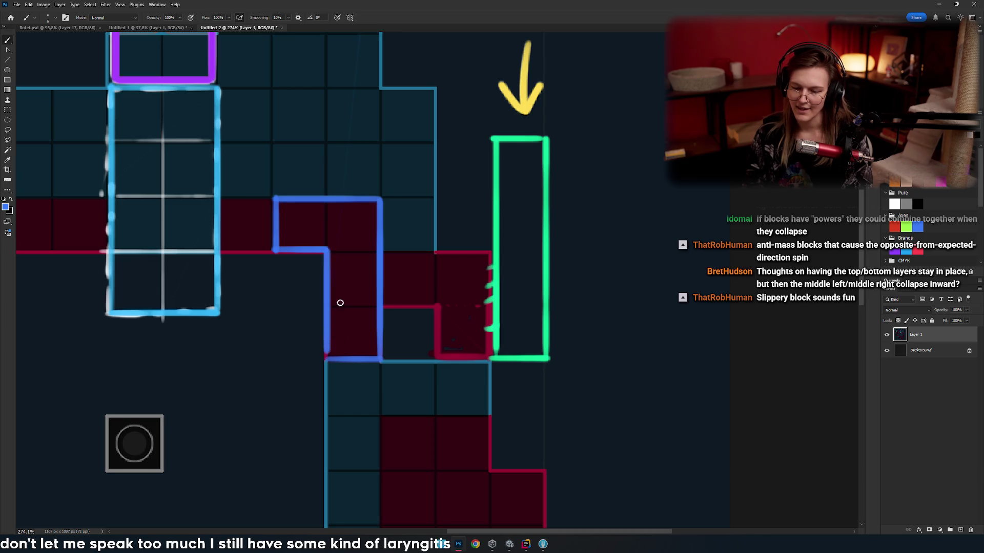
{"action": "mouse_move", "coordinate": [338, 300]}
{"action": "left_mouse_down"}
{"action": "mouse_move", "coordinate": [367, 261]}
{"action": "mouse_move", "coordinate": [363, 309]}
{"action": "left_mouse_up"}
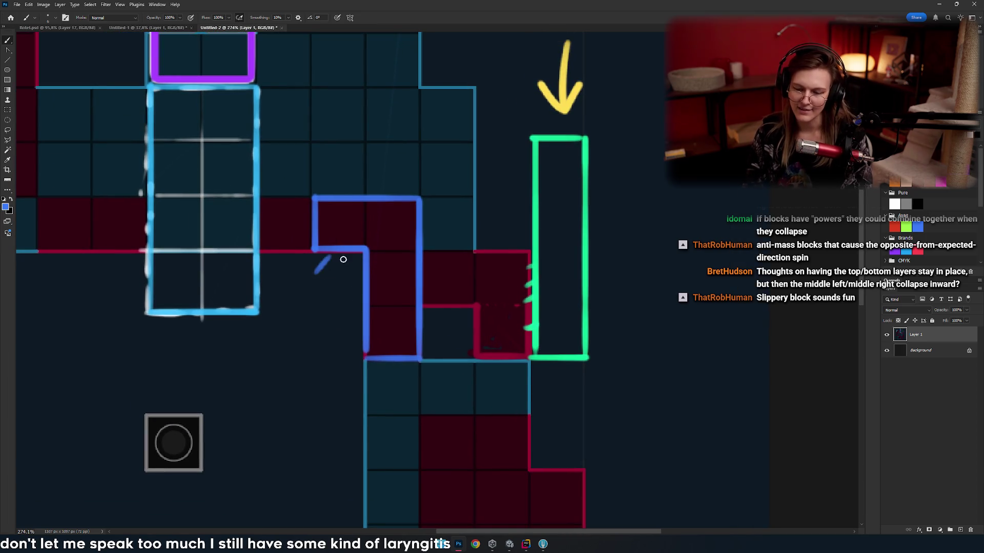
{"action": "left_click_drag", "start_coordinate": [339, 261], "coordinate": [326, 279]}
{"action": "mouse_move", "coordinate": [351, 268]}
{"action": "left_mouse_down"}
{"action": "mouse_move", "coordinate": [338, 287]}
{"action": "mouse_move", "coordinate": [341, 323]}
{"action": "left_mouse_up"}
{"action": "left_click_drag", "start_coordinate": [354, 328], "coordinate": [333, 358]}
{"action": "key", "text": "ctrl+z"}
{"action": "key", "text": "ctrl+z"}
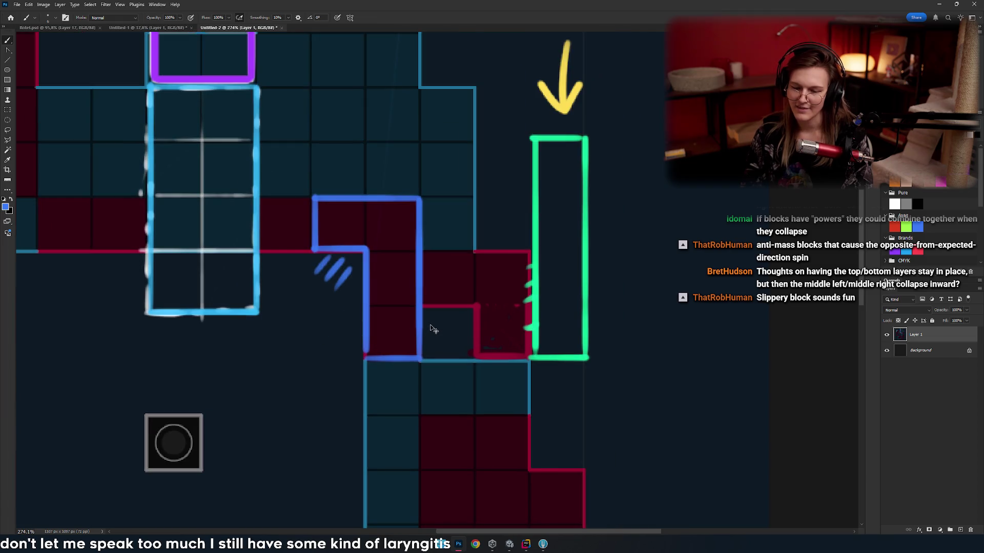
{"action": "key", "text": "ctrl+z"}
{"action": "key", "text": "ctrl+z"}
{"action": "mouse_move", "coordinate": [402, 337]}
{"action": "left_mouse_down"}
{"action": "mouse_move", "coordinate": [417, 306]}
{"action": "mouse_move", "coordinate": [307, 325]}
{"action": "mouse_move", "coordinate": [407, 268]}
{"action": "left_mouse_up"}
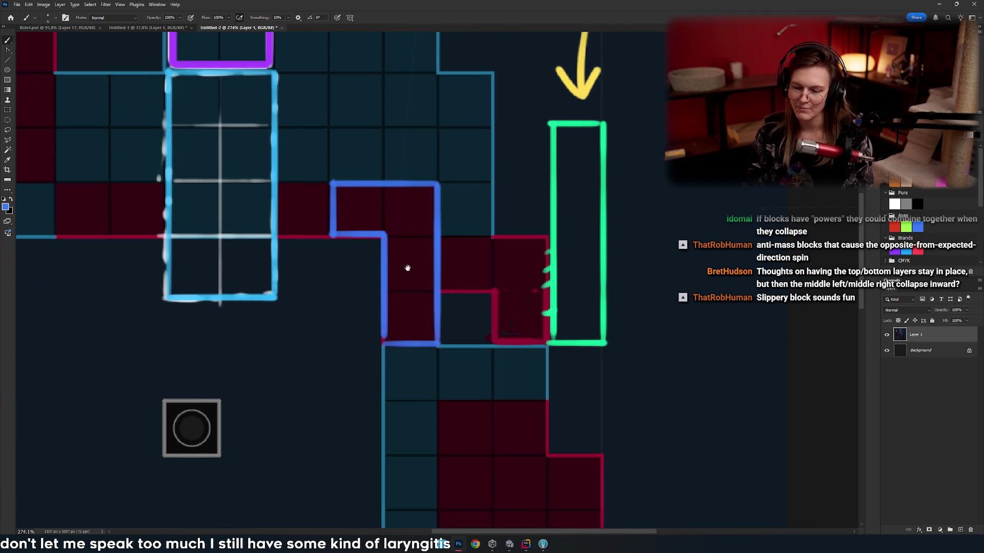
{"action": "left_click_drag", "start_coordinate": [511, 314], "coordinate": [525, 339]}
- Fill the blue L shape with diagonal blue hatch lines, including its top-left corner
{"action": "left_click_drag", "start_coordinate": [429, 359], "coordinate": [343, 237]}
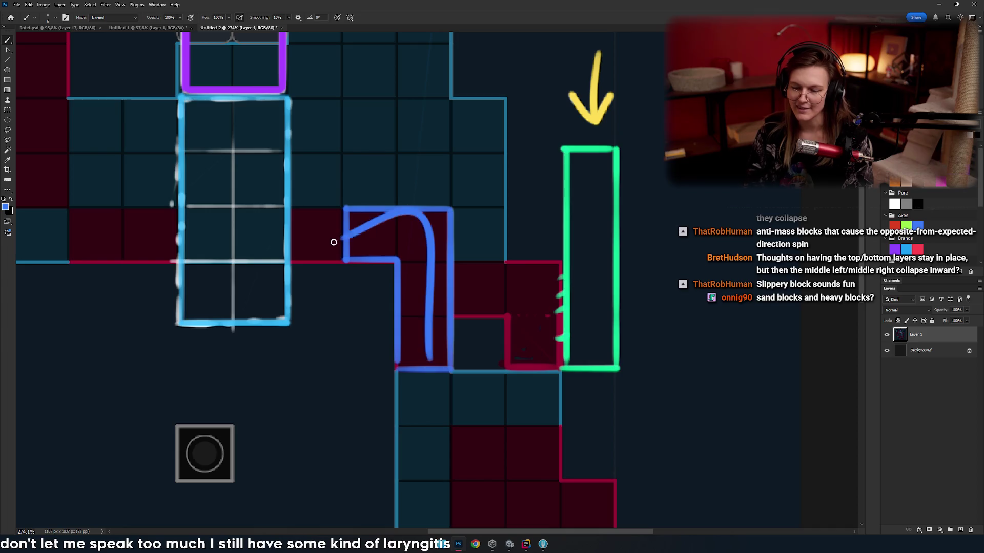
{"action": "key", "text": "ctrl+z"}
{"action": "left_click_drag", "start_coordinate": [453, 347], "coordinate": [415, 370]}
{"action": "left_click_drag", "start_coordinate": [443, 324], "coordinate": [403, 352]}
{"action": "left_click_drag", "start_coordinate": [443, 303], "coordinate": [402, 331]}
{"action": "left_click_drag", "start_coordinate": [444, 277], "coordinate": [402, 303]}
{"action": "left_click_drag", "start_coordinate": [443, 255], "coordinate": [402, 283]}
{"action": "mouse_move", "coordinate": [446, 227]}
{"action": "left_mouse_down"}
{"action": "mouse_move", "coordinate": [405, 260]}
{"action": "mouse_move", "coordinate": [382, 252]}
{"action": "left_mouse_up"}
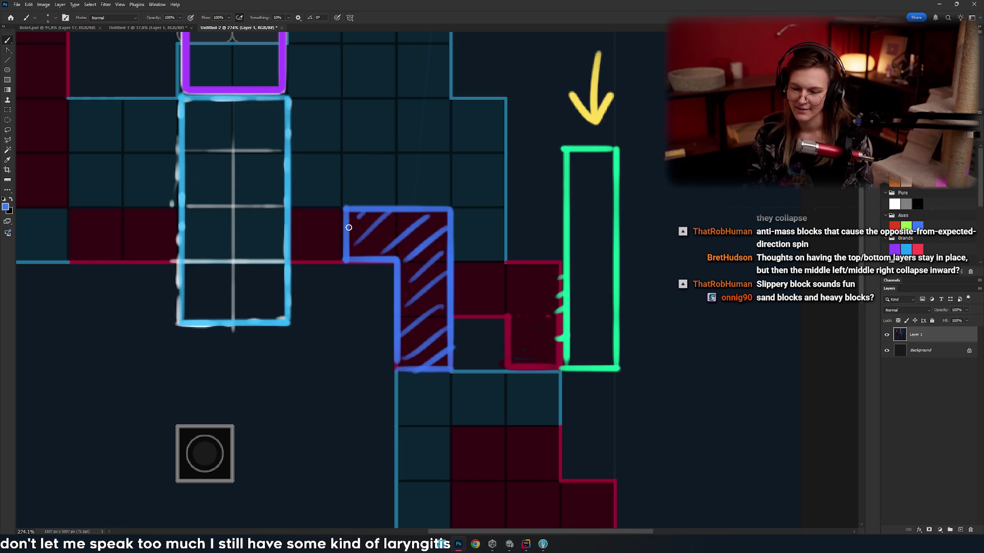
{"action": "left_click_drag", "start_coordinate": [358, 215], "coordinate": [346, 232]}
{"action": "left_click_drag", "start_coordinate": [403, 211], "coordinate": [364, 256]}
{"action": "scroll", "coordinate": [417, 252], "scroll_direction": "down", "scroll_amount": 5}
{"action": "scroll", "coordinate": [380, 313], "scroll_direction": "up", "scroll_amount": 4}
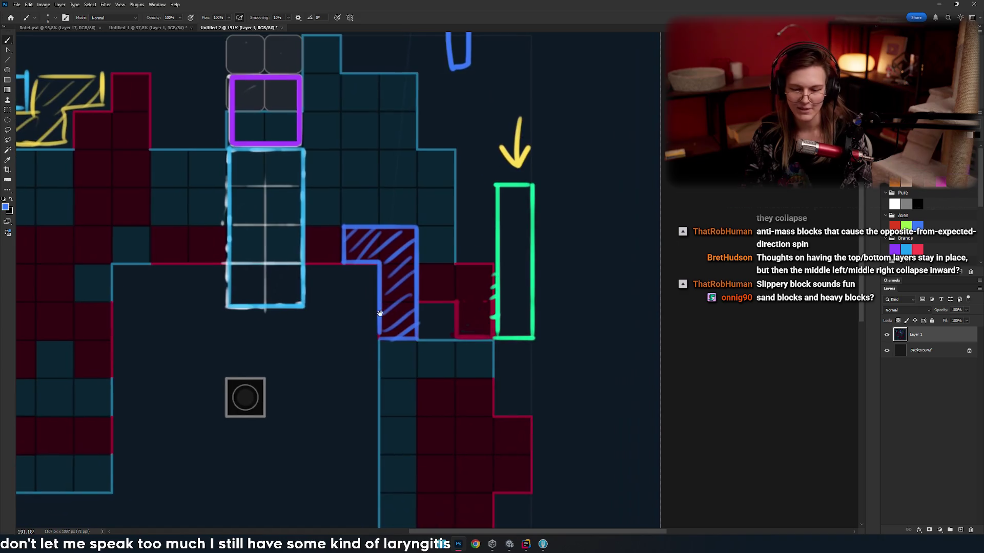
{"action": "mouse_move", "coordinate": [379, 313]}
{"action": "left_mouse_down"}
{"action": "mouse_move", "coordinate": [382, 331]}
{"action": "mouse_move", "coordinate": [420, 348]}
{"action": "mouse_move", "coordinate": [416, 282]}
{"action": "mouse_move", "coordinate": [378, 308]}
{"action": "mouse_move", "coordinate": [400, 361]}
{"action": "left_mouse_up"}
{"action": "scroll", "coordinate": [410, 332], "scroll_direction": "down", "scroll_amount": 4}
{"action": "scroll", "coordinate": [405, 331], "scroll_direction": "up", "scroll_amount": 2}
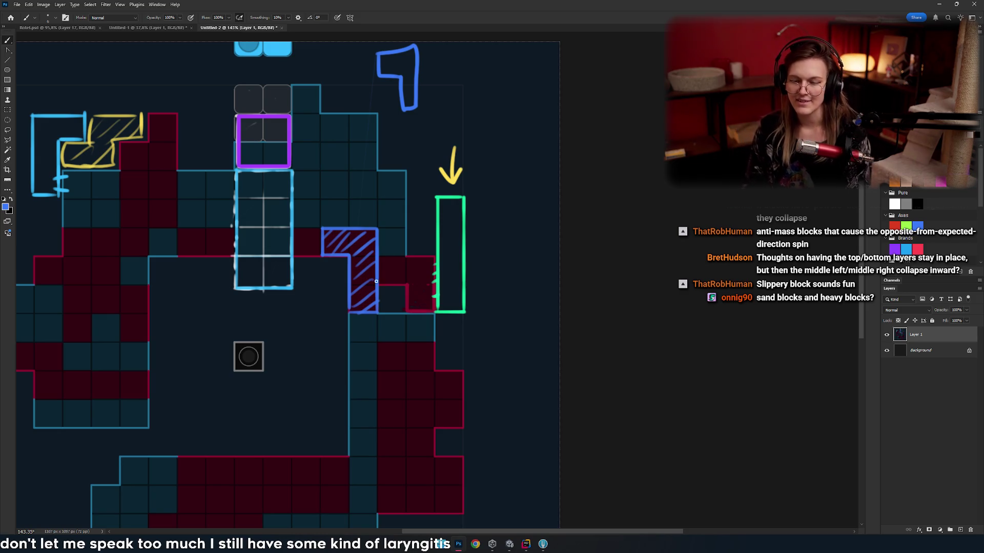
{"action": "mouse_move", "coordinate": [377, 281]}
{"action": "left_mouse_down"}
{"action": "mouse_move", "coordinate": [384, 237]}
{"action": "mouse_move", "coordinate": [391, 309]}
{"action": "mouse_move", "coordinate": [331, 305]}
{"action": "mouse_move", "coordinate": [387, 269]}
{"action": "mouse_move", "coordinate": [338, 259]}
{"action": "mouse_move", "coordinate": [303, 293]}
{"action": "left_mouse_up"}
{"action": "left_click_drag", "start_coordinate": [312, 336], "coordinate": [373, 287]}
{"action": "left_click_drag", "start_coordinate": [228, 302], "coordinate": [303, 296]}
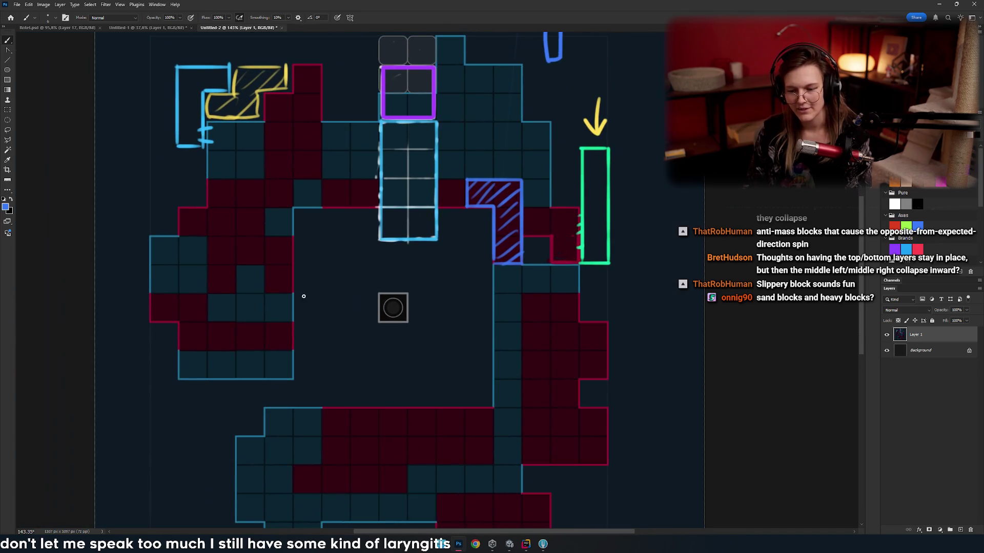
{"action": "scroll", "coordinate": [303, 296], "scroll_direction": "right", "scroll_amount": 3}
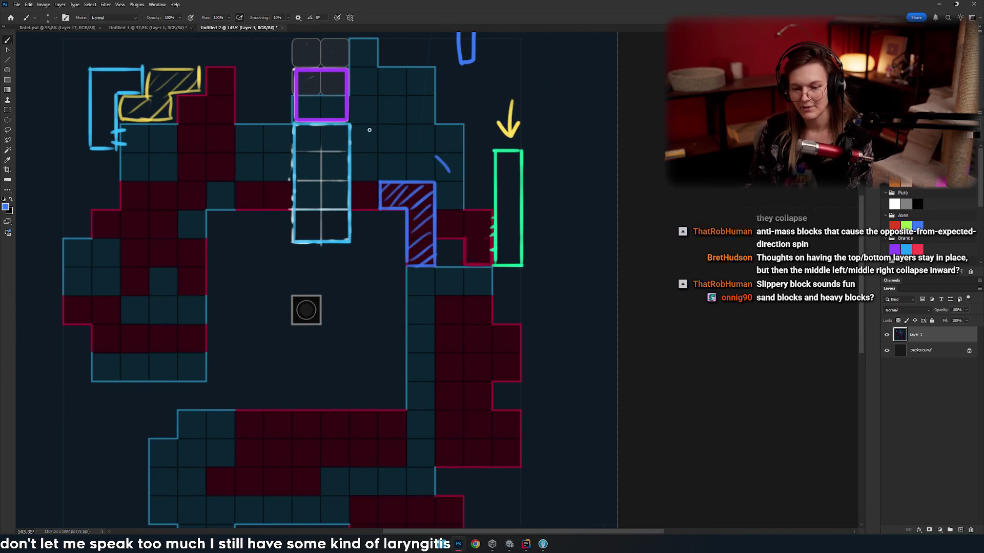
{"action": "left_click_drag", "start_coordinate": [358, 192], "coordinate": [328, 198]}
{"action": "key", "text": "ctrl+z"}
{"action": "left_click_drag", "start_coordinate": [299, 262], "coordinate": [345, 255]}
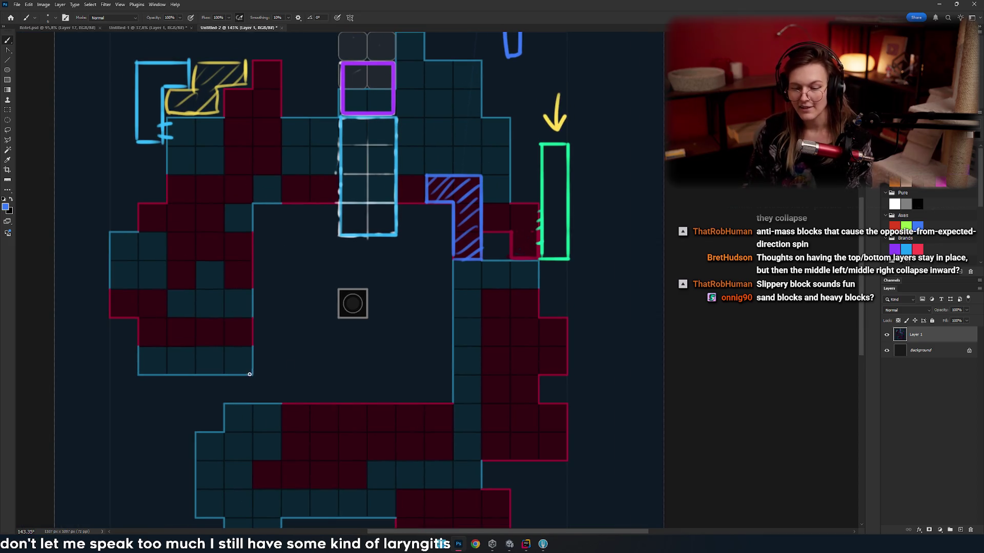
{"action": "mouse_move", "coordinate": [249, 374]}
{"action": "left_mouse_down"}
{"action": "mouse_move", "coordinate": [449, 373]}
{"action": "mouse_move", "coordinate": [459, 355]}
{"action": "left_mouse_up"}
{"action": "left_click_drag", "start_coordinate": [377, 371], "coordinate": [443, 339]}
{"action": "left_click_drag", "start_coordinate": [328, 355], "coordinate": [437, 296]}
{"action": "left_click_drag", "start_coordinate": [451, 249], "coordinate": [251, 221]}
{"action": "key", "text": "ctrl+z"}
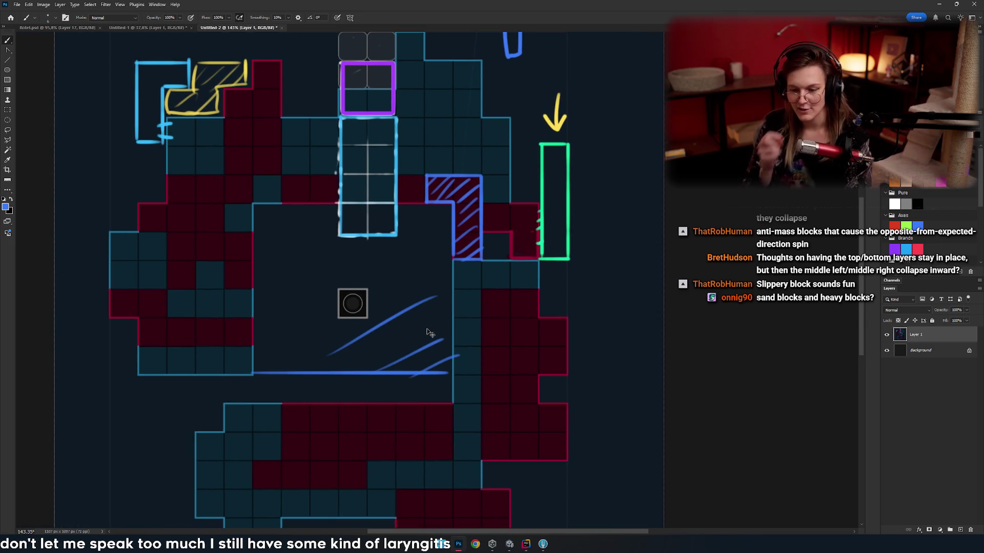
{"action": "key", "text": "ctrl+z"}
{"action": "key", "text": "ctrl+z"}
{"action": "key", "text": "ctrl+z"}
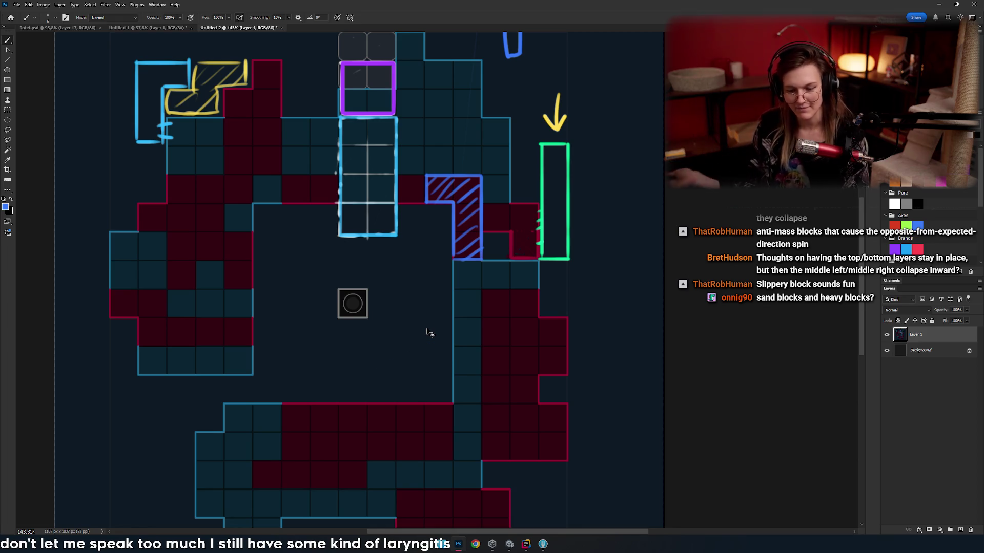
{"action": "scroll", "coordinate": [341, 295], "scroll_direction": "down", "scroll_amount": 3}
{"action": "scroll", "coordinate": [310, 316], "scroll_direction": "up", "scroll_amount": 3}
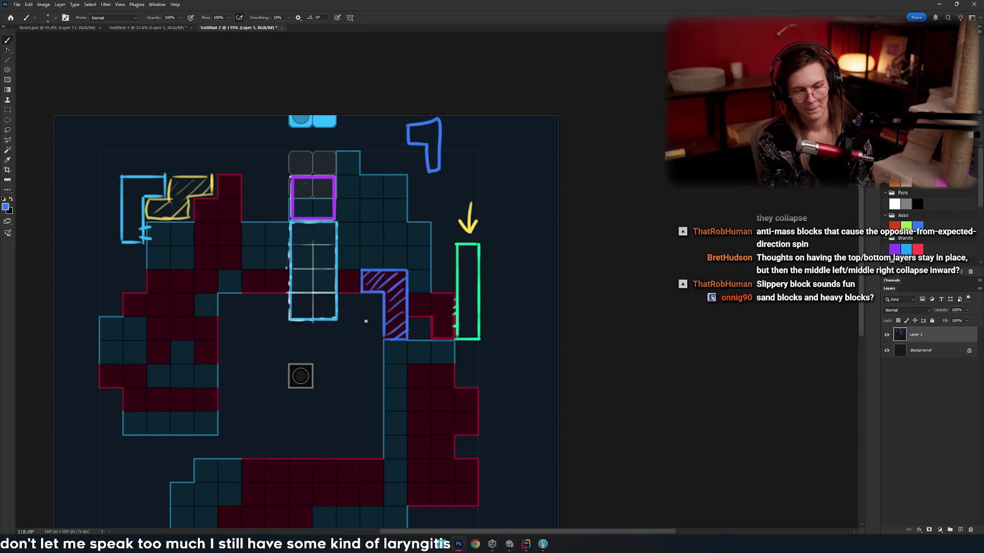
{"action": "scroll", "coordinate": [352, 345], "scroll_direction": "up", "scroll_amount": 5}
- Remove the stray blue stroke and paint vertical yellow lines across the hatched yellow block
{"action": "left_click_drag", "start_coordinate": [237, 263], "coordinate": [330, 176]}
{"action": "key", "text": "ctrl+z"}
{"action": "mouse_move", "coordinate": [392, 186]}
{"action": "left_mouse_down"}
{"action": "mouse_move", "coordinate": [393, 277]}
{"action": "mouse_move", "coordinate": [392, 256]}
{"action": "left_mouse_up"}
{"action": "key", "text": "ctrl+z"}
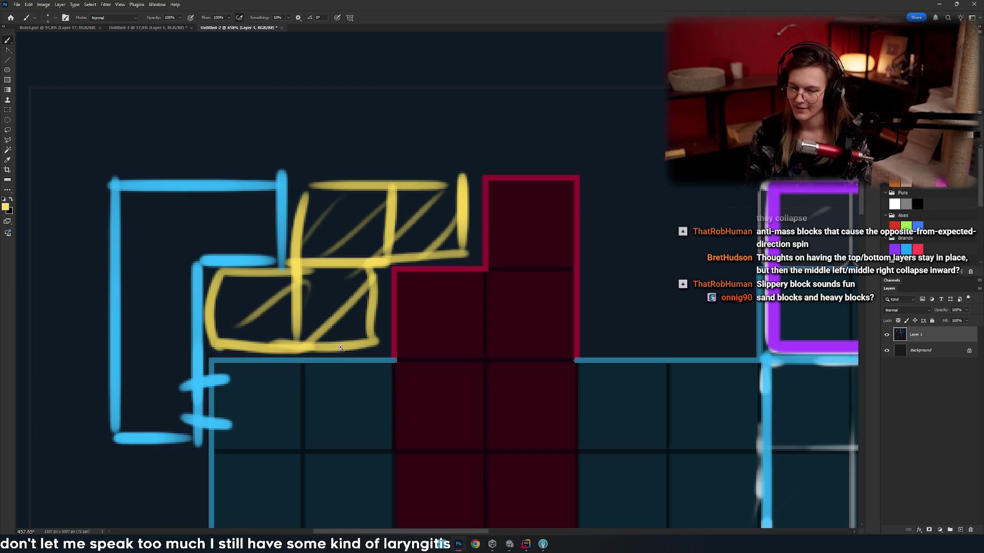
{"action": "scroll", "coordinate": [297, 261], "scroll_direction": "down", "scroll_amount": 10}
{"action": "scroll", "coordinate": [318, 310], "scroll_direction": "up", "scroll_amount": 2}
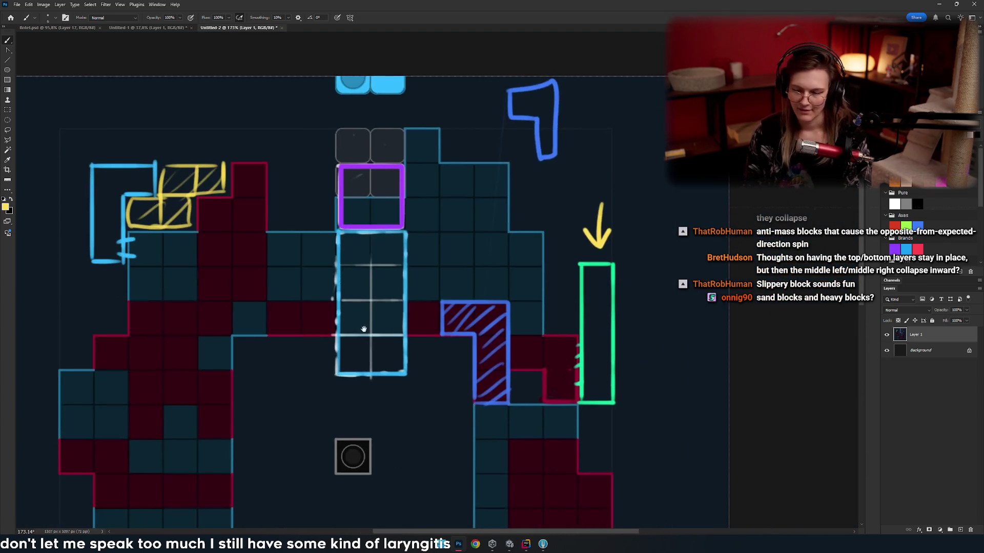
{"action": "scroll", "coordinate": [358, 322], "scroll_direction": "down", "scroll_amount": 3}
{"action": "scroll", "coordinate": [348, 317], "scroll_direction": "up", "scroll_amount": 3}
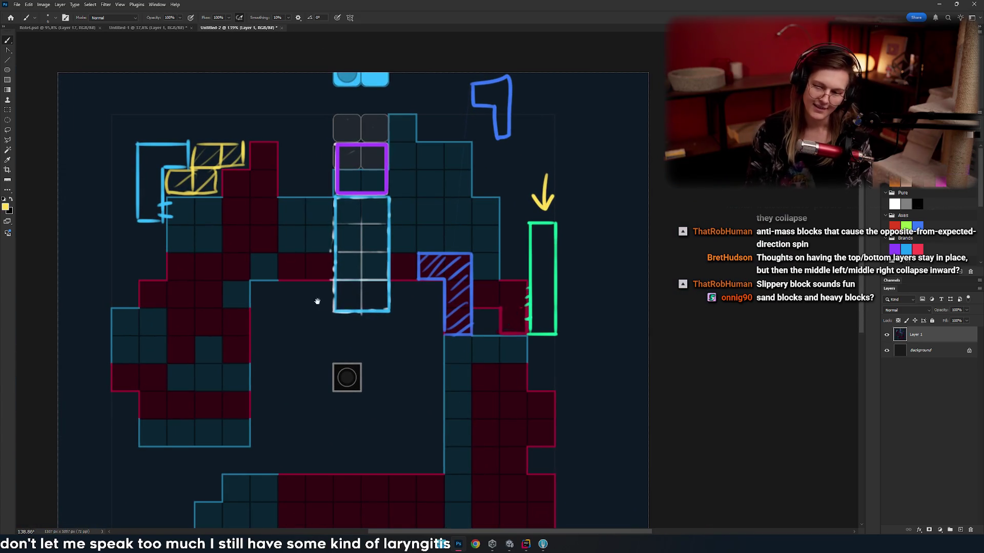
{"action": "scroll", "coordinate": [304, 298], "scroll_direction": "up", "scroll_amount": 1}
{"action": "scroll", "coordinate": [384, 300], "scroll_direction": "down", "scroll_amount": 1}
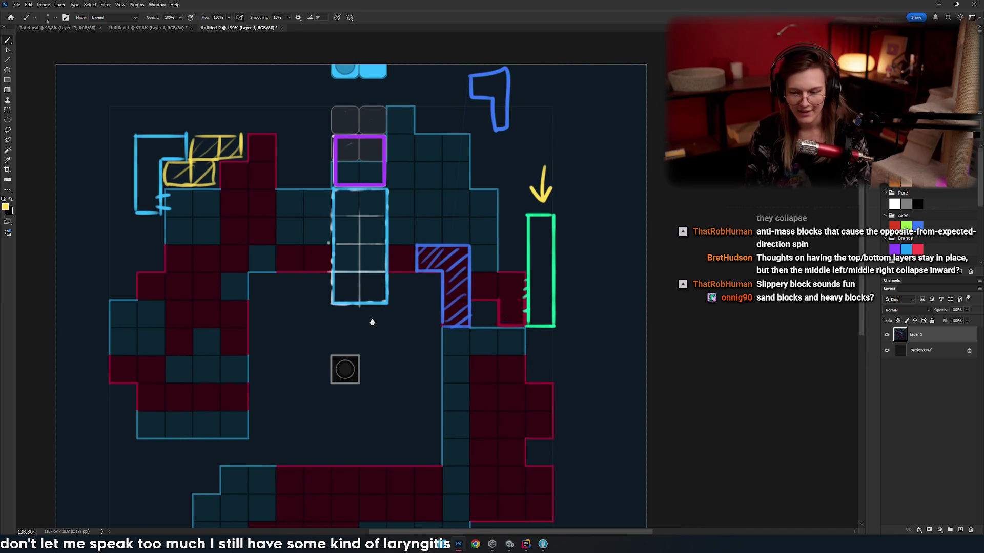
{"action": "scroll", "coordinate": [404, 287], "scroll_direction": "down", "scroll_amount": 3}
{"action": "scroll", "coordinate": [377, 329], "scroll_direction": "up", "scroll_amount": 1}
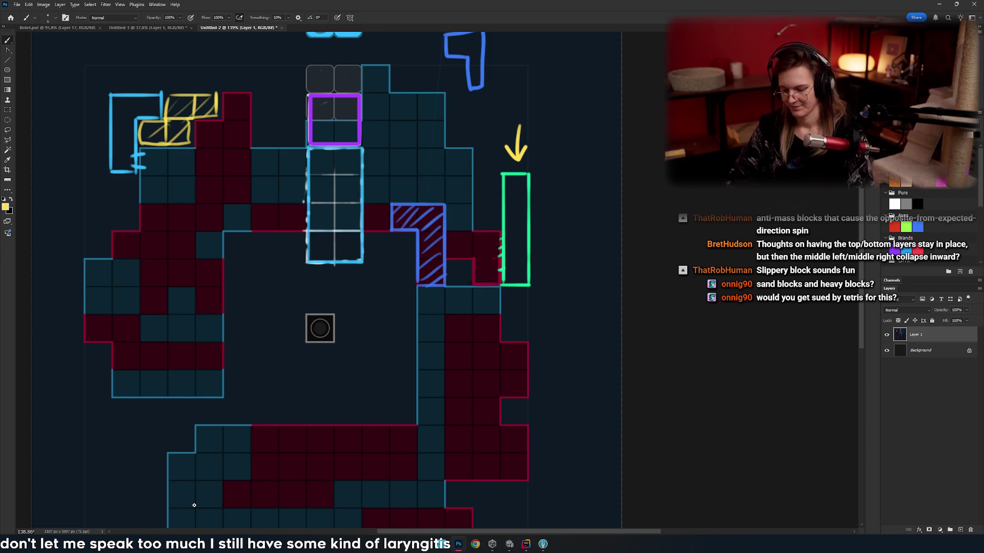
{"action": "mouse_move", "coordinate": [194, 505]}
{"action": "left_mouse_down"}
{"action": "mouse_move", "coordinate": [367, 325]}
{"action": "mouse_move", "coordinate": [364, 292]}
{"action": "mouse_move", "coordinate": [377, 306]}
{"action": "mouse_move", "coordinate": [338, 318]}
{"action": "mouse_move", "coordinate": [402, 321]}
{"action": "mouse_move", "coordinate": [380, 314]}
{"action": "mouse_move", "coordinate": [383, 180]}
{"action": "left_mouse_up"}
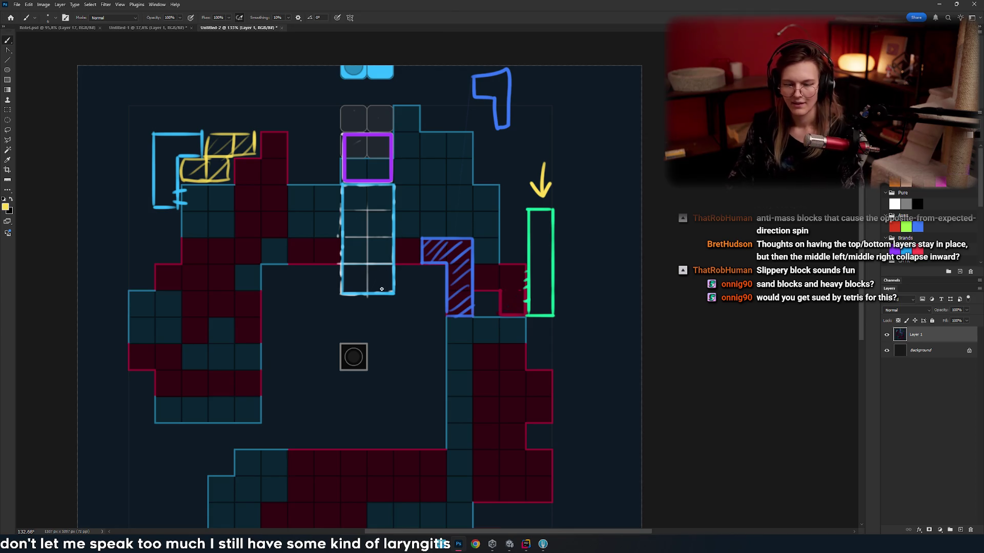
{"action": "scroll", "coordinate": [260, 303], "scroll_direction": "down", "scroll_amount": 3}
{"action": "scroll", "coordinate": [263, 266], "scroll_direction": "up", "scroll_amount": 3}
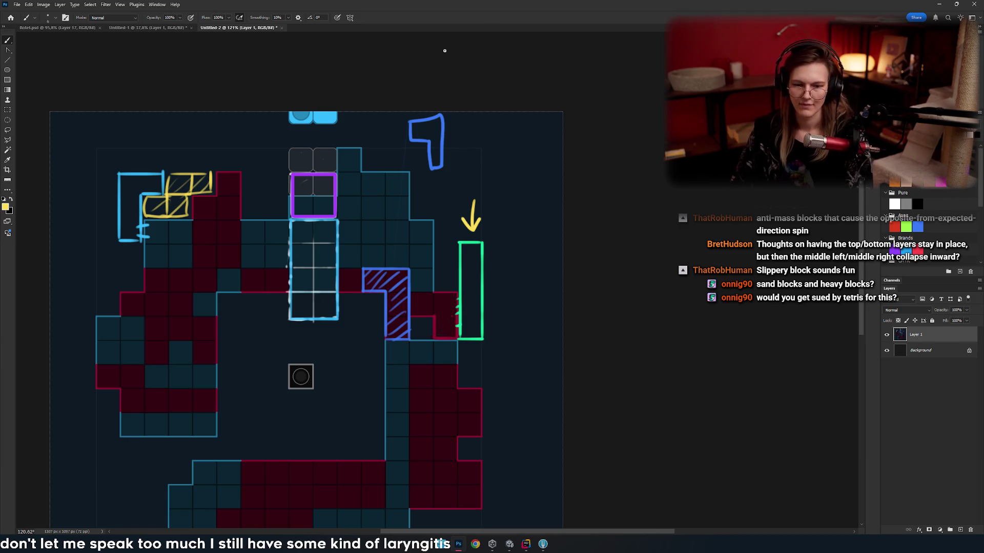
{"action": "key", "text": "alt+Tab"}
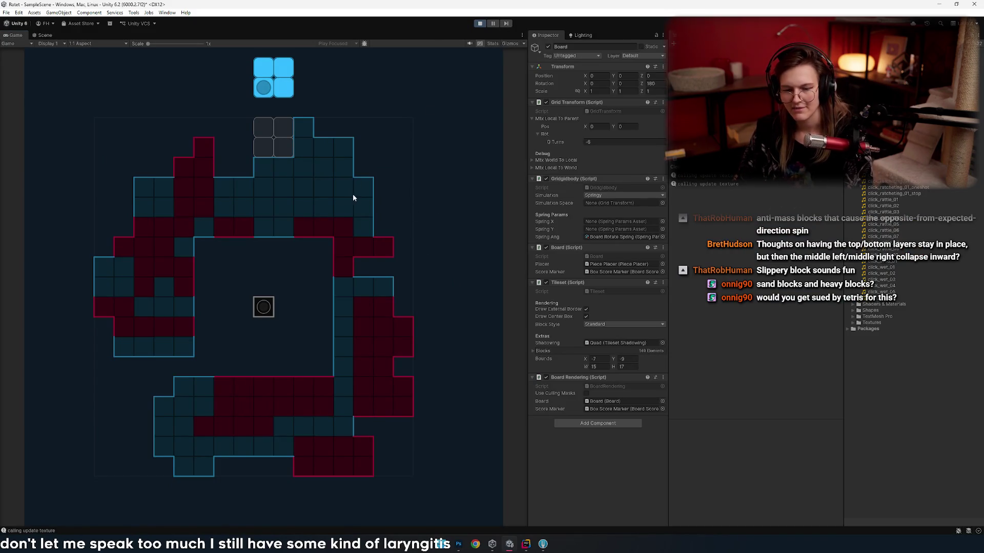
- Steer, rotate and hard-drop the cyan pieces onto the rotating board
{"action": "key", "text": "Left"}
{"action": "key", "text": "Left"}
{"action": "key", "text": "Left"}
{"action": "key", "text": "Left"}
{"action": "key", "text": "Left"}
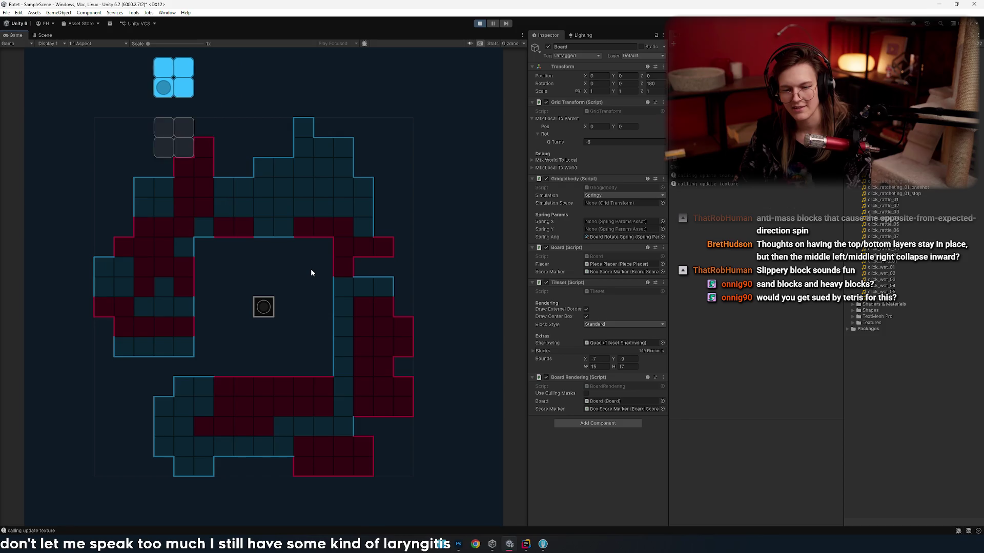
{"action": "key", "text": "Right"}
{"action": "key", "text": "Right"}
{"action": "key", "text": "Right"}
{"action": "key", "text": "Right"}
{"action": "key", "text": "Left"}
{"action": "key", "text": "Left"}
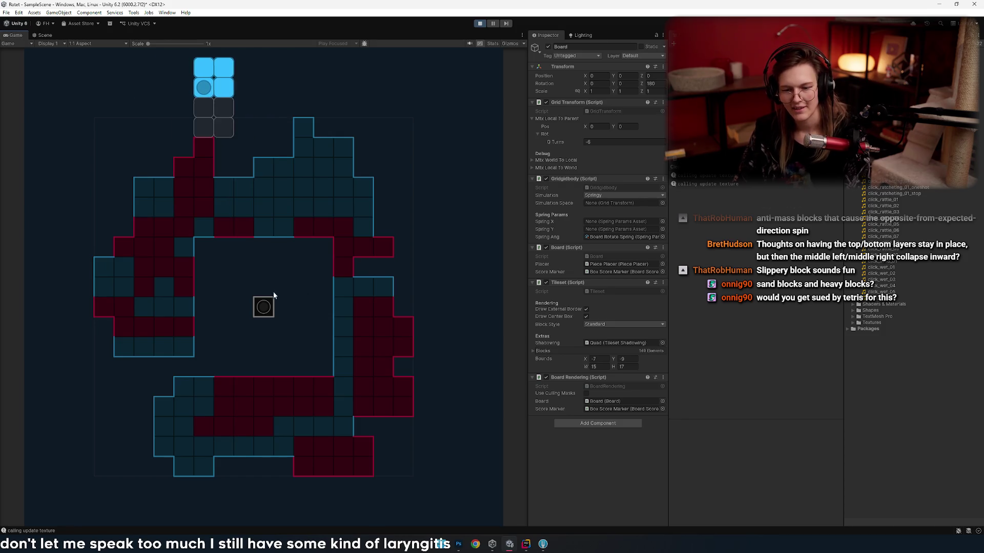
{"action": "key", "text": "space"}
{"action": "key", "text": "Right"}
{"action": "key", "text": "Right"}
{"action": "key", "text": "z"}
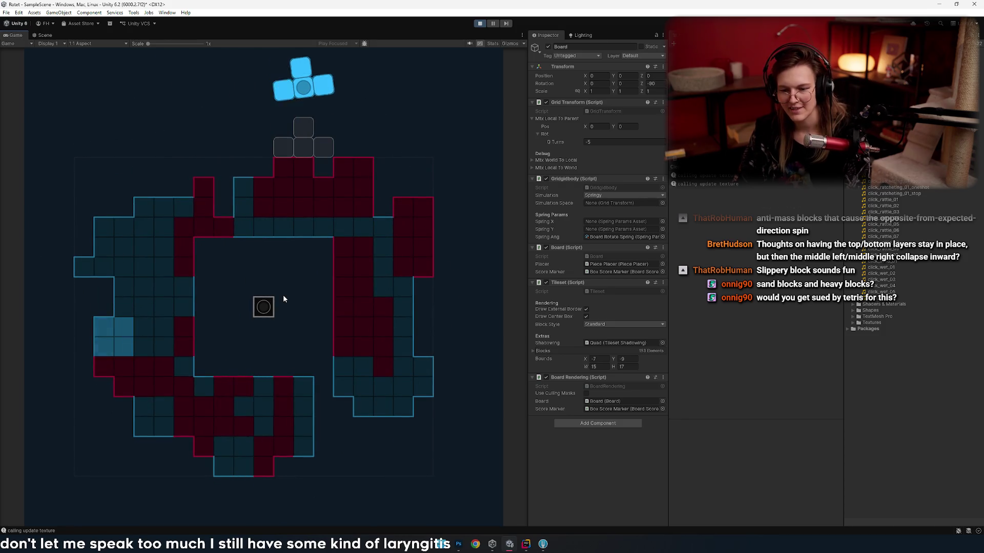
{"action": "key", "text": "Right"}
{"action": "key", "text": "Right"}
{"action": "key", "text": "Right"}
{"action": "key", "text": "Right"}
{"action": "key", "text": "z"}
{"action": "key", "text": "Right"}
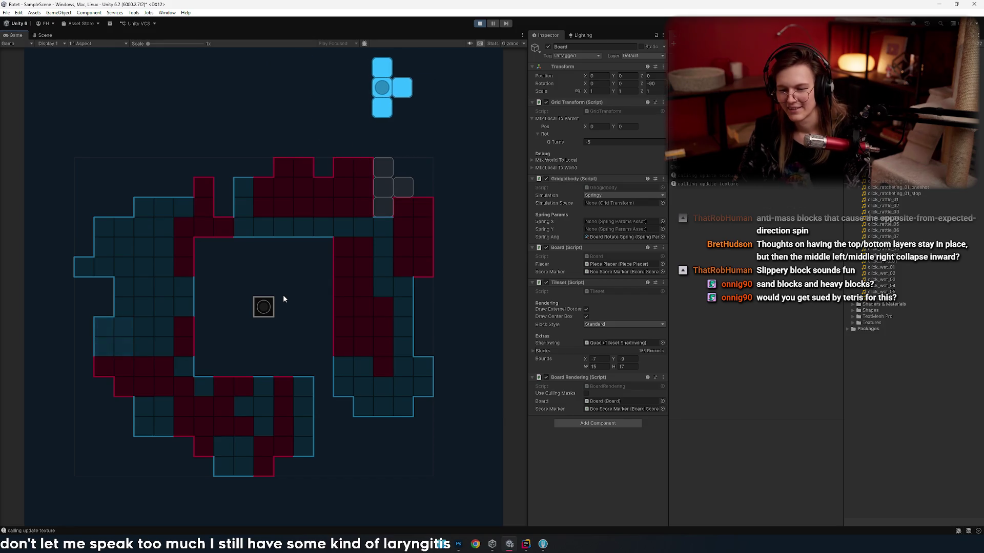
{"action": "key", "text": "Left"}
{"action": "key", "text": "space"}
{"action": "key", "text": "Left"}
{"action": "key", "text": "Left"}
{"action": "key", "text": "Left"}
{"action": "key", "text": "Left"}
{"action": "key", "text": "Left"}
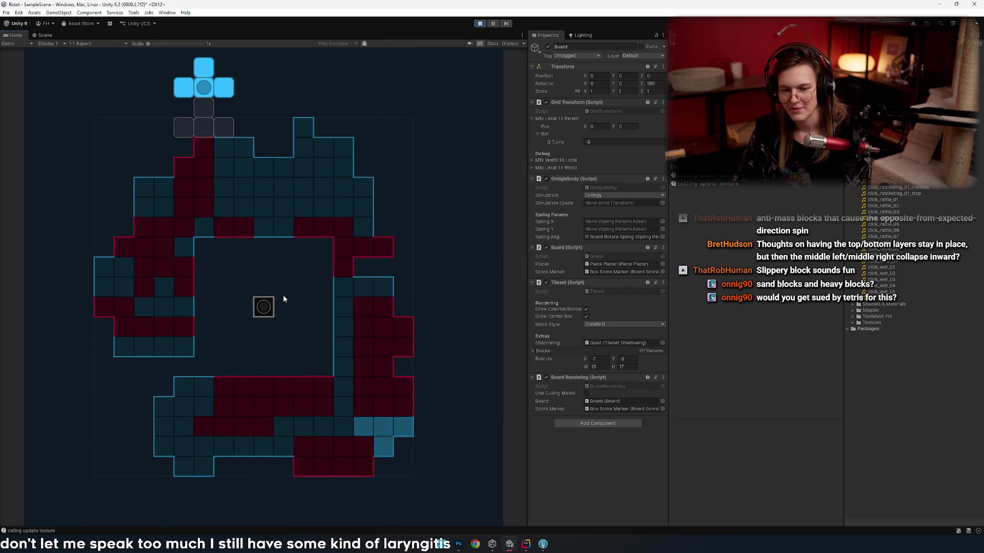
{"action": "key", "text": "Left"}
{"action": "key", "text": "Left"}
{"action": "key", "text": "Right"}
{"action": "key", "text": "Left"}
- Position and drop the red S piece, then stop and restart play mode
{"action": "key", "text": "space"}
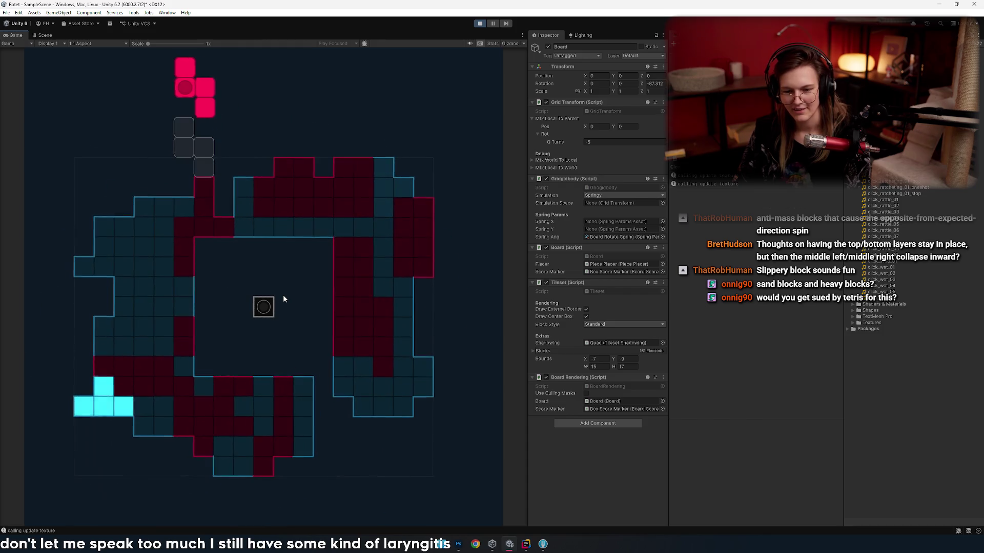
{"action": "key", "text": "Right"}
{"action": "key", "text": "Right"}
{"action": "key", "text": "z"}
{"action": "key", "text": "Right"}
{"action": "key", "text": "Right"}
{"action": "key", "text": "Right"}
{"action": "key", "text": "z"}
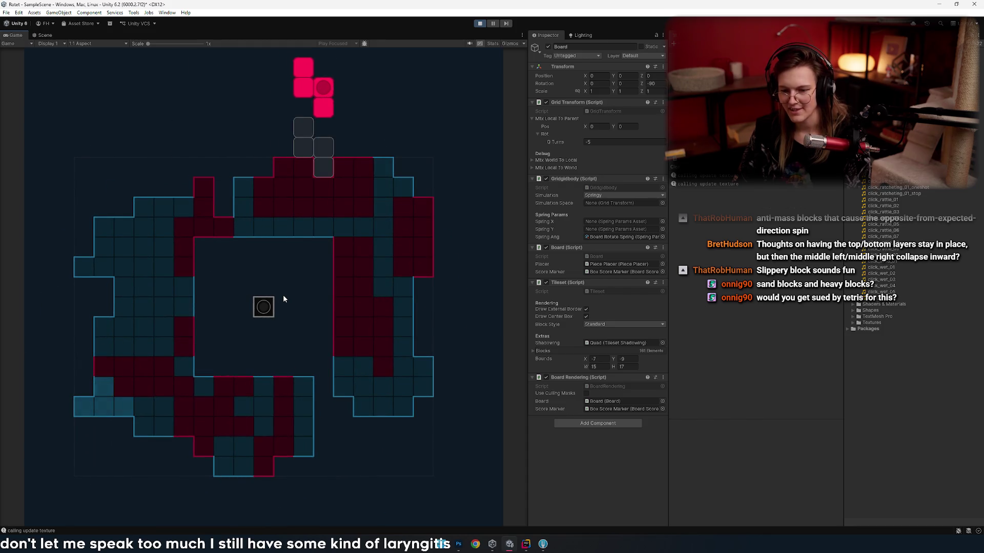
{"action": "key", "text": "Right"}
{"action": "key", "text": "Right"}
{"action": "key", "text": "Right"}
{"action": "key", "text": "Right"}
{"action": "key", "text": "Left"}
{"action": "key", "text": "Left"}
{"action": "key", "text": "Left"}
{"action": "key", "text": "Left"}
{"action": "key", "text": "Left"}
{"action": "key", "text": "space"}
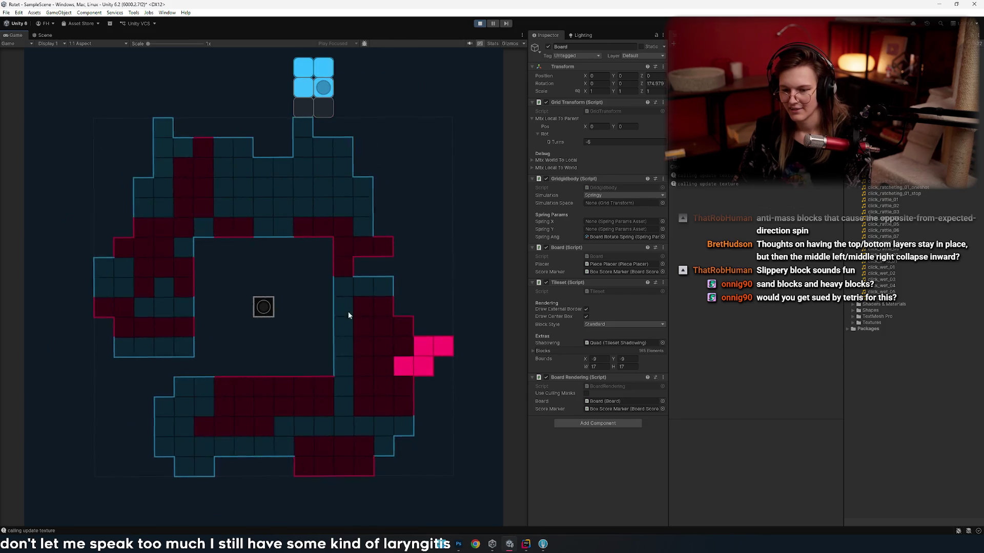
{"action": "key", "text": "Left"}
{"action": "left_click", "coordinate": [480, 24]}
{"action": "left_click", "coordinate": [480, 23]}
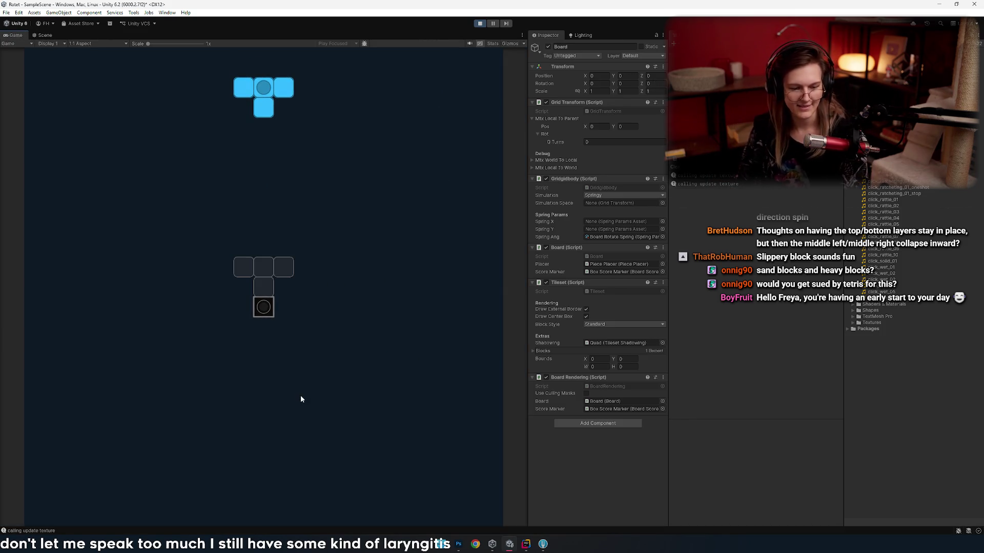
- Rotate and drop the blue T, pink and vertical blue I pieces near the centre
{"action": "key", "text": "e"}
{"action": "key", "text": "a"}
{"action": "key", "text": "a"}
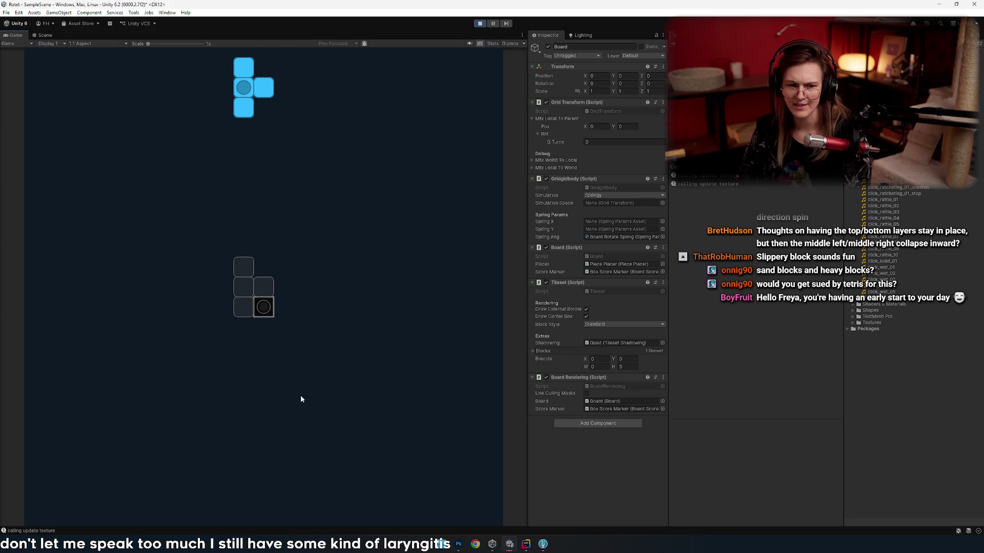
{"action": "key", "text": "space"}
{"action": "key", "text": "e"}
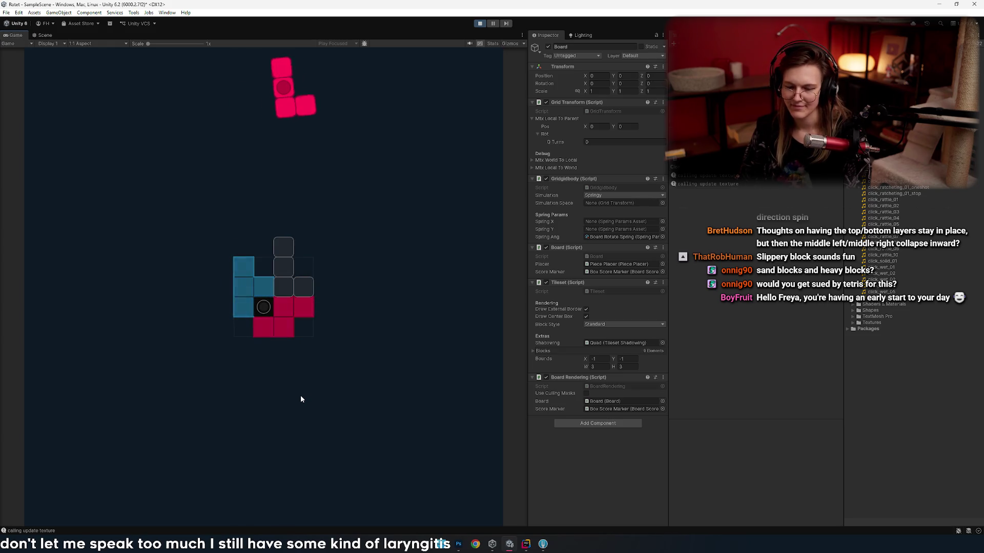
{"action": "key", "text": "space"}
{"action": "key", "text": "e"}
{"action": "key", "text": "space"}
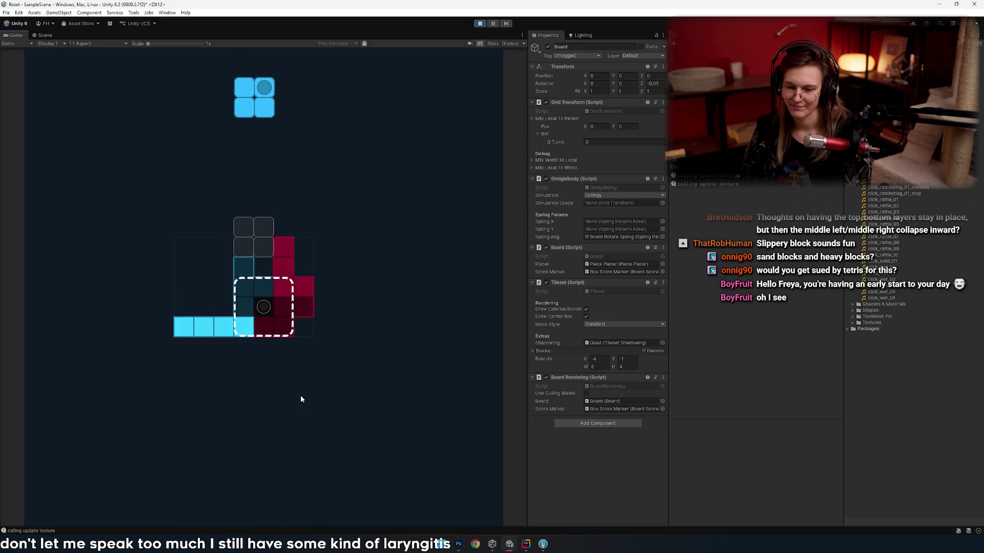
- Turn the board two quarter turns and drop more pink pieces and a blue T
{"action": "key", "text": "e"}
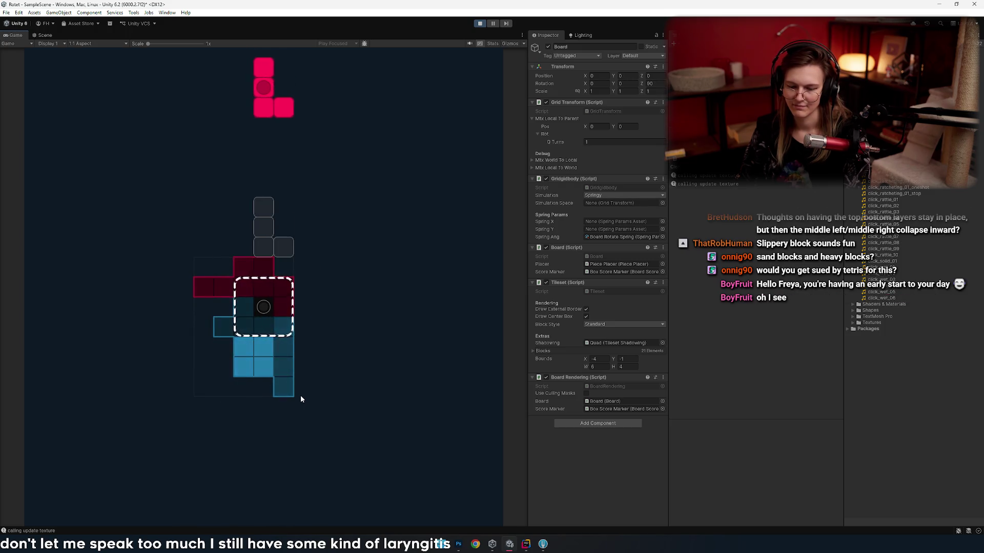
{"action": "key", "text": "e"}
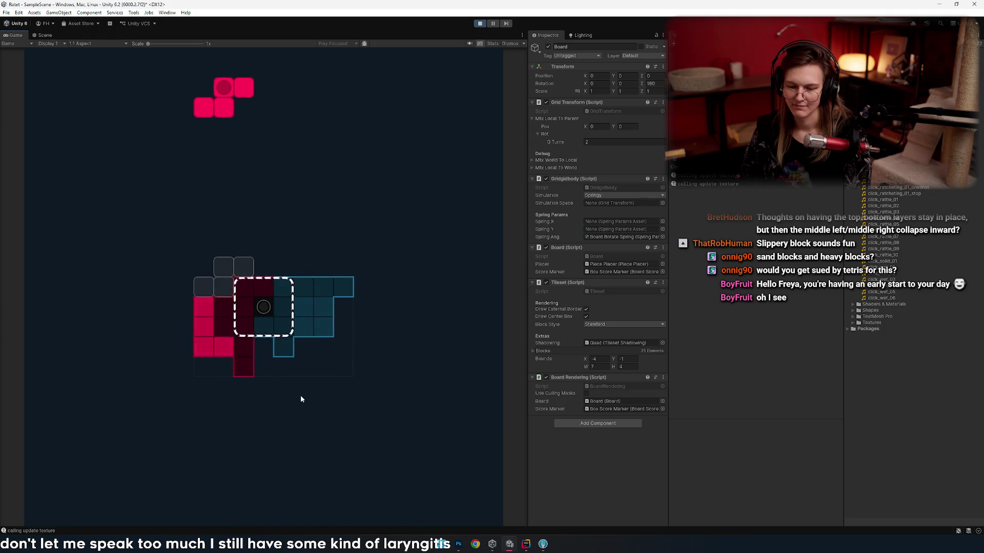
{"action": "key", "text": "space"}
{"action": "key", "text": "e"}
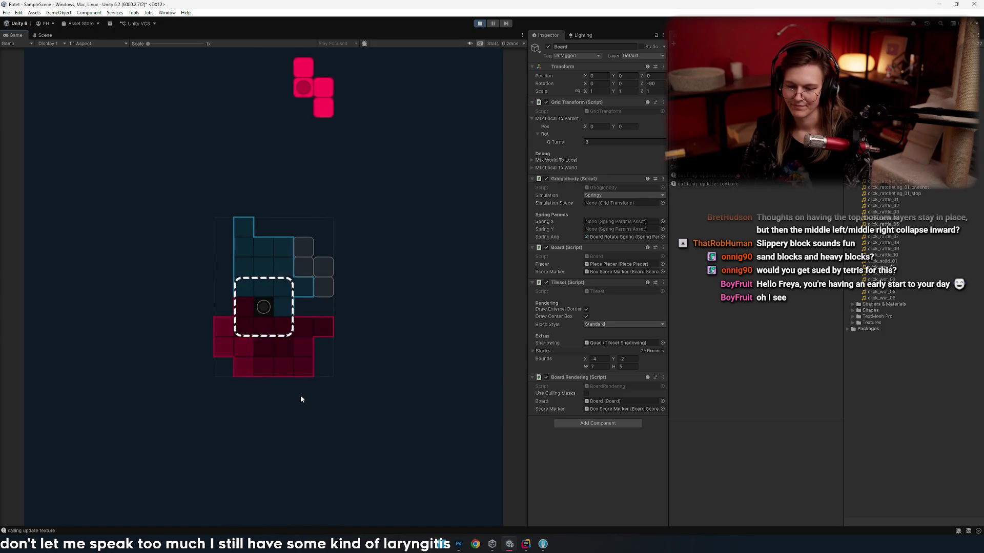
{"action": "key", "text": "space"}
{"action": "key", "text": "e"}
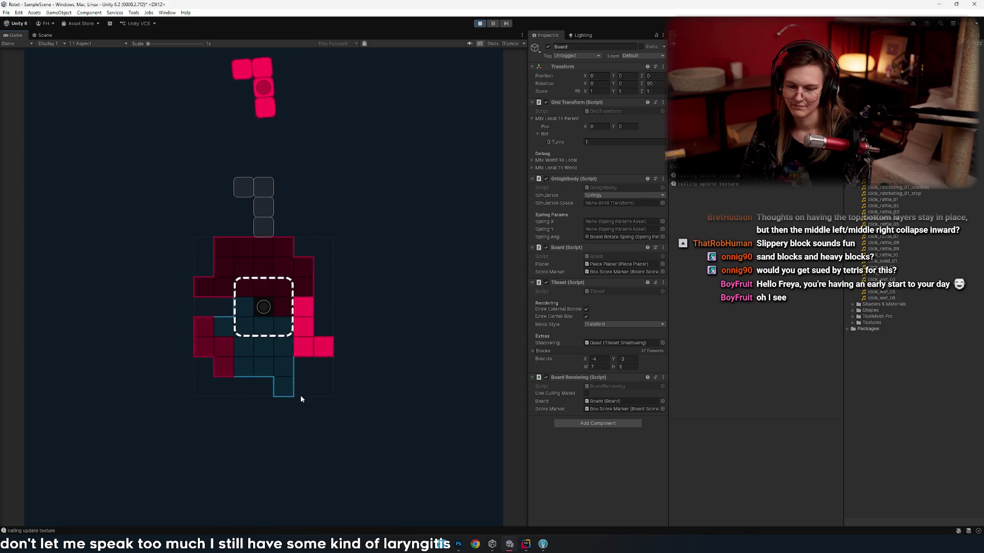
{"action": "key", "text": "space"}
{"action": "key", "text": "d"}
{"action": "key", "text": "d"}
{"action": "key", "text": "space"}
{"action": "key", "text": "d"}
{"action": "key", "text": "d"}
{"action": "key", "text": "d"}
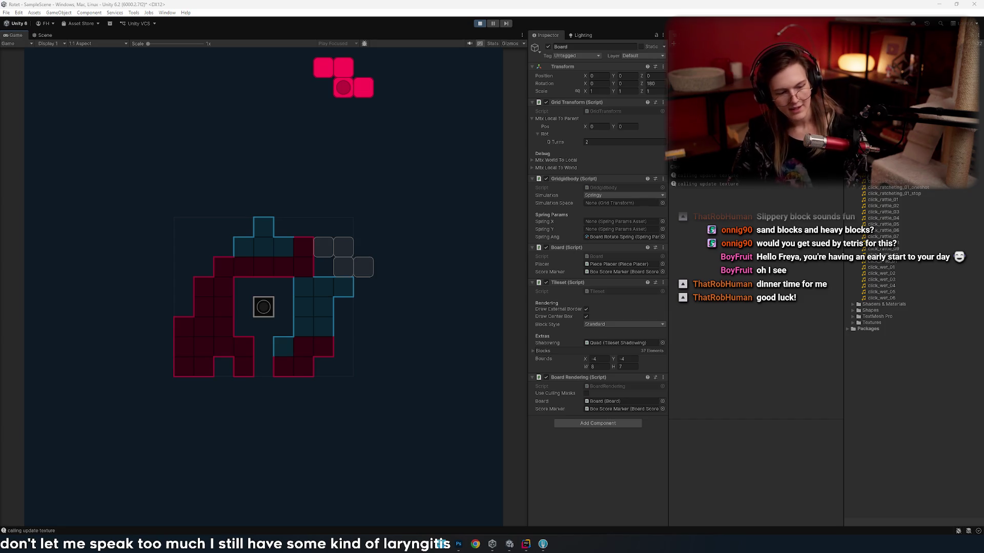
- Open Windows search, type 'spotify', and dismiss it without launching anything
{"action": "key", "text": "super"}
{"action": "type", "text": "spotify"}
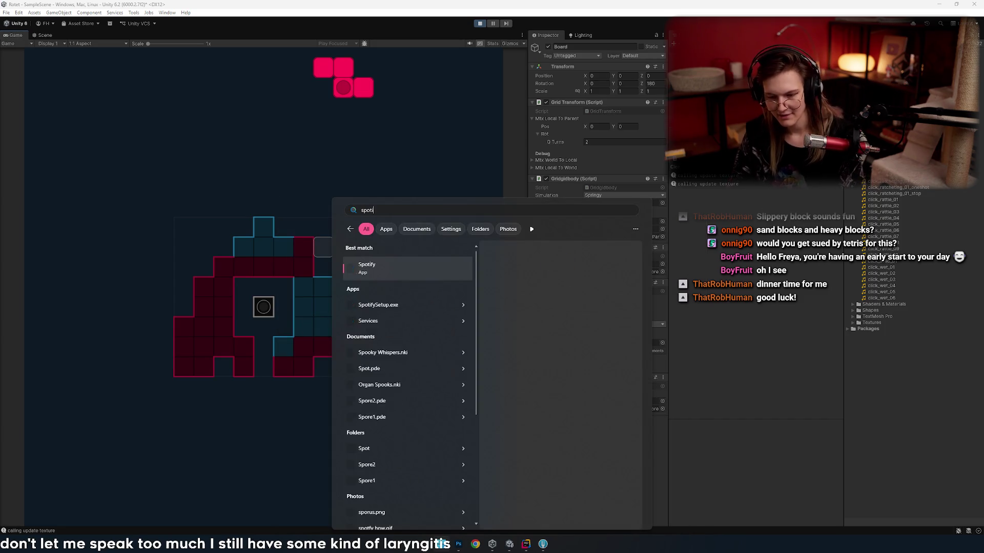
{"action": "key", "text": "Return"}
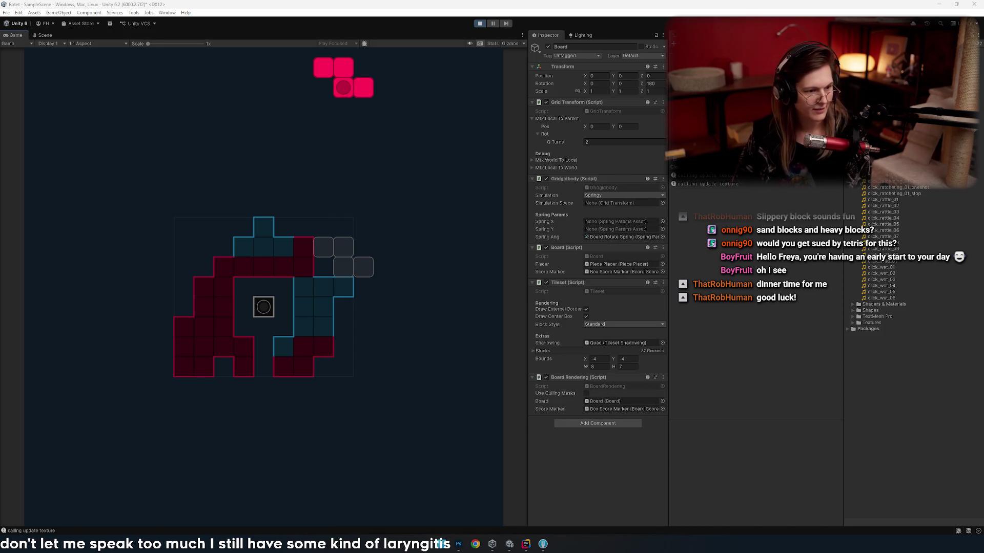
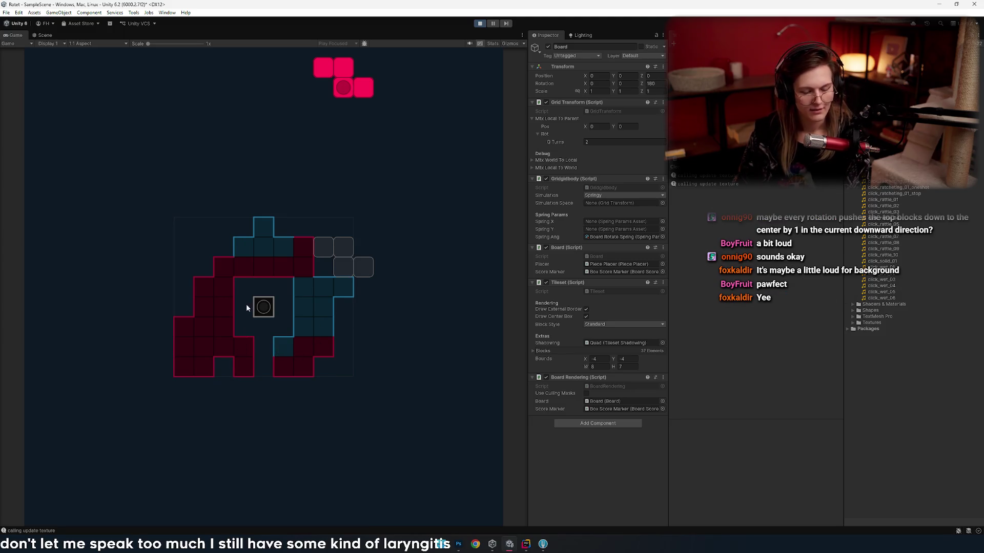
- Drop the current piece, then rotate the J piece, shift it right and lock it
{"action": "left_click", "coordinate": [350, 394]}
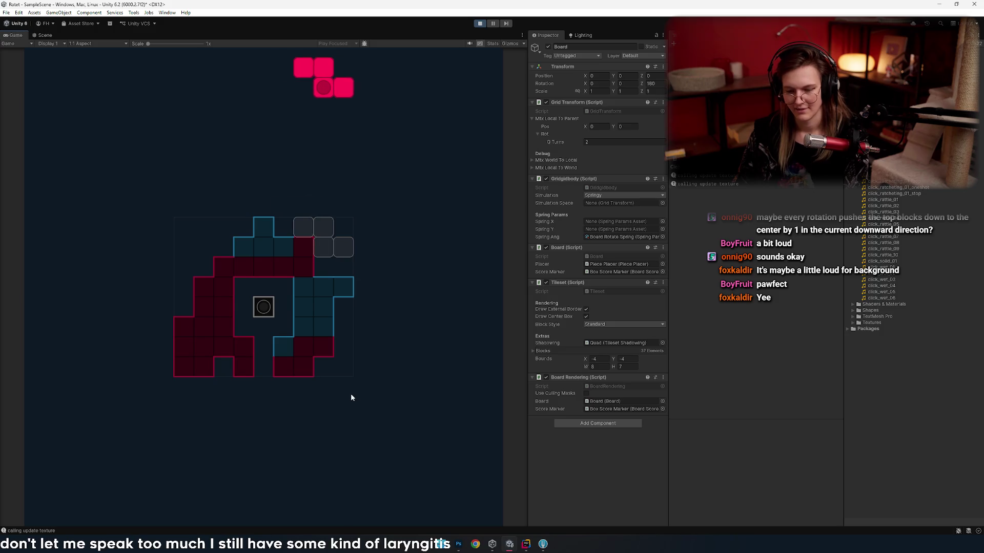
{"action": "key", "text": "Up"}
{"action": "key", "text": "Right"}
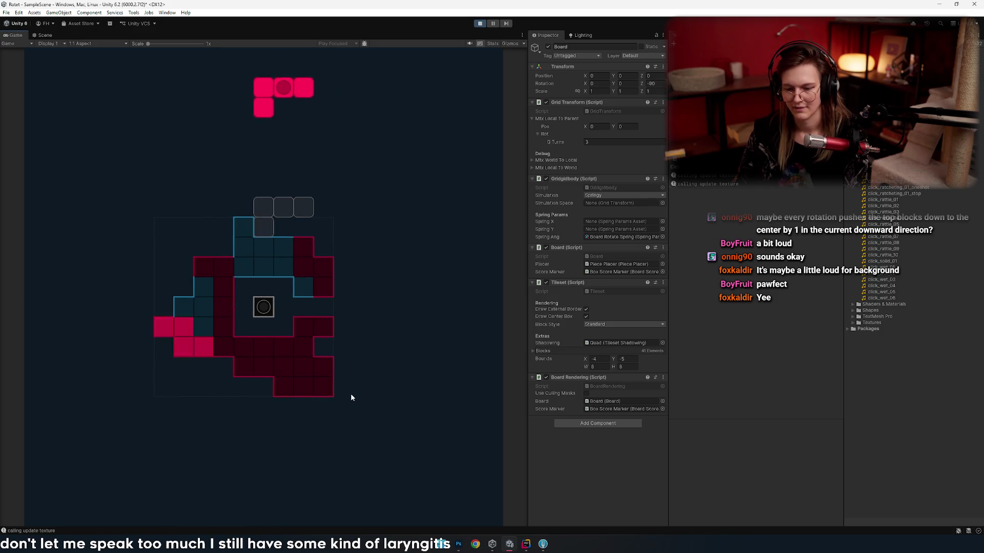
{"action": "key", "text": "Up"}
{"action": "key", "text": "Right"}
{"action": "key", "text": "Down"}
{"action": "key", "text": "Left"}
{"action": "left_click", "coordinate": [358, 413]}
- Slide the O piece back and forth to line it up over the upper-centre column
{"action": "key", "text": "Left"}
{"action": "key", "text": "Left"}
{"action": "key", "text": "Left"}
{"action": "key", "text": "Right"}
{"action": "key", "text": "Right"}
{"action": "key", "text": "Right"}
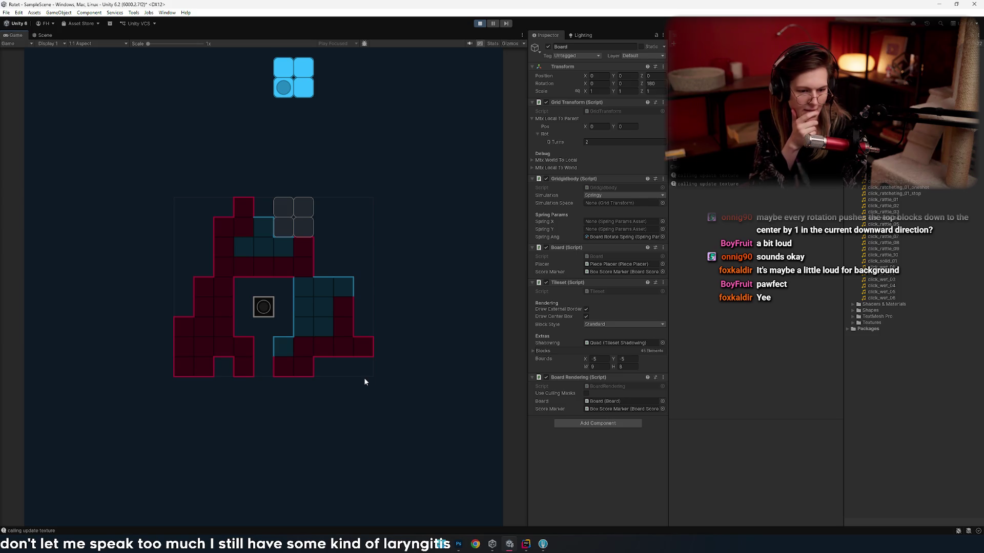
{"action": "key", "text": "Left"}
{"action": "key", "text": "Right"}
{"action": "key", "text": "Right"}
{"action": "key", "text": "Right"}
{"action": "key", "text": "Left"}
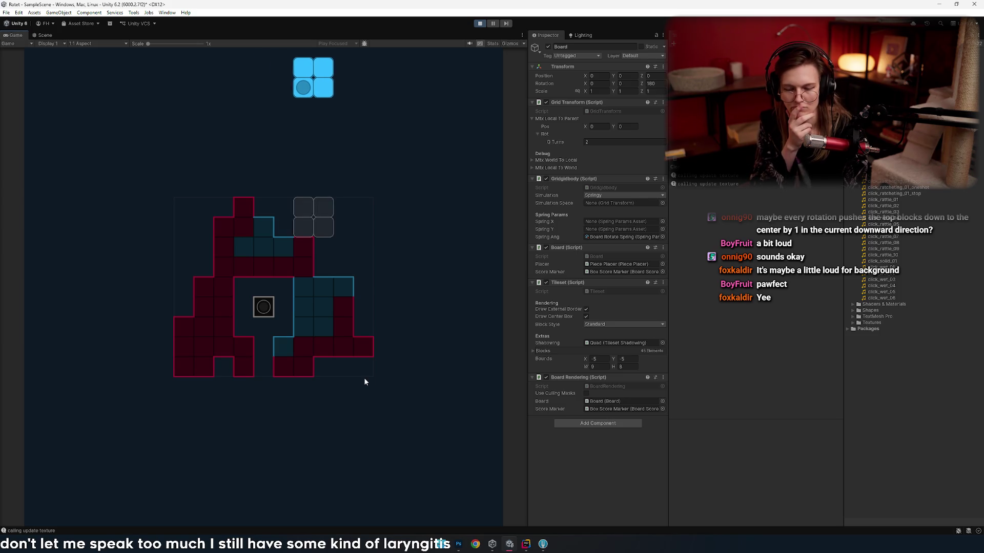
{"action": "key", "text": "Left"}
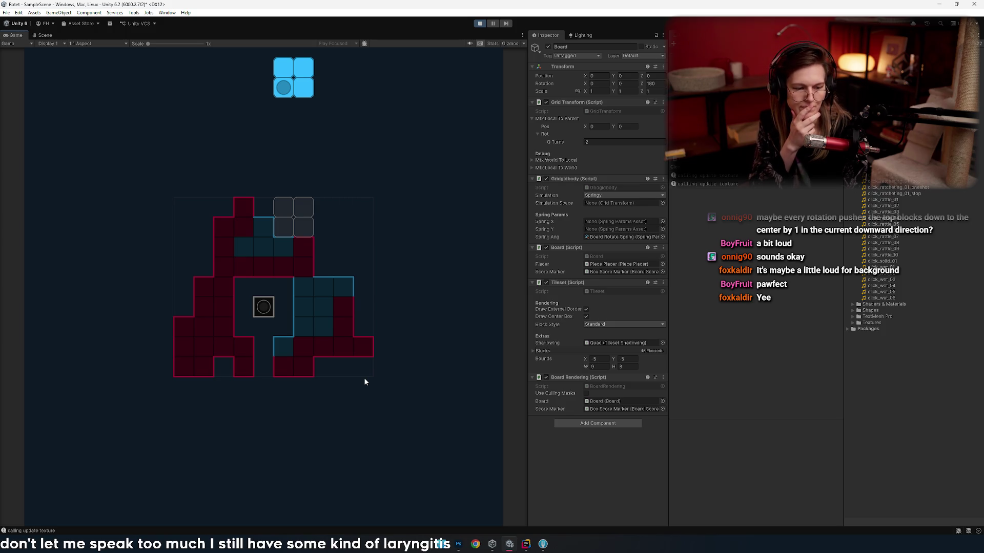
{"action": "key", "text": "Left"}
{"action": "key", "text": "Left"}
{"action": "key", "text": "Left"}
{"action": "key", "text": "Right"}
{"action": "key", "text": "Right"}
{"action": "key", "text": "Right"}
{"action": "key", "text": "Left"}
{"action": "key", "text": "Left"}
{"action": "key", "text": "Left"}
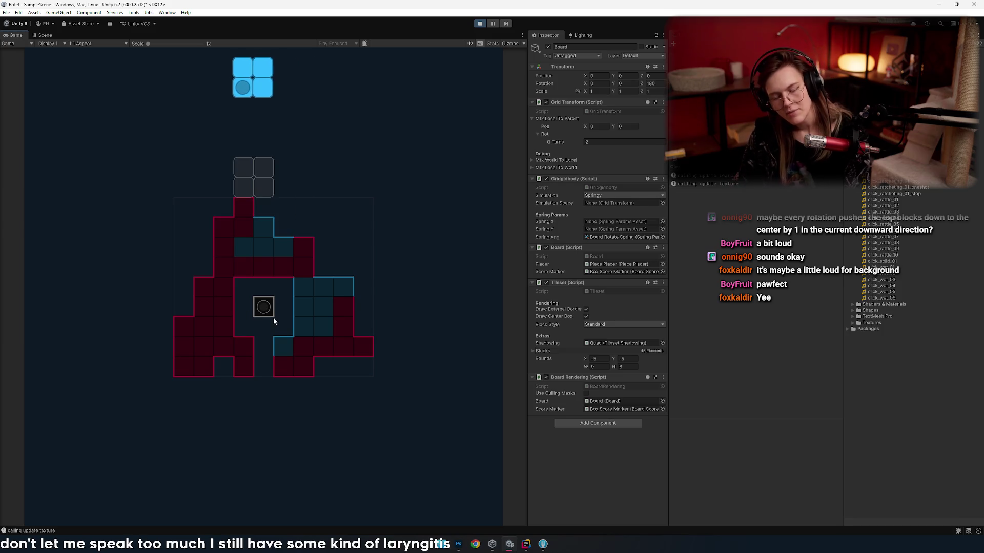
{"action": "key", "text": "Right"}
{"action": "key", "text": "Right"}
{"action": "key", "text": "Right"}
{"action": "key", "text": "Right"}
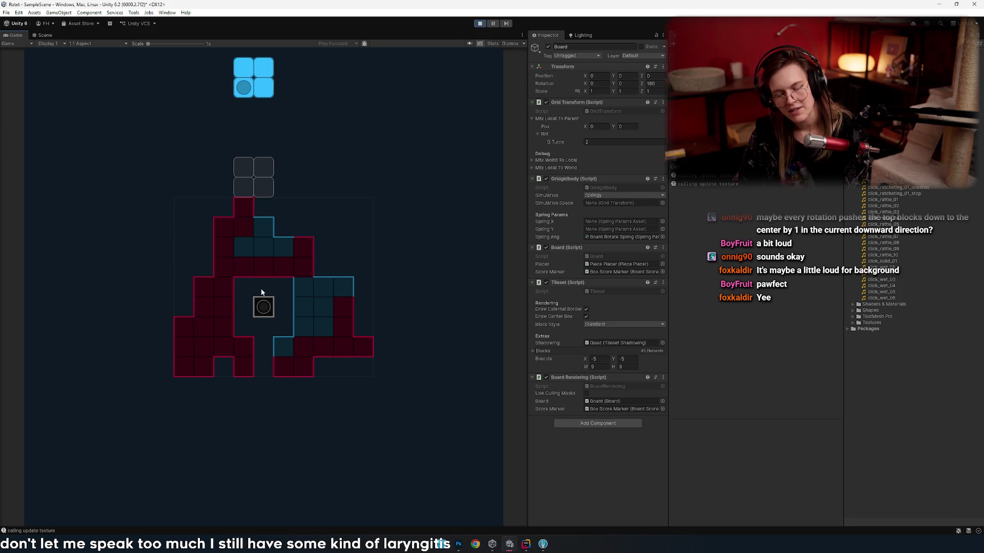
{"action": "key", "text": "Right"}
- Steer the 2x2 piece far to the left and drop it into place
{"action": "key", "text": "Left"}
{"action": "key", "text": "Left"}
{"action": "key", "text": "Left"}
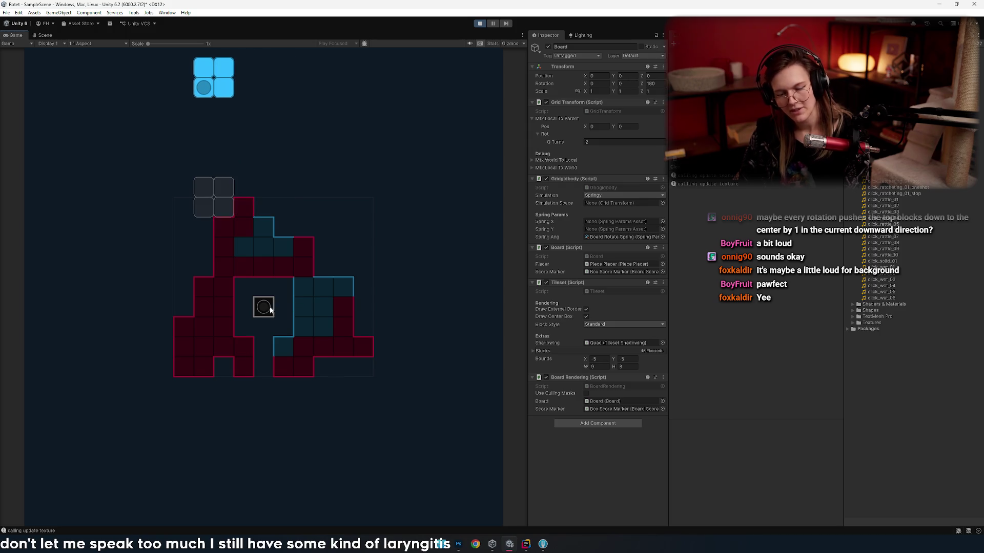
{"action": "key", "text": "Left"}
{"action": "key", "text": "Right"}
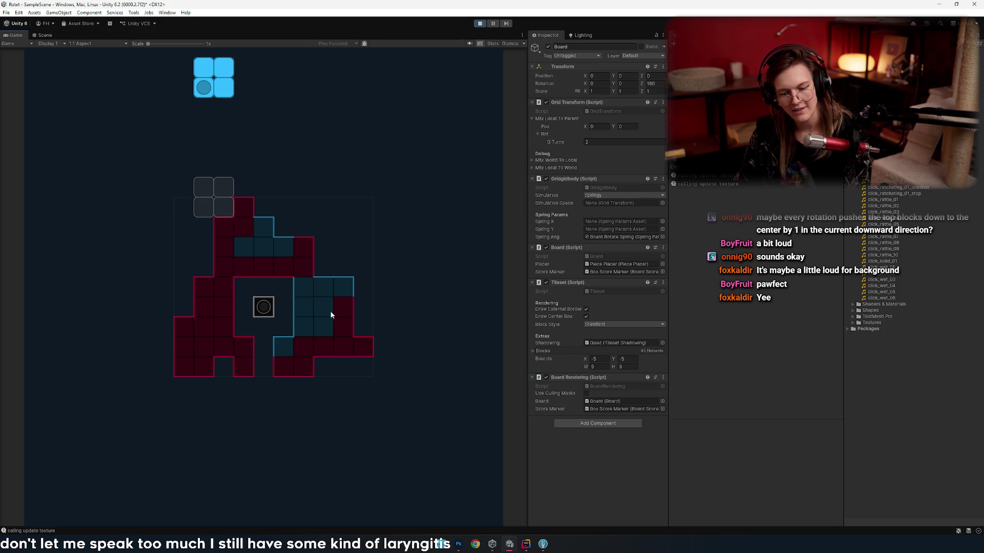
{"action": "key", "text": "Right"}
{"action": "key", "text": "Right"}
{"action": "key", "text": "Left"}
{"action": "key", "text": "Left"}
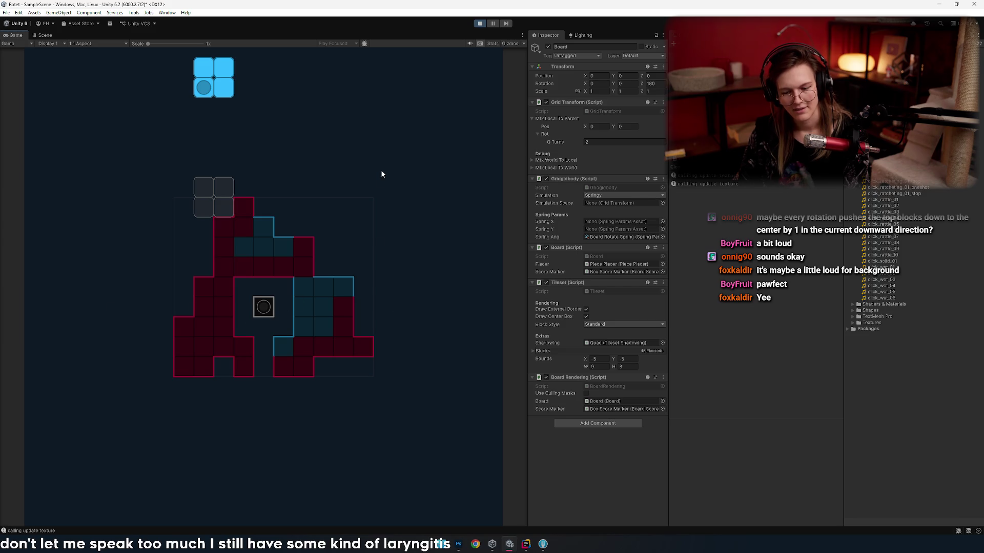
{"action": "key", "text": "Right"}
{"action": "key", "text": "Right"}
{"action": "key", "text": "Right"}
{"action": "key", "text": "Left"}
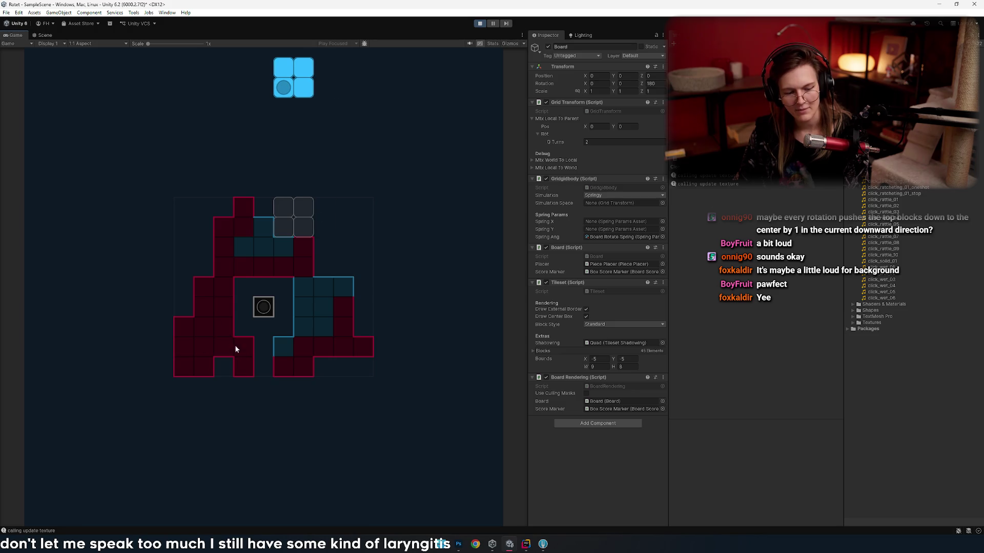
{"action": "key", "text": "Left"}
{"action": "key", "text": "Left"}
{"action": "key", "text": "Left"}
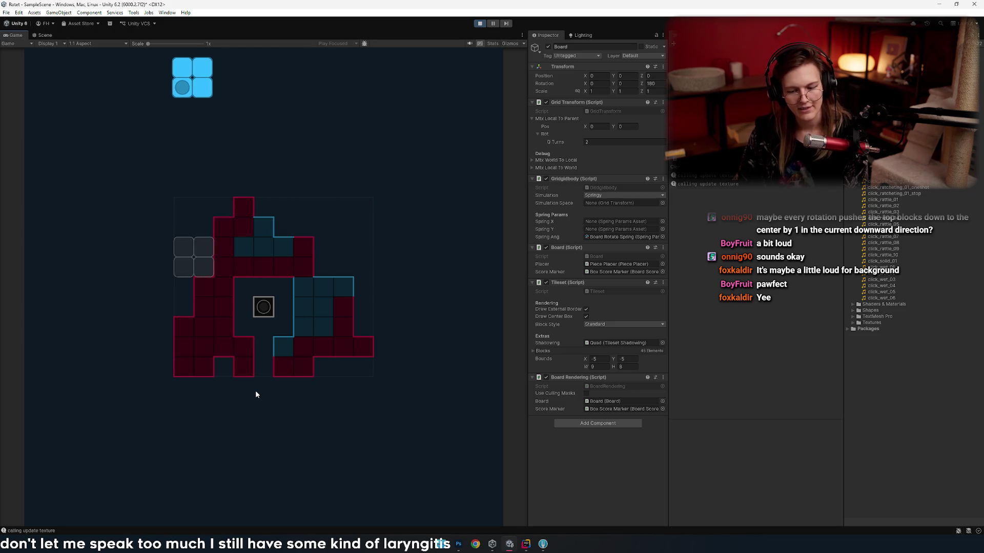
{"action": "key", "text": "space"}
- Position the new I piece and drop it onto the board
{"action": "key", "text": "Right"}
{"action": "key", "text": "Right"}
{"action": "key", "text": "Right"}
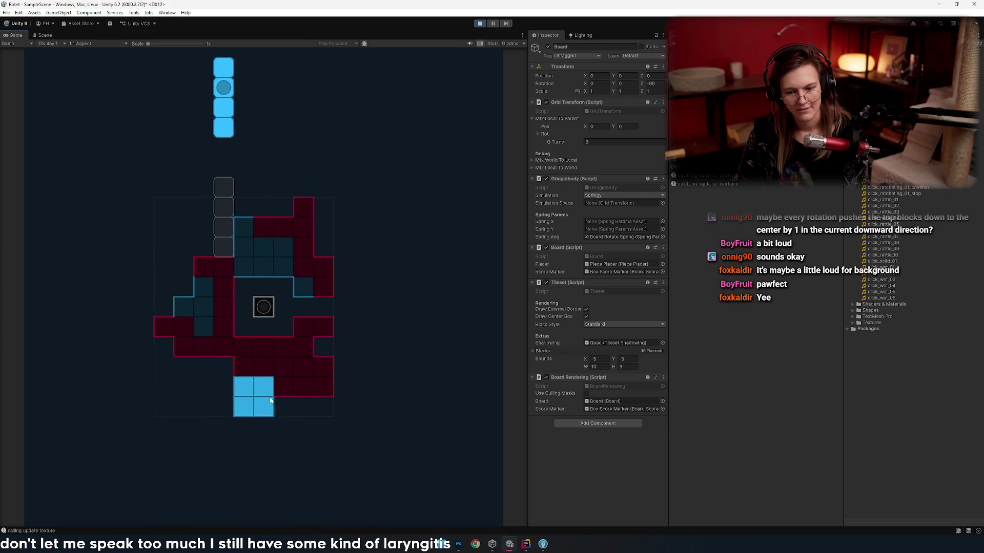
{"action": "key", "text": "Right"}
{"action": "key", "text": "Left"}
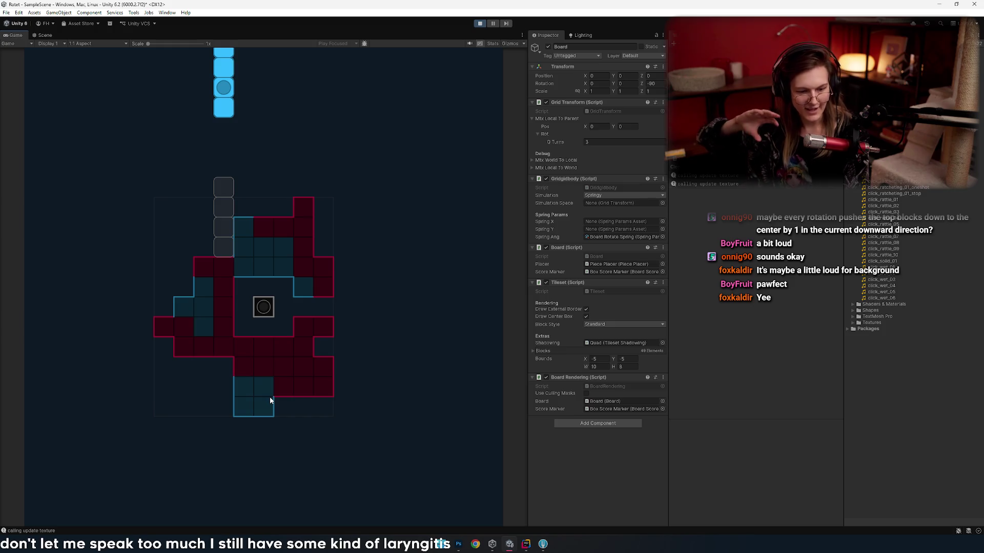
{"action": "key", "text": "Left"}
{"action": "key", "text": "Left"}
{"action": "key", "text": "Right"}
{"action": "key", "text": "Right"}
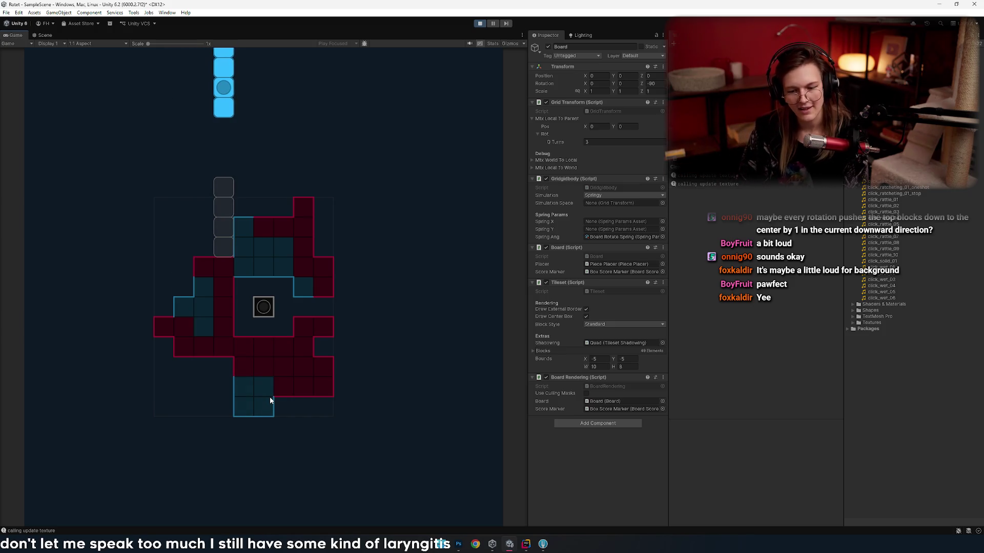
{"action": "key", "text": "space"}
- Rotate the red piece, shift it right and lock it
{"action": "key", "text": "Up"}
{"action": "key", "text": "Right"}
{"action": "key", "text": "space"}
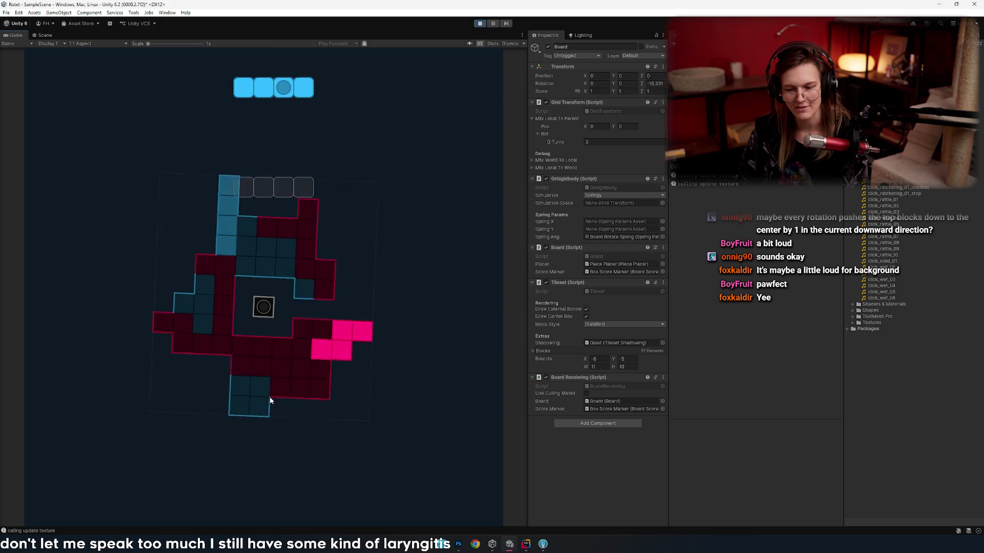
- Stand the I piece upright, move it three cells left and lock it
{"action": "key", "text": "Up"}
{"action": "key", "text": "Left"}
{"action": "key", "text": "Left"}
{"action": "key", "text": "Left"}
{"action": "key", "text": "space"}
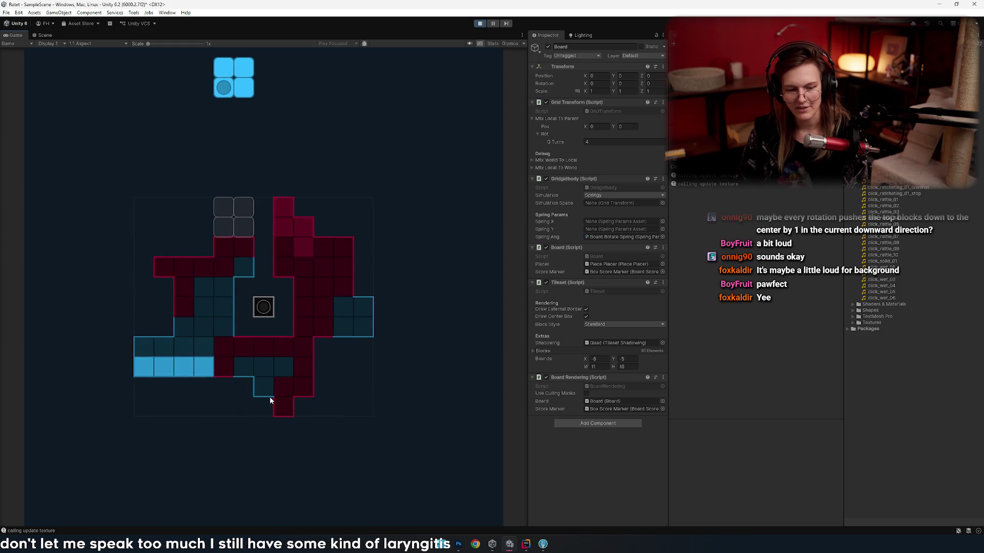
- Lock the O piece on the left and the red Z piece on the right
{"action": "key", "text": "Left"}
{"action": "key", "text": "space"}
{"action": "key", "text": "Right"}
{"action": "key", "text": "Right"}
{"action": "key", "text": "Right"}
{"action": "key", "text": "space"}
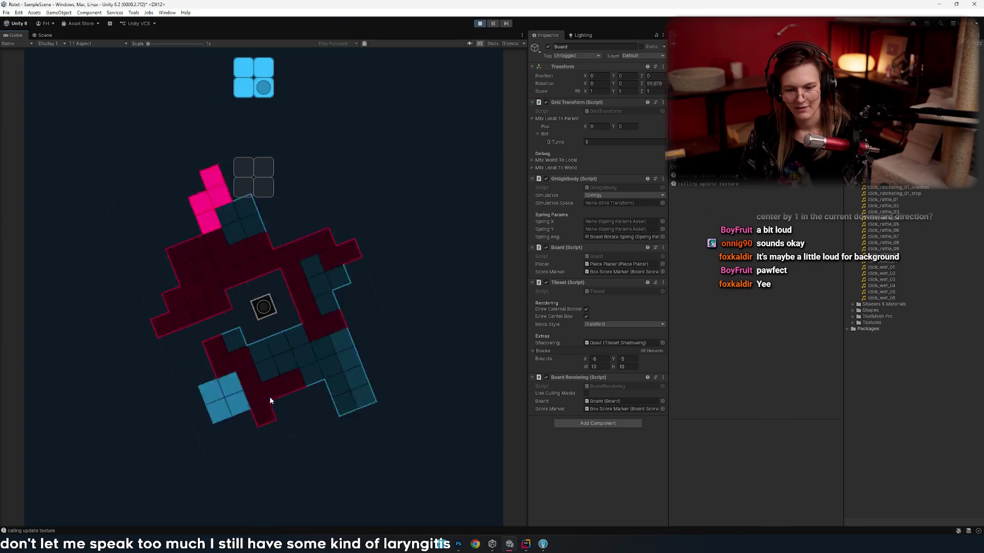
- Place the next O piece, then lock a red piece two cells right
{"action": "key", "text": "Left"}
{"action": "key", "text": "Left"}
{"action": "key", "text": "Left"}
{"action": "key", "text": "Left"}
{"action": "key", "text": "Left"}
{"action": "key", "text": "Left"}
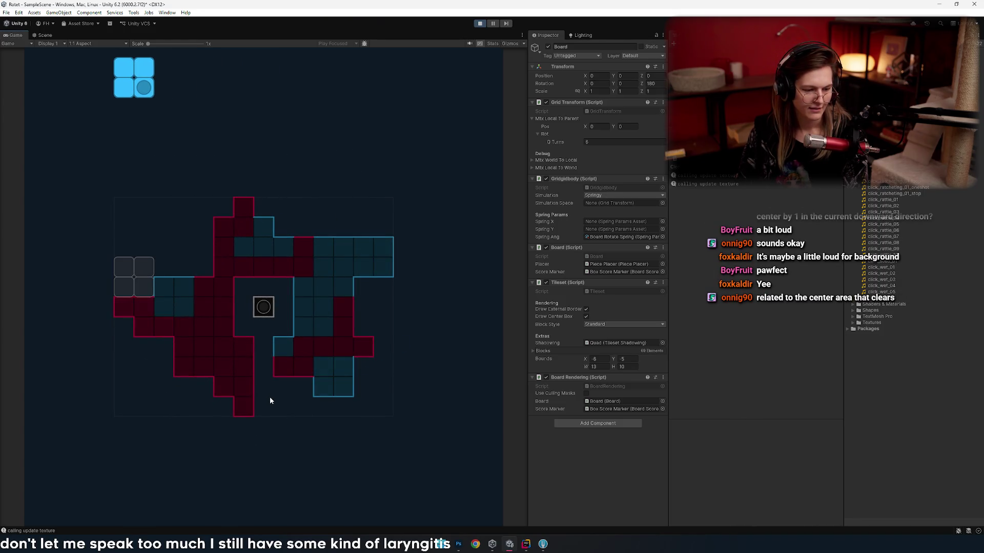
{"action": "key", "text": "Right"}
{"action": "key", "text": "Right"}
{"action": "key", "text": "Right"}
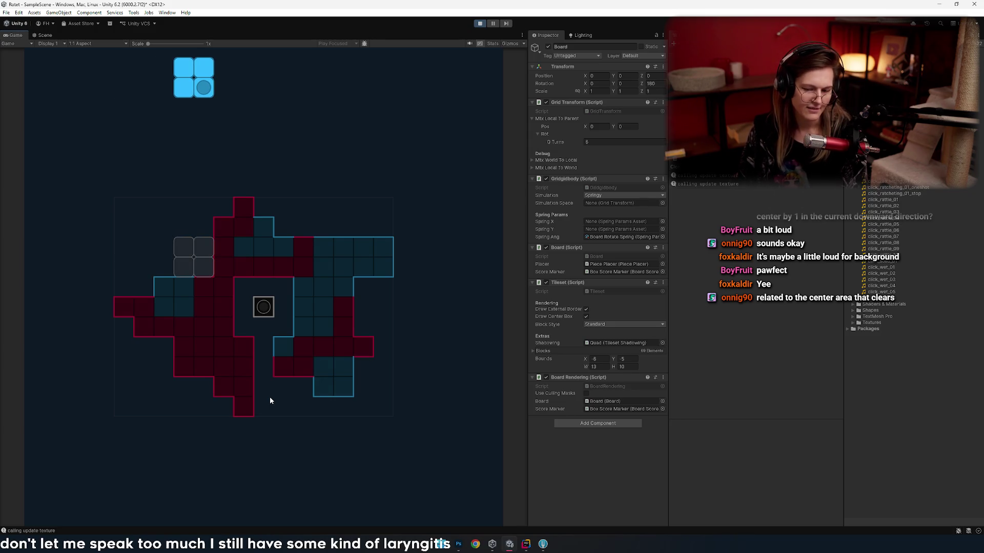
{"action": "key", "text": "space"}
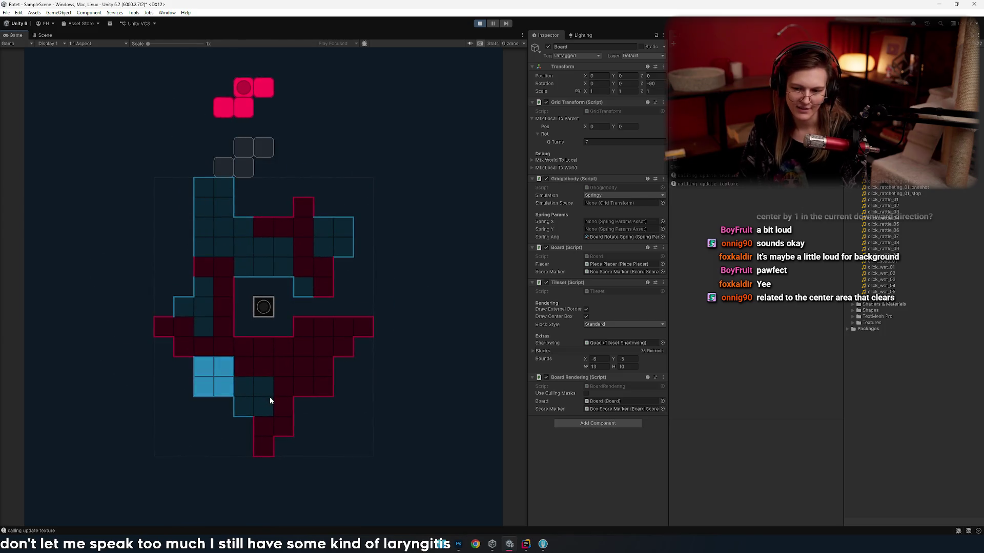
{"action": "key", "text": "Right"}
{"action": "key", "text": "Right"}
{"action": "key", "text": "space"}
- Rotate and shift the red L piece into place, then lock the red S piece
{"action": "key", "text": "Up"}
{"action": "key", "text": "Left"}
{"action": "key", "text": "Left"}
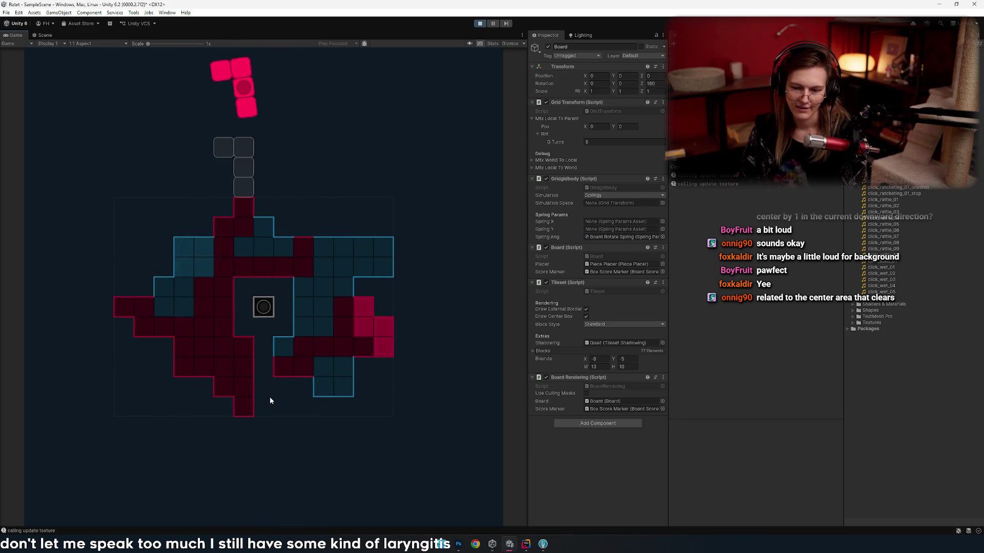
{"action": "key", "text": "Right"}
{"action": "key", "text": "Right"}
{"action": "key", "text": "Up"}
{"action": "key", "text": "Up"}
{"action": "key", "text": "Up"}
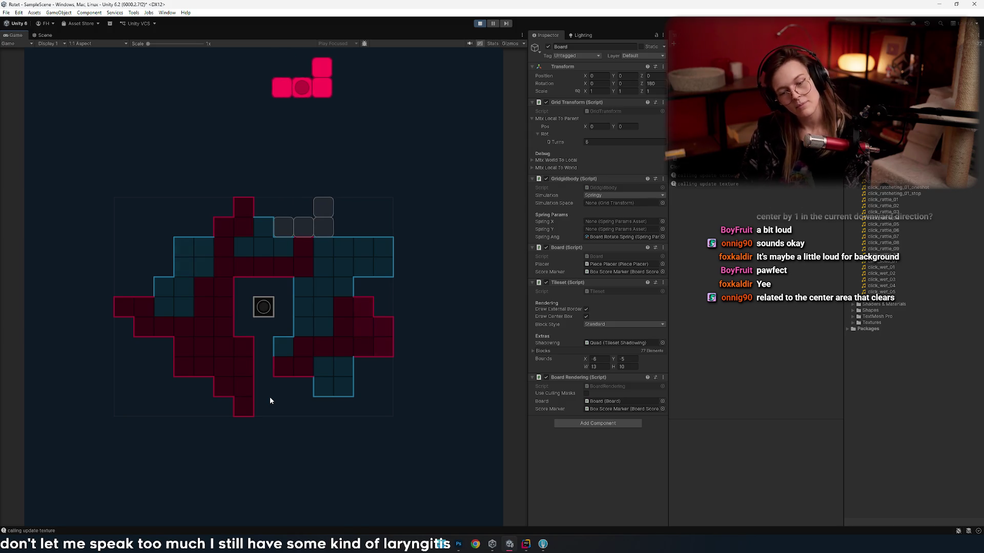
{"action": "key", "text": "space"}
{"action": "key", "text": "Up"}
{"action": "key", "text": "Up"}
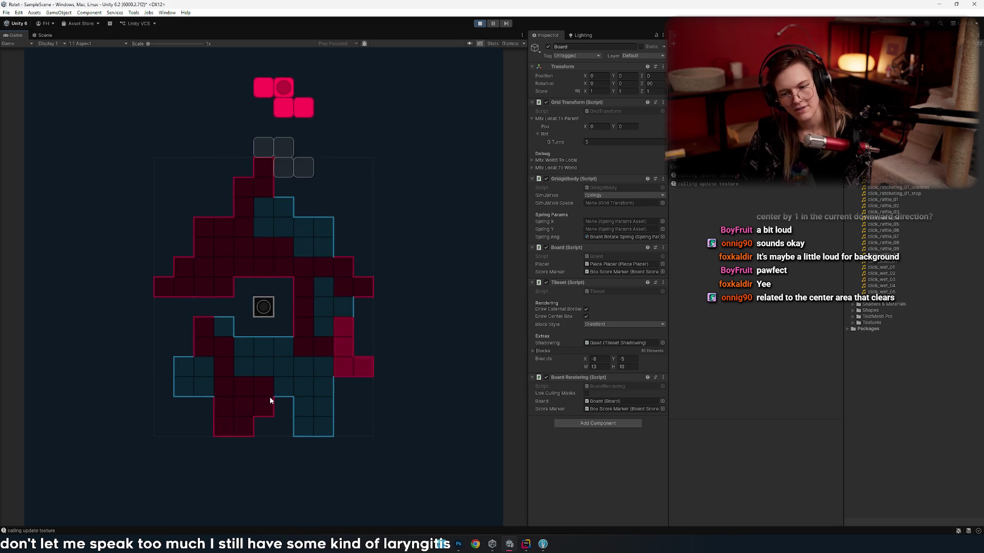
{"action": "key", "text": "space"}
- Maneuver the I piece back to vertical and lock it at the top right
{"action": "key", "text": "Left"}
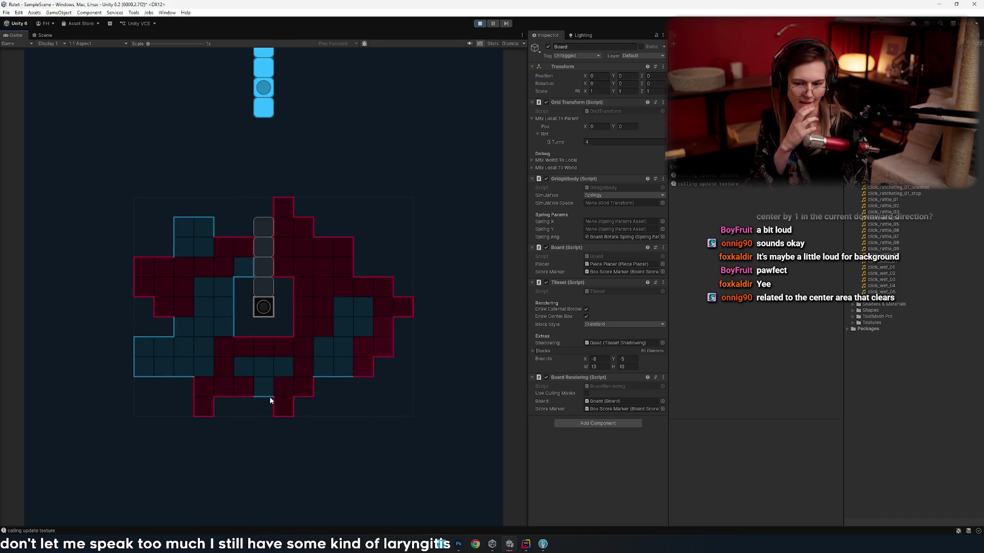
{"action": "key", "text": "Right"}
{"action": "key", "text": "Right"}
{"action": "key", "text": "Right"}
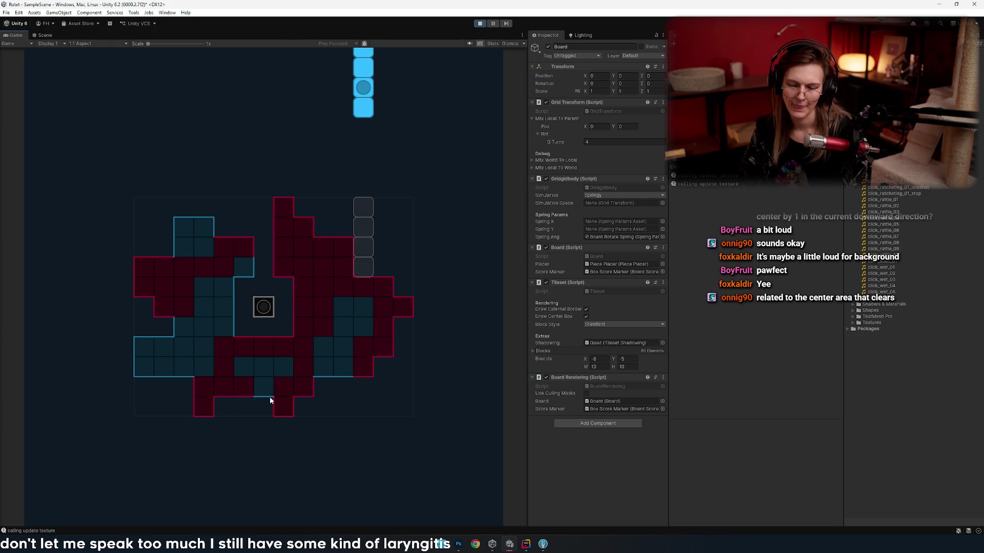
{"action": "key", "text": "Left"}
{"action": "key", "text": "Left"}
{"action": "key", "text": "Left"}
{"action": "key", "text": "Up"}
{"action": "key", "text": "Left"}
{"action": "key", "text": "Left"}
{"action": "key", "text": "Left"}
{"action": "key", "text": "Right"}
{"action": "key", "text": "Right"}
{"action": "key", "text": "Right"}
{"action": "key", "text": "Up"}
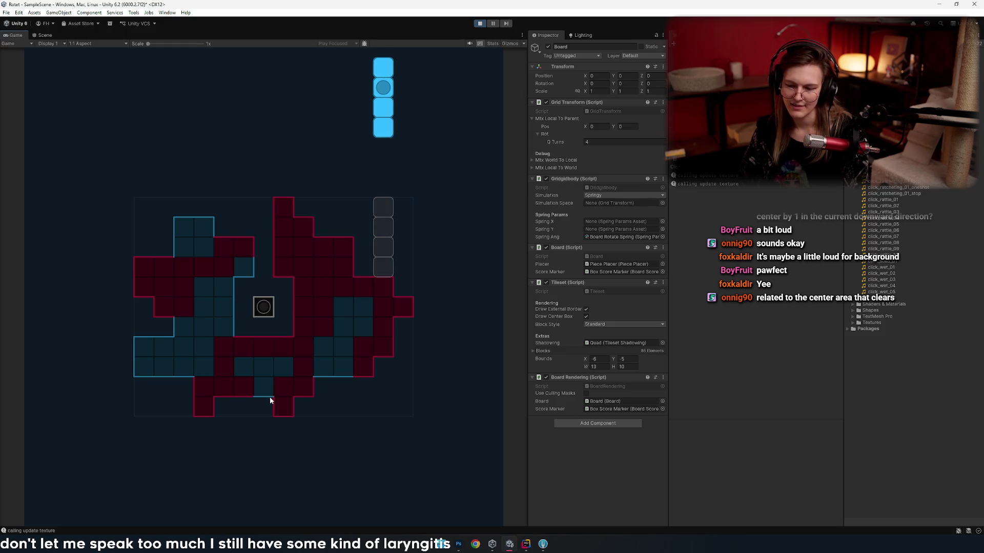
{"action": "key", "text": "Left"}
{"action": "key", "text": "Left"}
{"action": "key", "text": "Left"}
{"action": "key", "text": "Right"}
{"action": "key", "text": "Right"}
{"action": "key", "text": "Right"}
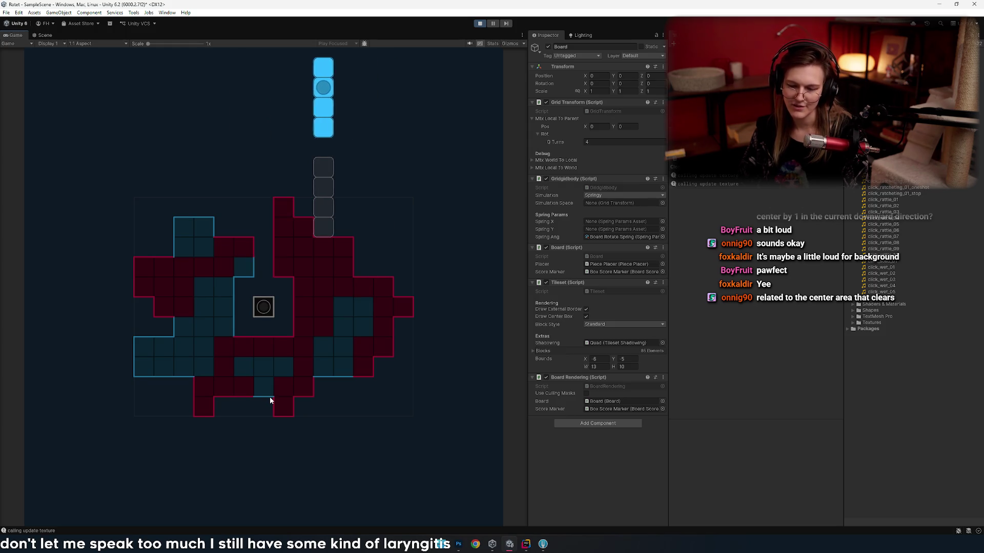
{"action": "key", "text": "Right"}
- Lock the next I piece on the left edge, steer the red S piece right, and widen the game view
{"action": "key", "text": "space"}
{"action": "key", "text": "Left"}
{"action": "key", "text": "Left"}
{"action": "key", "text": "Left"}
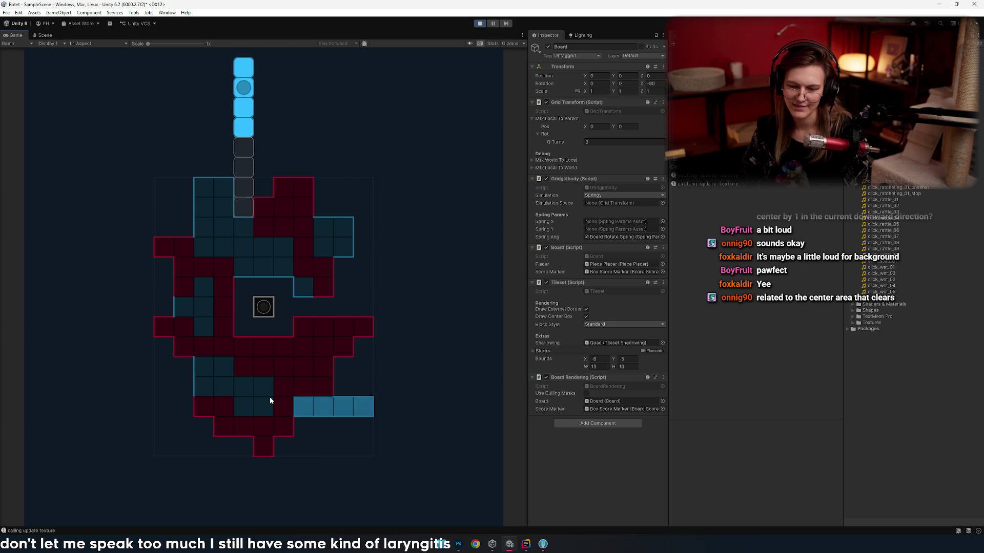
{"action": "key", "text": "space"}
{"action": "key", "text": "Left"}
{"action": "key", "text": "Left"}
{"action": "key", "text": "Left"}
{"action": "key", "text": "Up"}
{"action": "key", "text": "Right"}
{"action": "key", "text": "Right"}
{"action": "key", "text": "Left"}
{"action": "key", "text": "Left"}
{"action": "key", "text": "Right"}
{"action": "key", "text": "Right"}
{"action": "key", "text": "Left"}
{"action": "key", "text": "Right"}
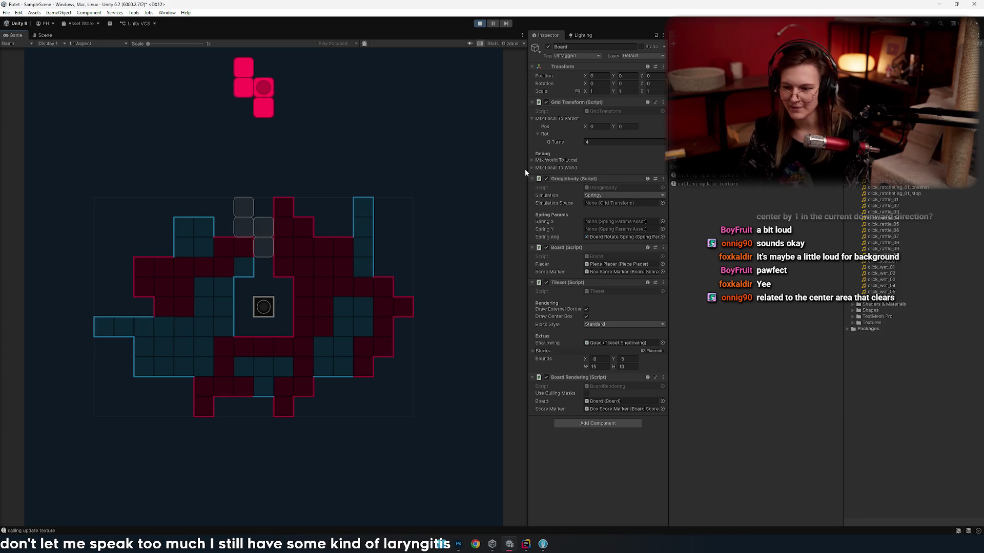
{"action": "left_click_drag", "start_coordinate": [527, 168], "coordinate": [610, 169]}
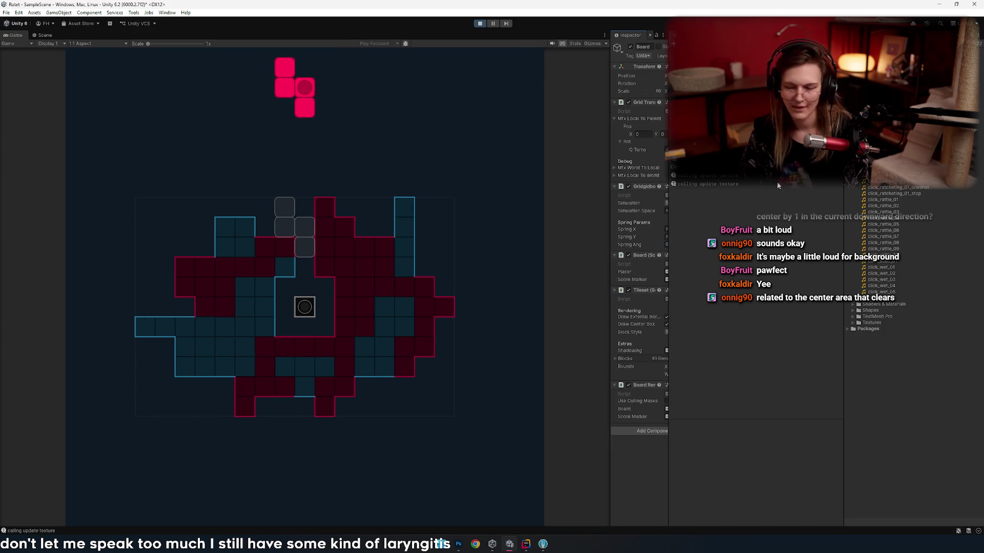
- Narrow the Inspector to enlarge the game, then rotate the falling piece and shift it two cells right
{"action": "left_click_drag", "start_coordinate": [668, 183], "coordinate": [772, 183]}
{"action": "left_click_drag", "start_coordinate": [610, 152], "coordinate": [668, 157]}
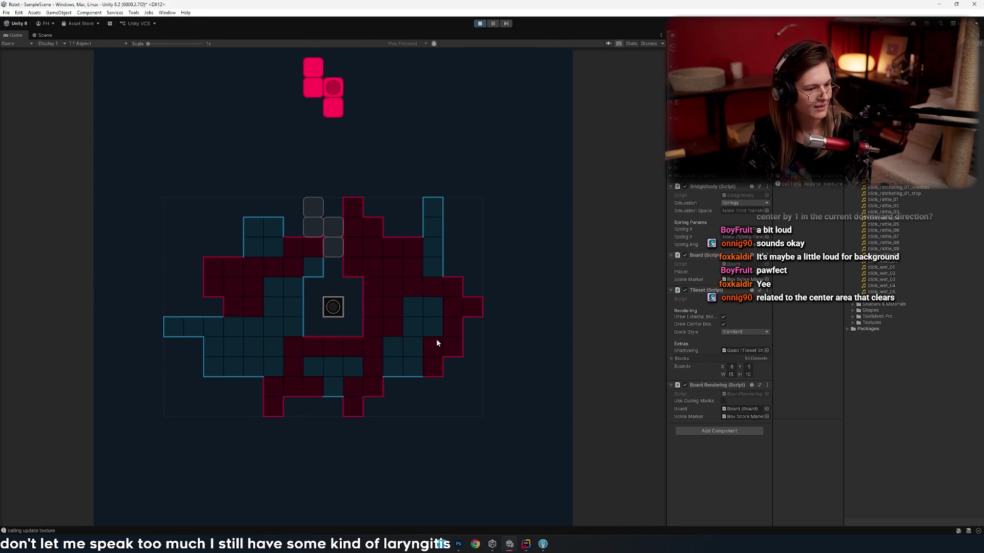
{"action": "key", "text": "Up"}
{"action": "key", "text": "Right"}
{"action": "key", "text": "Right"}
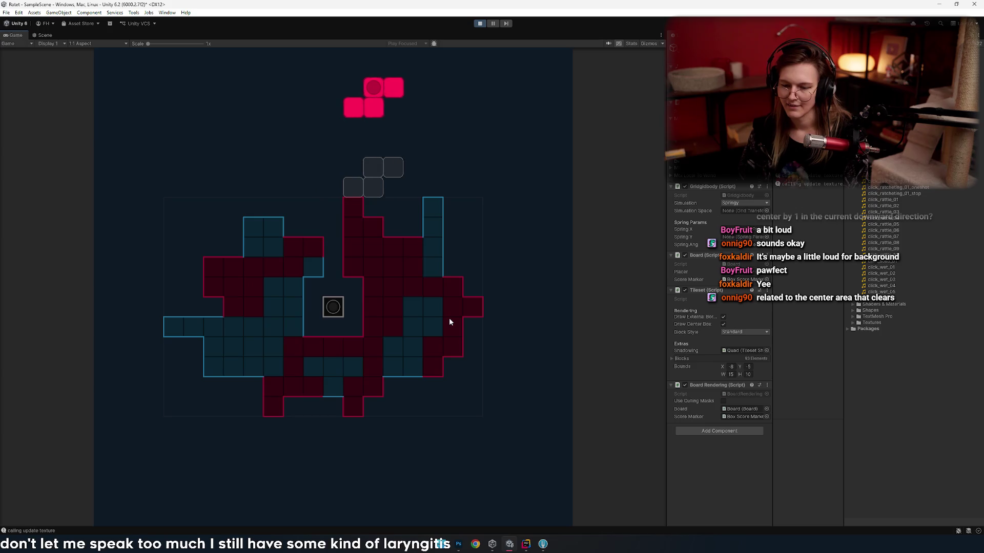
{"action": "key", "text": "Up"}
{"action": "key", "text": "Right"}
{"action": "key", "text": "Left"}
{"action": "key", "text": "Left"}
{"action": "key", "text": "Left"}
{"action": "key", "text": "Right"}
{"action": "key", "text": "Right"}
{"action": "key", "text": "Left"}
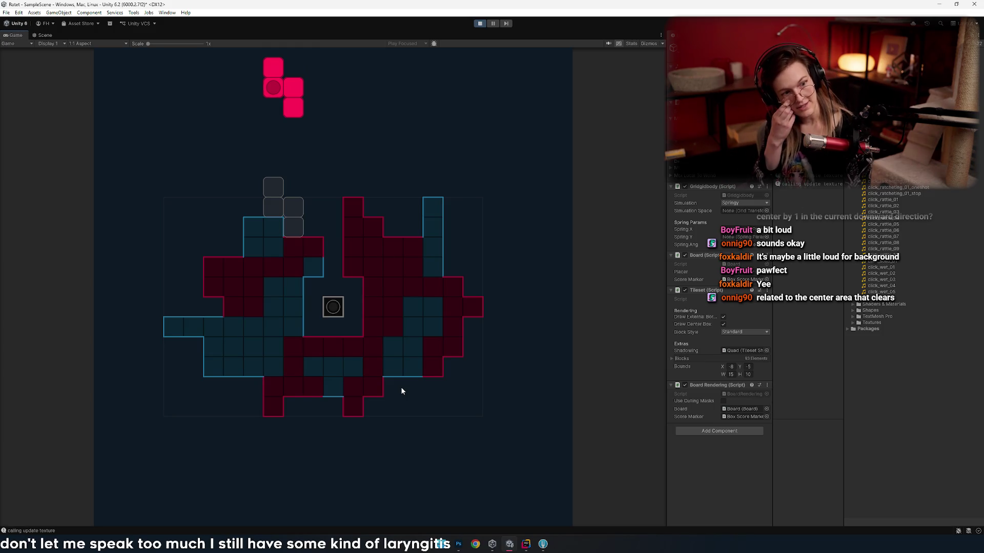
- Glance at the Photoshop board mockup zoomed in, then return to Unity
{"action": "key", "text": "alt+Tab"}
{"action": "key", "text": "alt+Tab"}
{"action": "key", "text": "alt+Tab"}
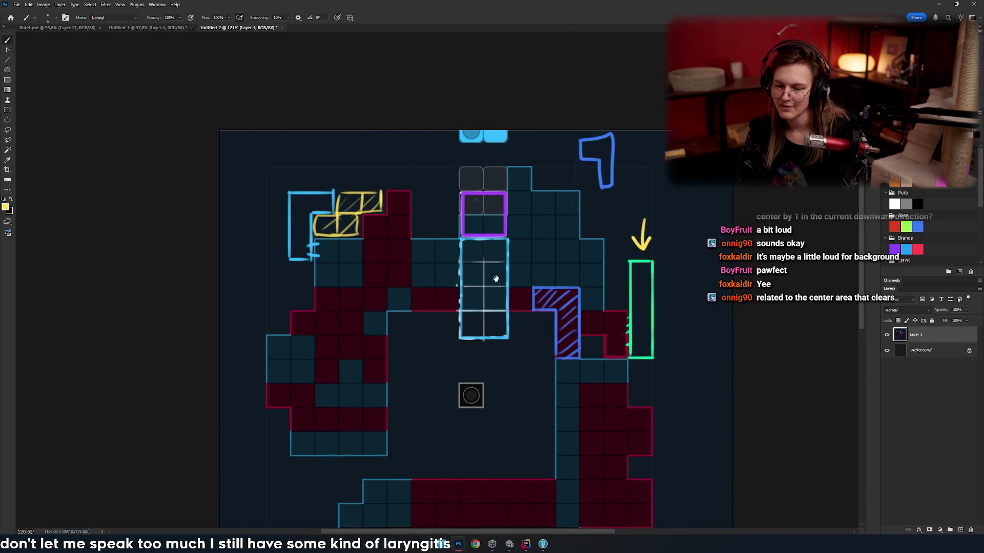
{"action": "scroll", "coordinate": [496, 279], "scroll_direction": "up", "scroll_amount": 5}
{"action": "left_click_drag", "start_coordinate": [408, 143], "coordinate": [433, 263]}
{"action": "key", "text": "alt+Tab"}
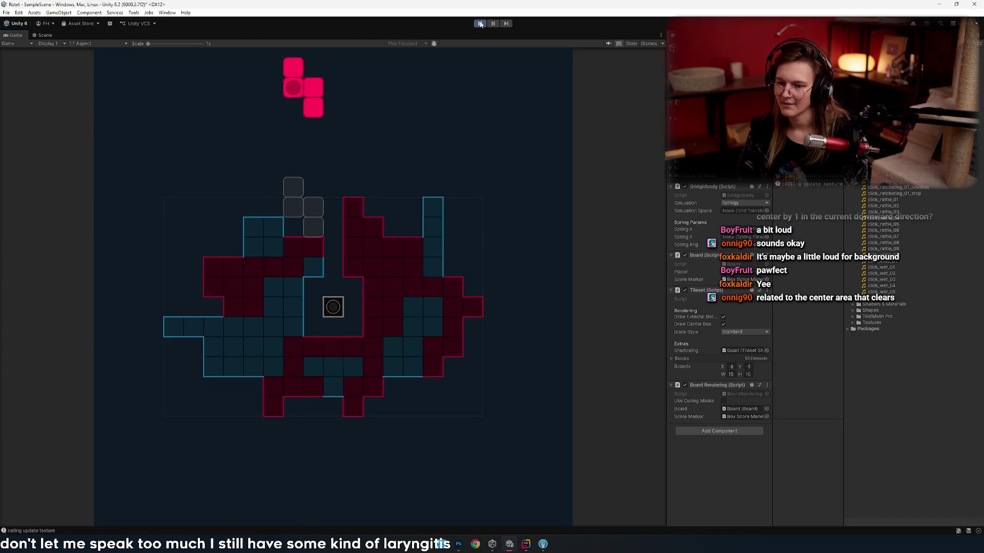
- Stop the game, deselect the board and enlarge the console and hierarchy panels
{"action": "left_click", "coordinate": [480, 23]}
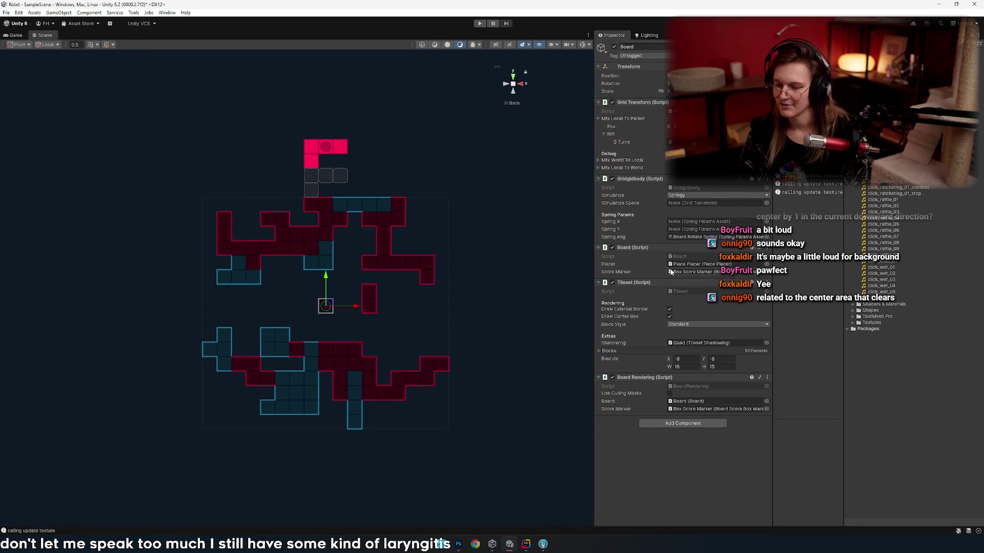
{"action": "left_click", "coordinate": [307, 362]}
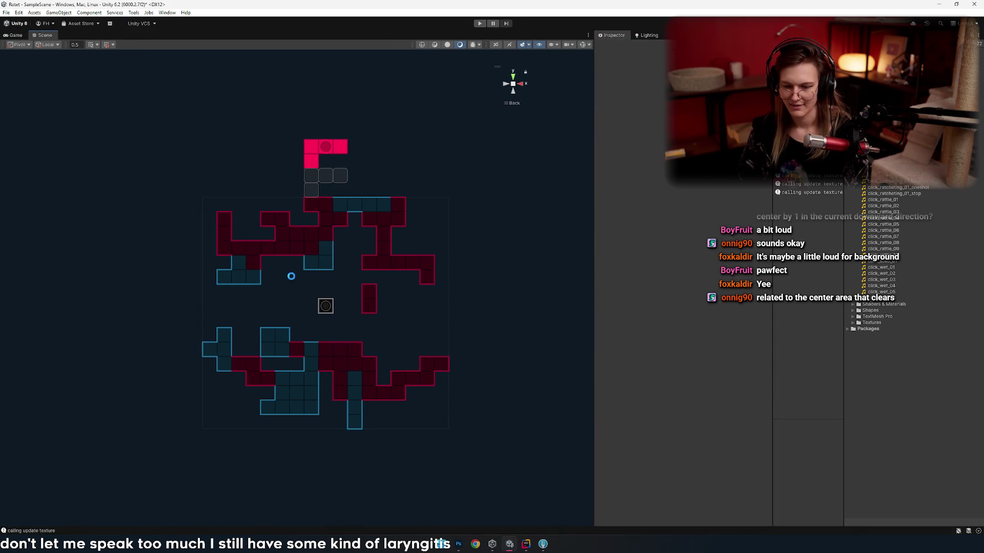
{"action": "left_click_drag", "start_coordinate": [771, 217], "coordinate": [517, 210]}
{"action": "left_click", "coordinate": [679, 184]}
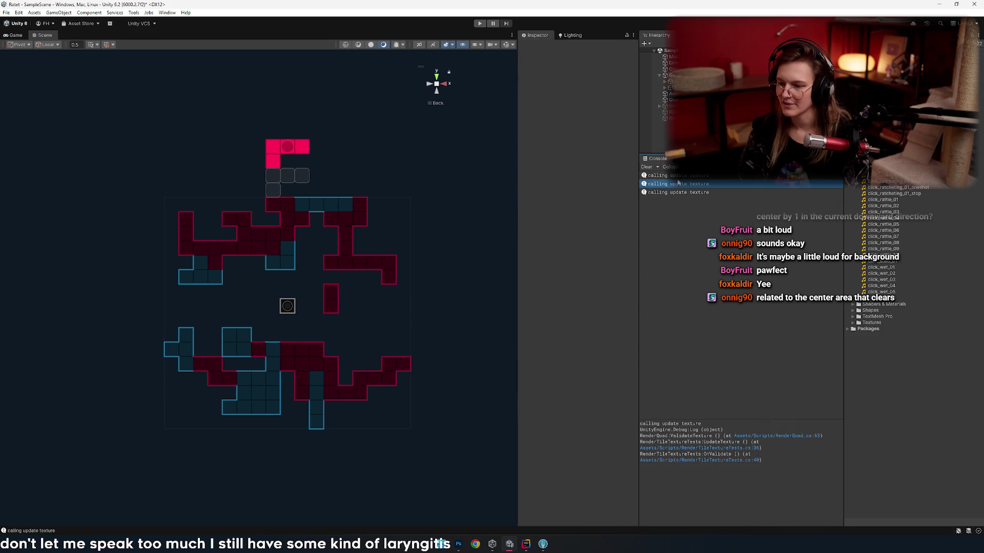
{"action": "left_click_drag", "start_coordinate": [681, 155], "coordinate": [681, 187]}
- Enable the Render Quad Bot object and frame the grey quad in the scene view
{"action": "left_click", "coordinate": [678, 208]}
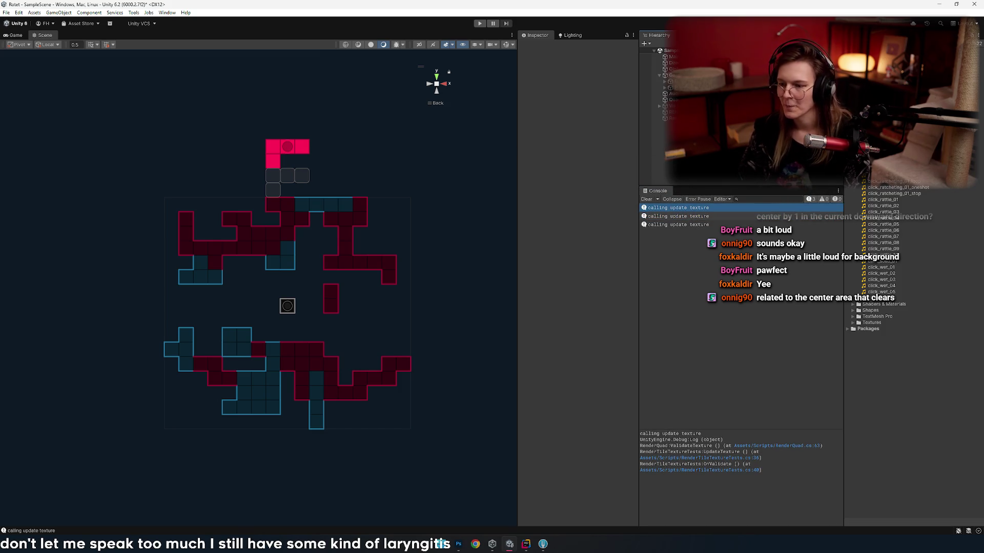
{"action": "left_click", "coordinate": [666, 118]}
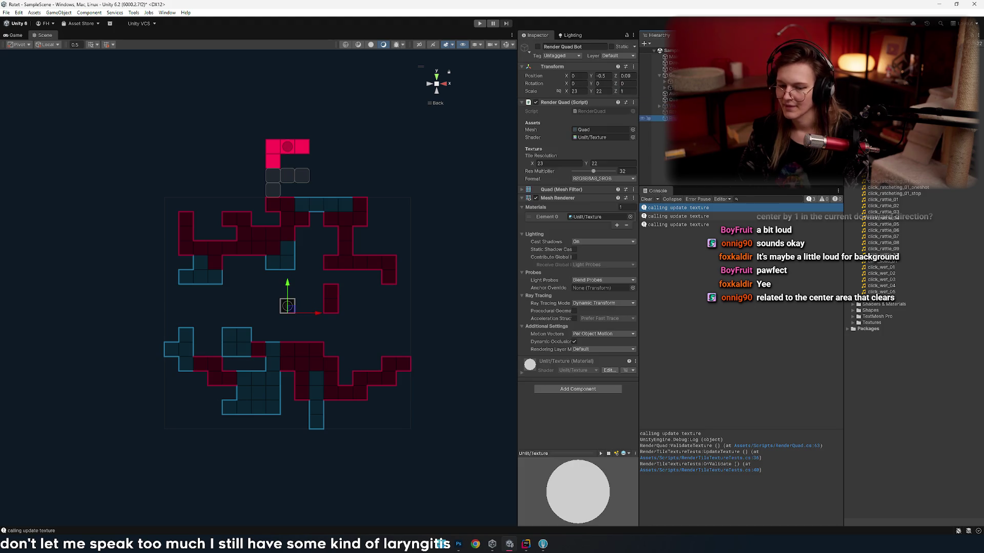
{"action": "left_click", "coordinate": [666, 118]}
{"action": "key", "text": "alt+shift+a"}
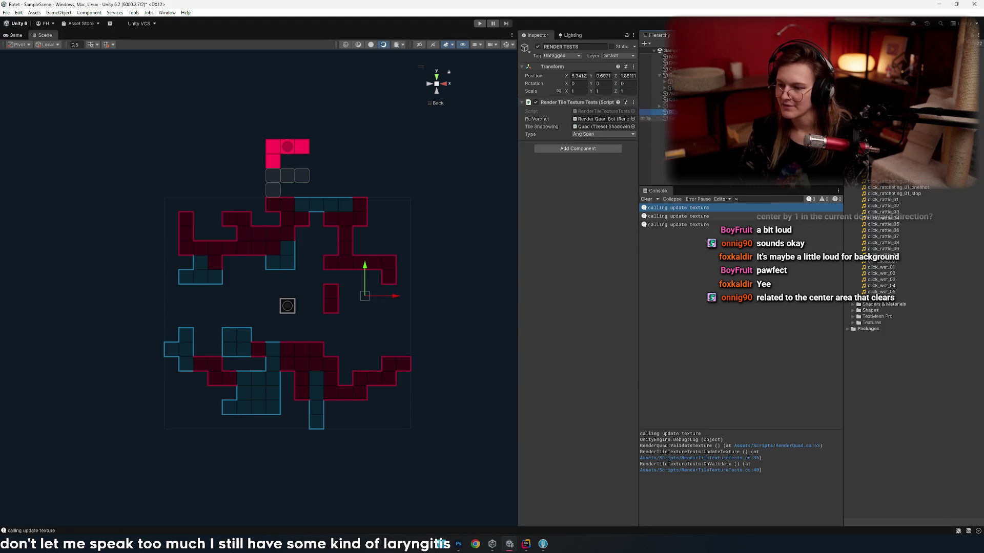
{"action": "key", "text": "f"}
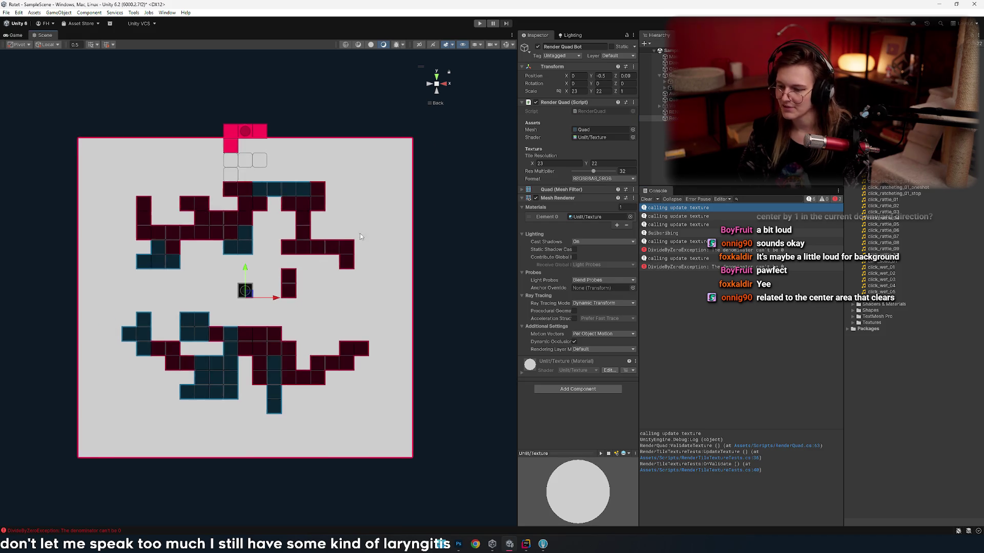
- Clear the console and re-enable the RENDER TESTS component to rerun it
{"action": "left_click", "coordinate": [647, 201]}
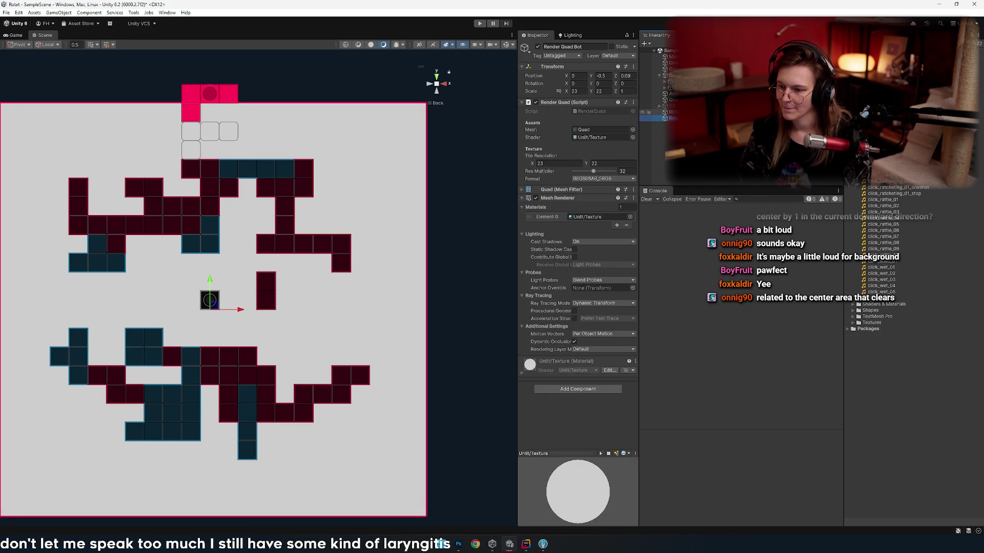
{"action": "left_click", "coordinate": [661, 112]}
{"action": "left_click", "coordinate": [536, 103]}
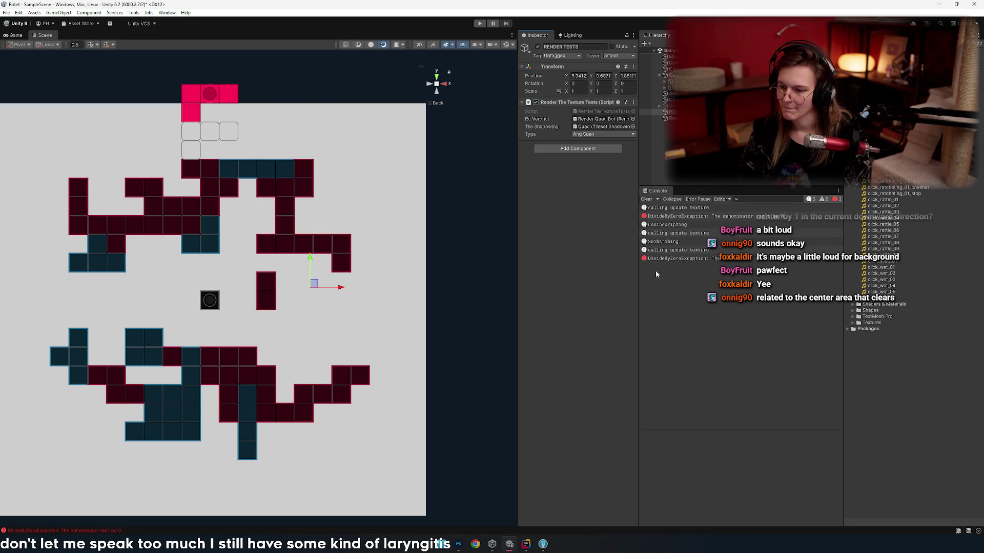
{"action": "left_click", "coordinate": [682, 216]}
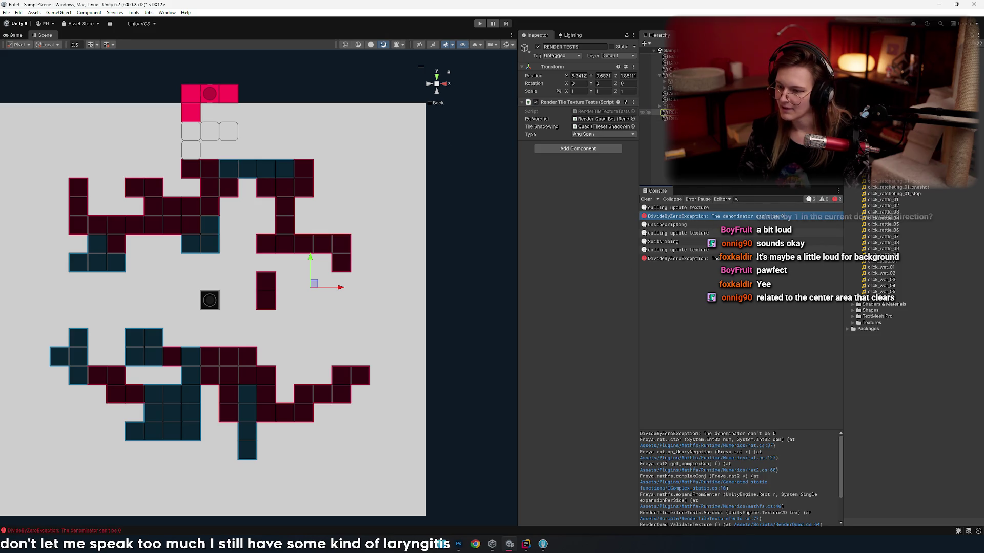
- Reselect Render Quad Bot and inspect the console entries, ending on the DivideByZeroException
{"action": "left_click", "coordinate": [667, 118]}
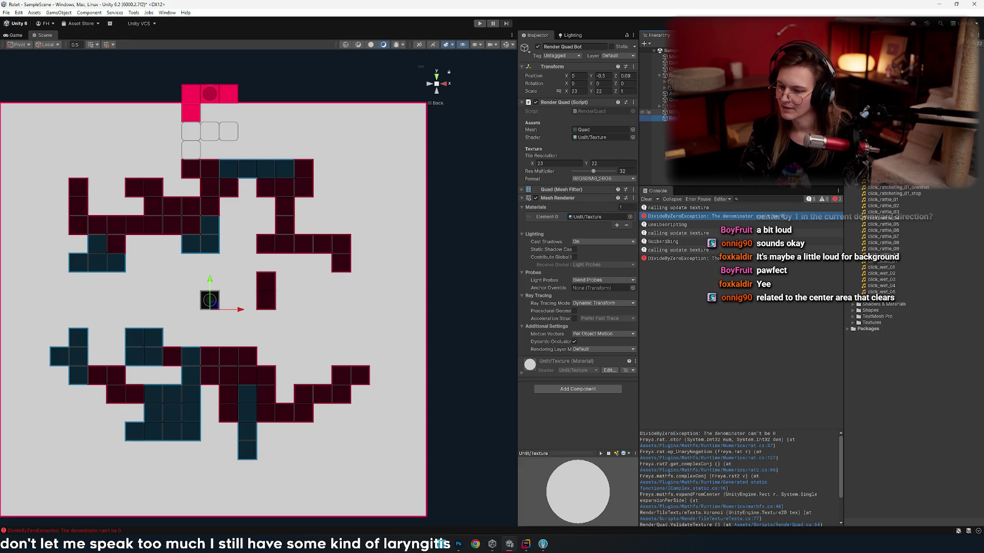
{"action": "left_click", "coordinate": [685, 226]}
{"action": "left_click", "coordinate": [687, 217]}
{"action": "key", "text": "Up"}
{"action": "left_click", "coordinate": [681, 218]}
- Trace the DivideByZeroException from Unity's console to rat.cs line 127 and rat2.cs line 60
{"action": "double_click", "coordinate": [675, 219]}
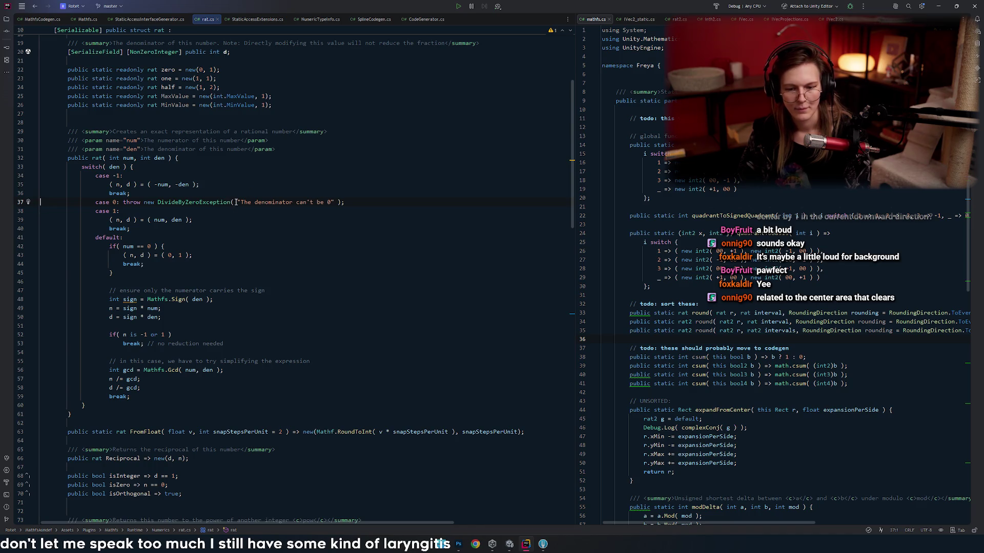
{"action": "key", "text": "alt+Tab"}
{"action": "left_click", "coordinate": [676, 208]}
{"action": "left_click", "coordinate": [677, 215]}
{"action": "left_click", "coordinate": [706, 458]}
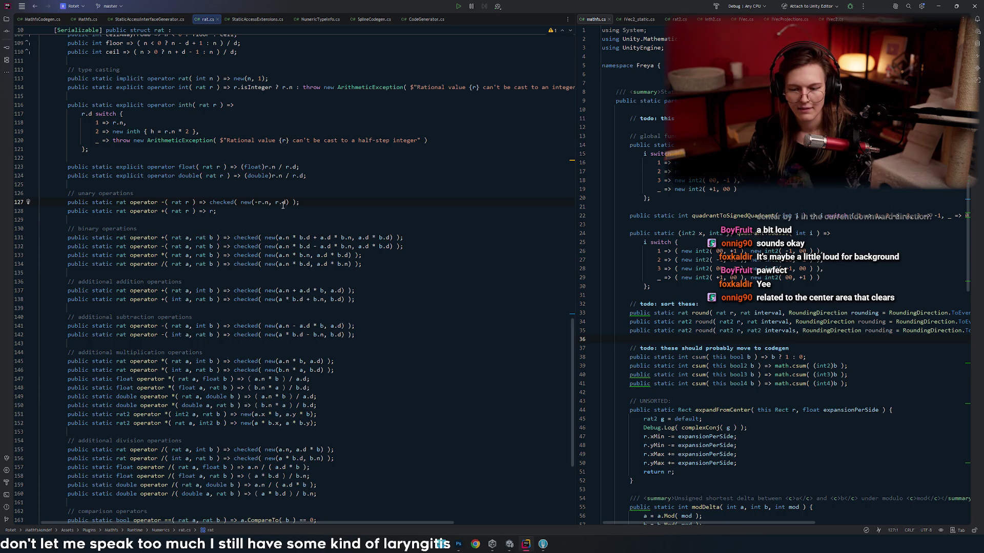
{"action": "key", "text": "alt+Tab"}
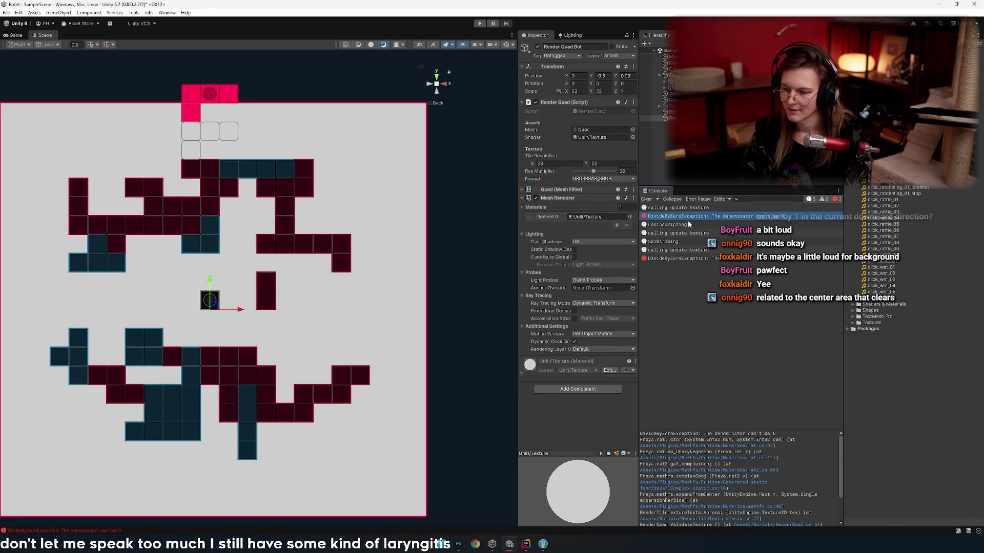
{"action": "left_click", "coordinate": [696, 458]}
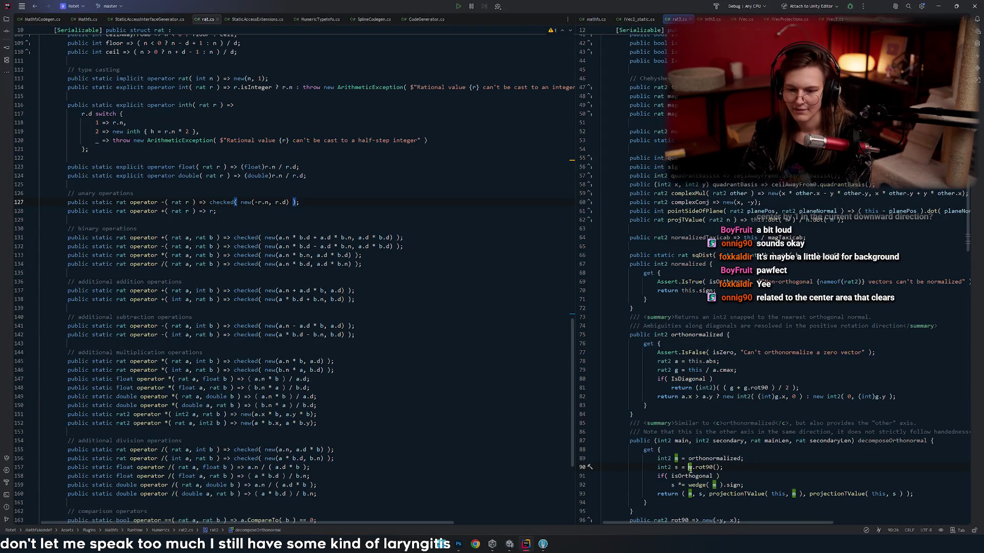
{"action": "key", "text": "alt+Tab"}
{"action": "double_click", "coordinate": [715, 470]}
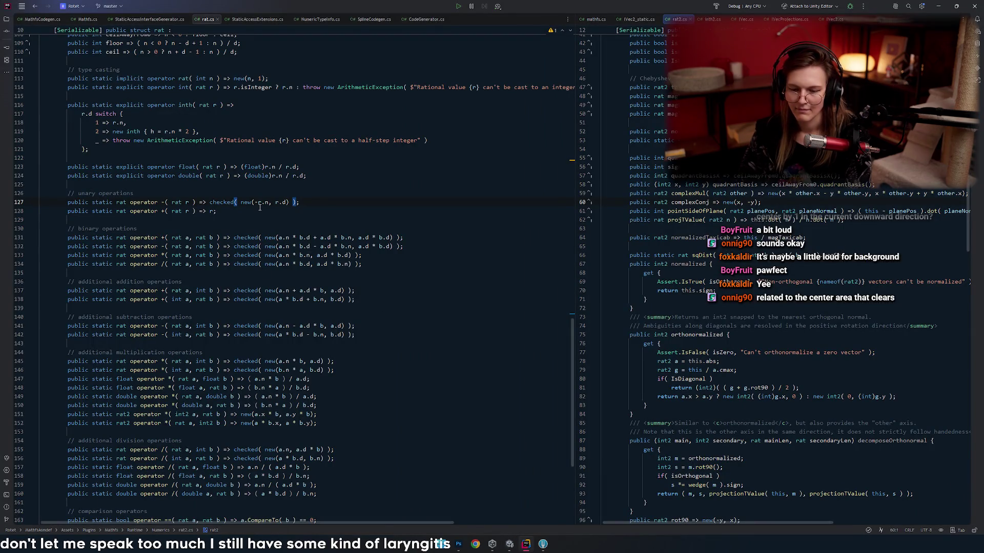
- Open IComplex_static.cs at line 16 and go to the complexConj declaration to inspect new(x, -y)
{"action": "mouse_move", "coordinate": [258, 204]}
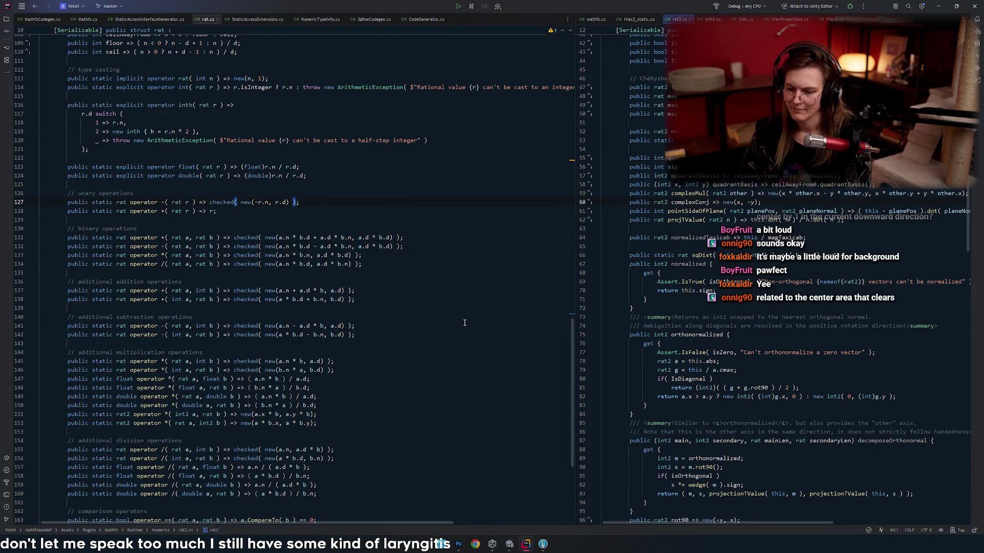
{"action": "key", "text": "alt+Tab"}
{"action": "left_click", "coordinate": [705, 489]}
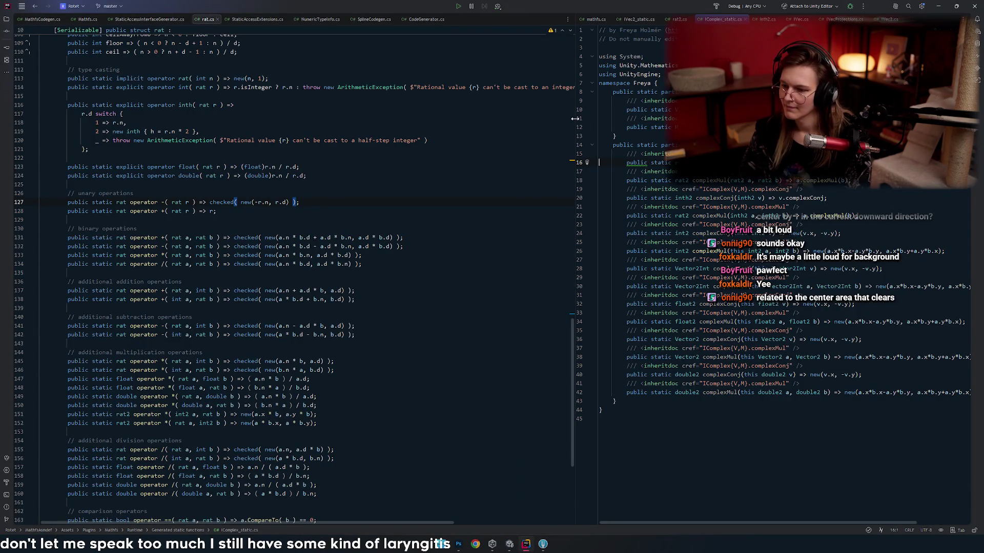
{"action": "left_click_drag", "start_coordinate": [575, 123], "coordinate": [377, 123]}
{"action": "left_click", "coordinate": [601, 162]}
{"action": "key", "text": "ctrl+b"}
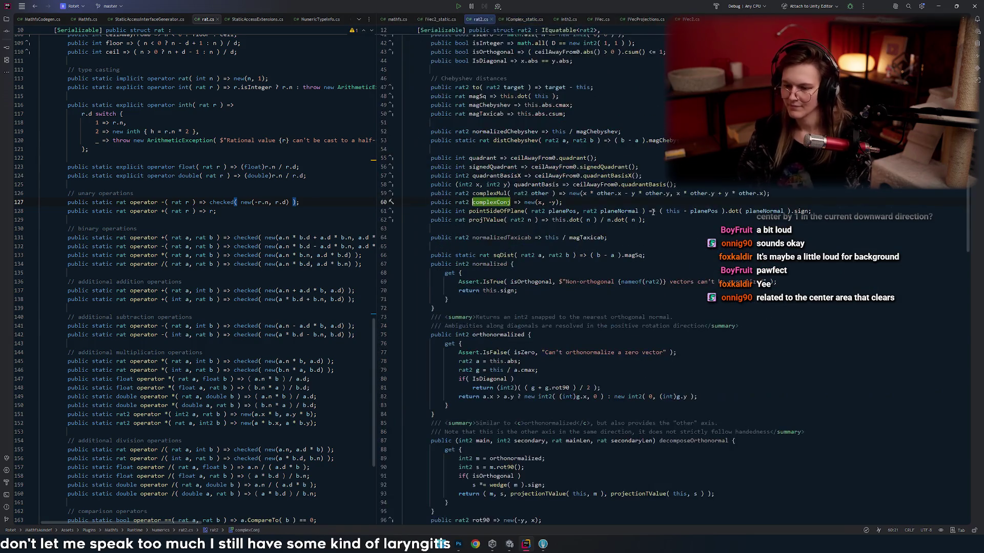
{"action": "left_click", "coordinate": [539, 202]}
{"action": "key", "text": "ctrl+p"}
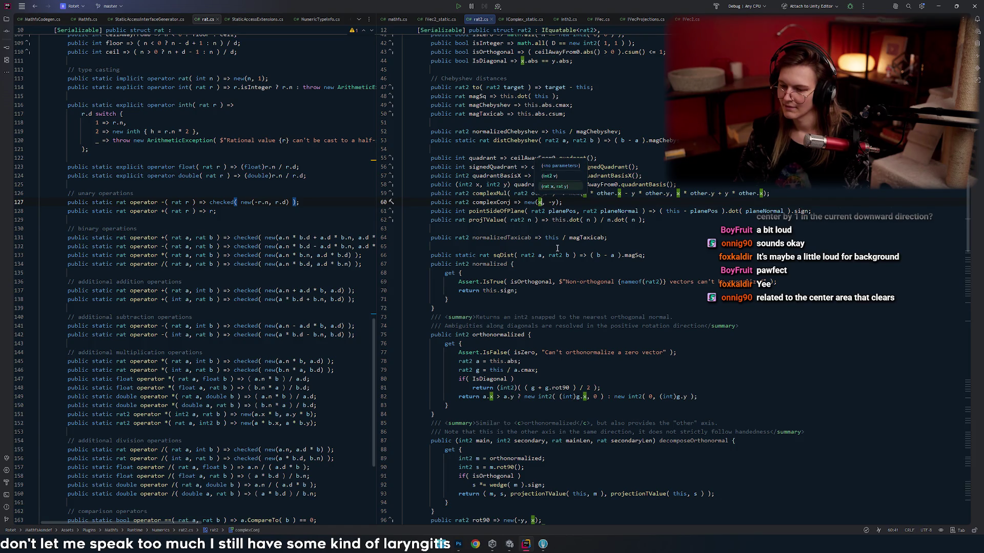
{"action": "left_click", "coordinate": [559, 202]}
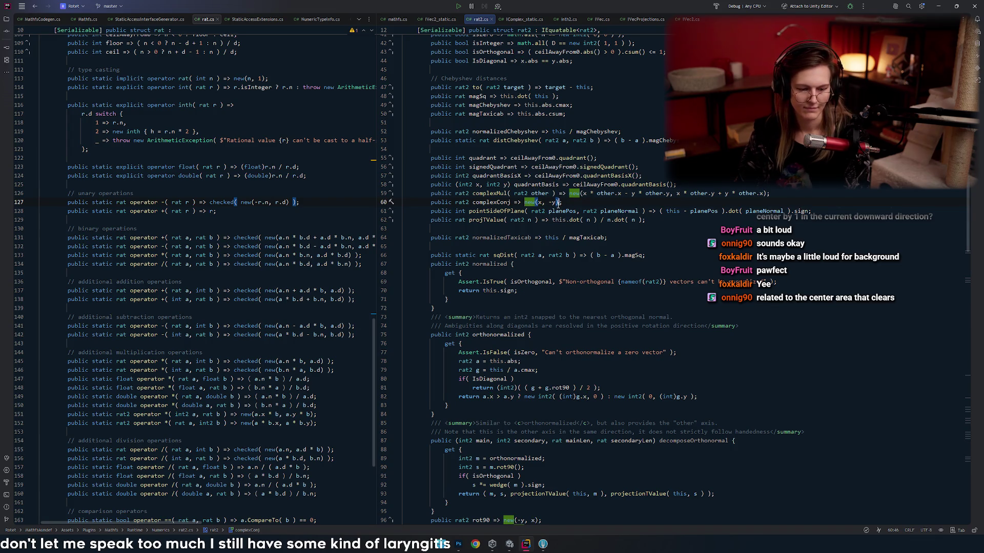
{"action": "key", "text": "Left"}
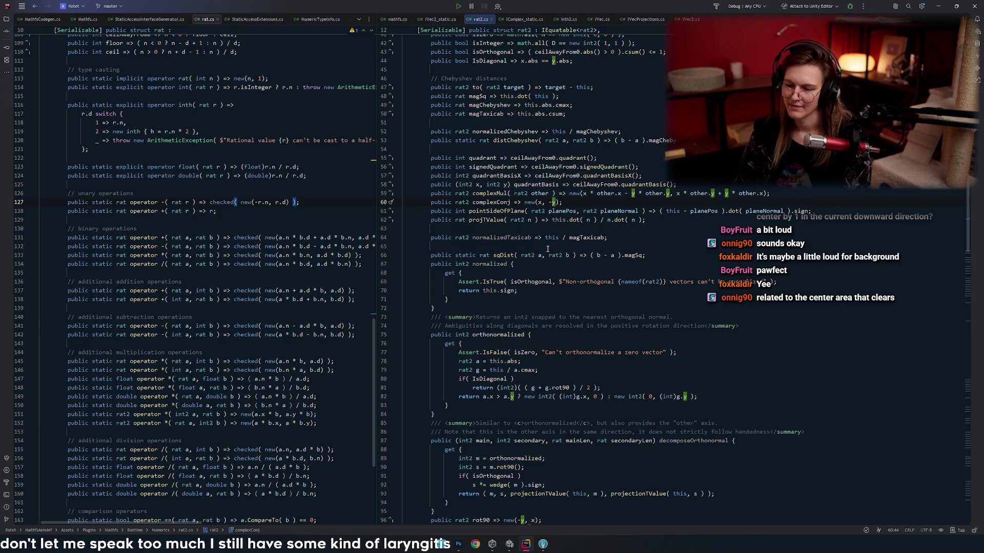
{"action": "key", "text": "Right"}
- Recheck the parameter info of the new(x, -y) call in complexConj
{"action": "scroll", "coordinate": [568, 281], "scroll_direction": "up", "scroll_amount": 5}
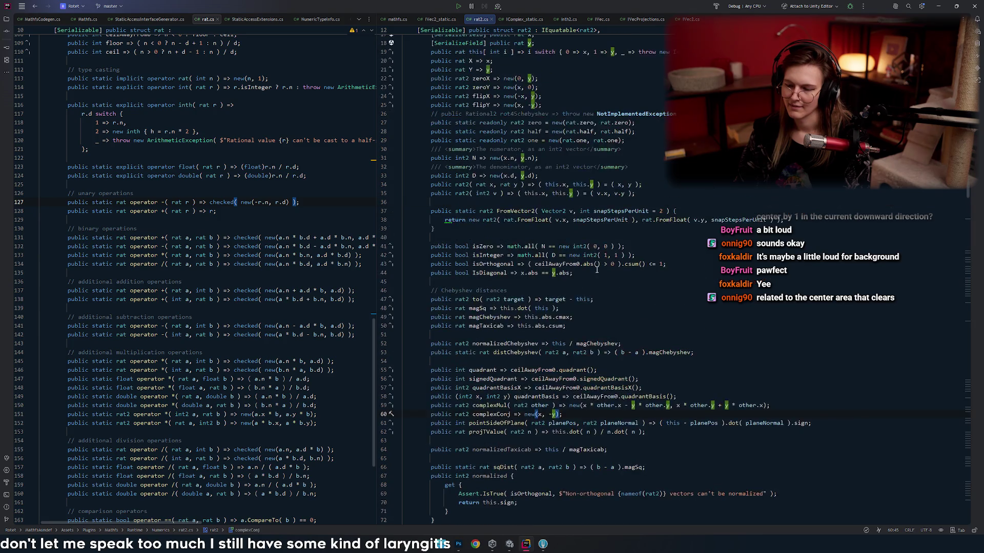
{"action": "scroll", "coordinate": [600, 272], "scroll_direction": "up", "scroll_amount": 3}
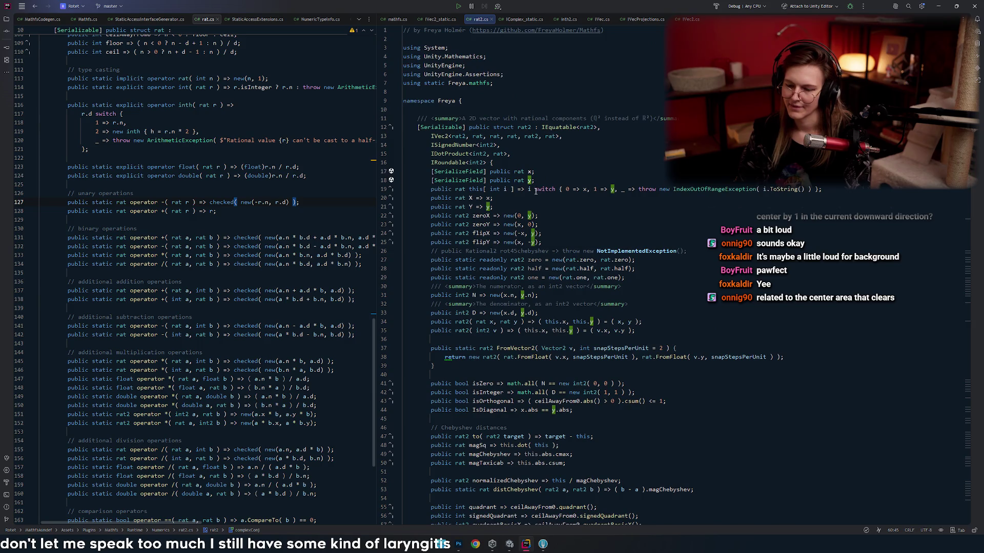
{"action": "scroll", "coordinate": [570, 149], "scroll_direction": "down", "scroll_amount": 6}
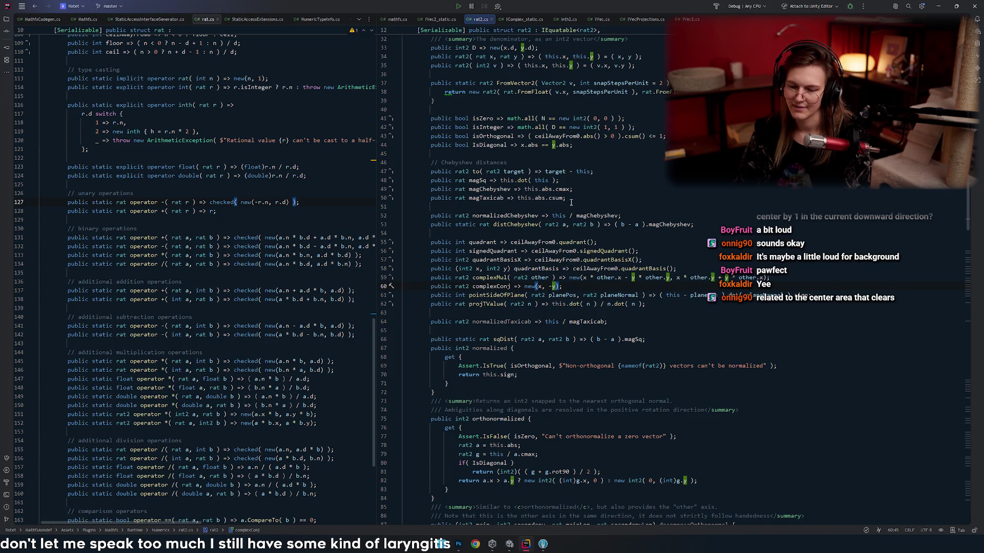
{"action": "left_click", "coordinate": [538, 286]}
{"action": "key", "text": "ctrl+p"}
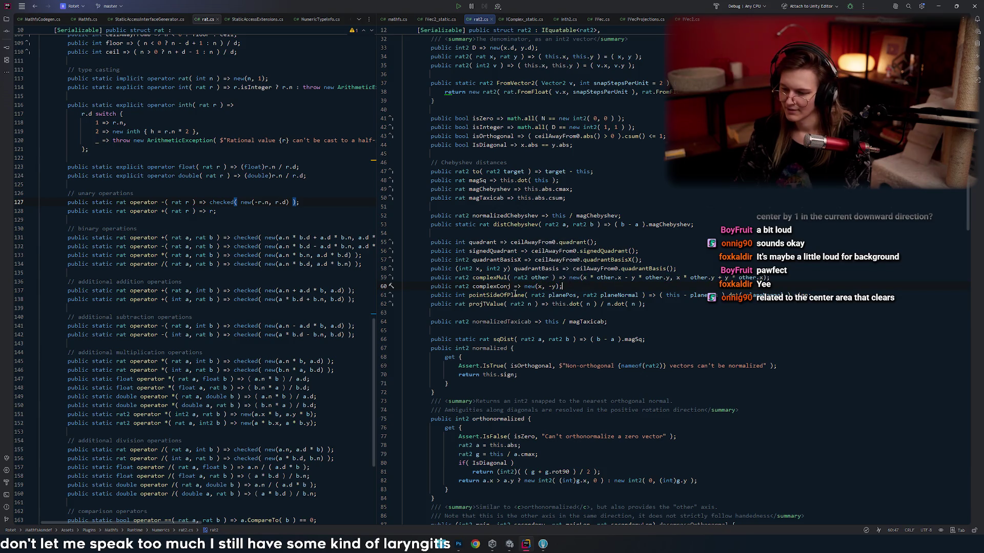
- Highlight the operator usages in rat.cs and inspect the numerator n in the negation operator
{"action": "double_click", "coordinate": [146, 201]}
{"action": "left_click", "coordinate": [311, 230]}
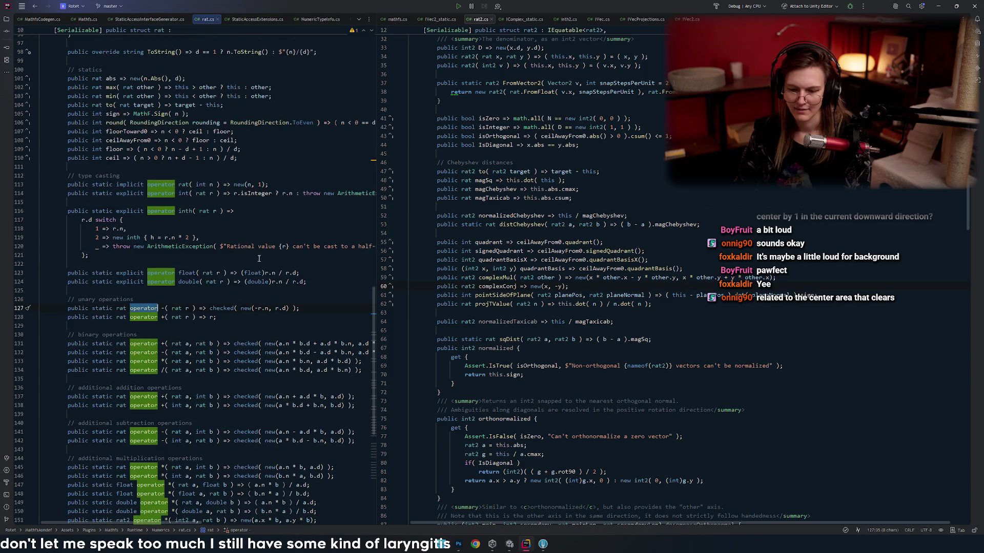
{"action": "scroll", "coordinate": [311, 232], "scroll_direction": "up", "scroll_amount": 1}
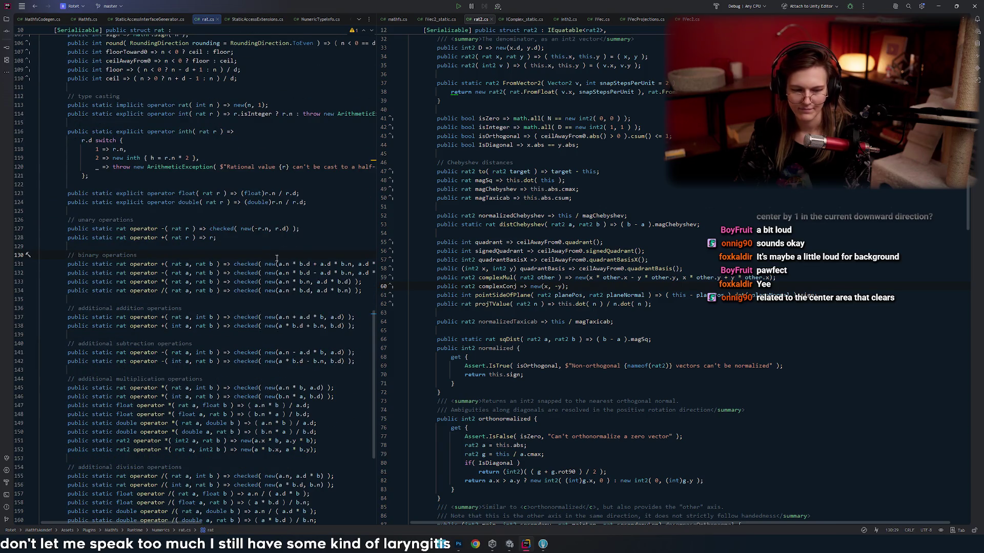
{"action": "scroll", "coordinate": [273, 255], "scroll_direction": "up", "scroll_amount": 2}
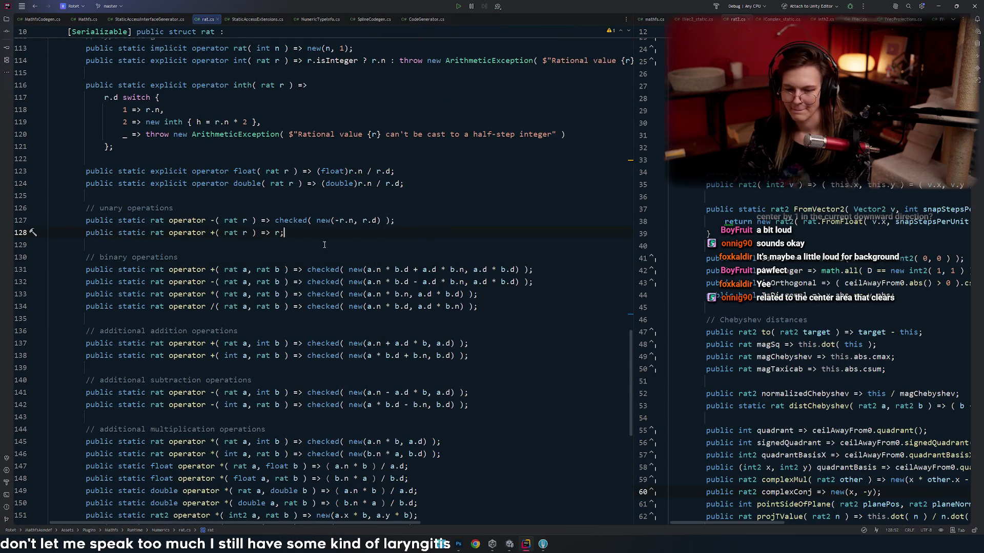
{"action": "left_click", "coordinate": [351, 221]}
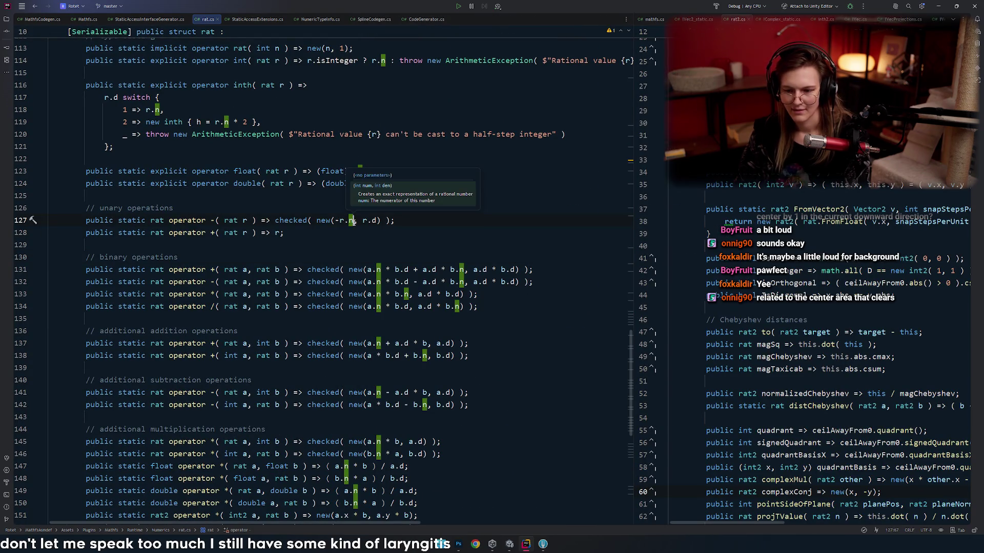
{"action": "key", "text": "Escape"}
{"action": "key", "text": "Down"}
{"action": "scroll", "coordinate": [242, 224], "scroll_direction": "down", "scroll_amount": 1}
{"action": "scroll", "coordinate": [243, 224], "scroll_direction": "down", "scroll_amount": 1}
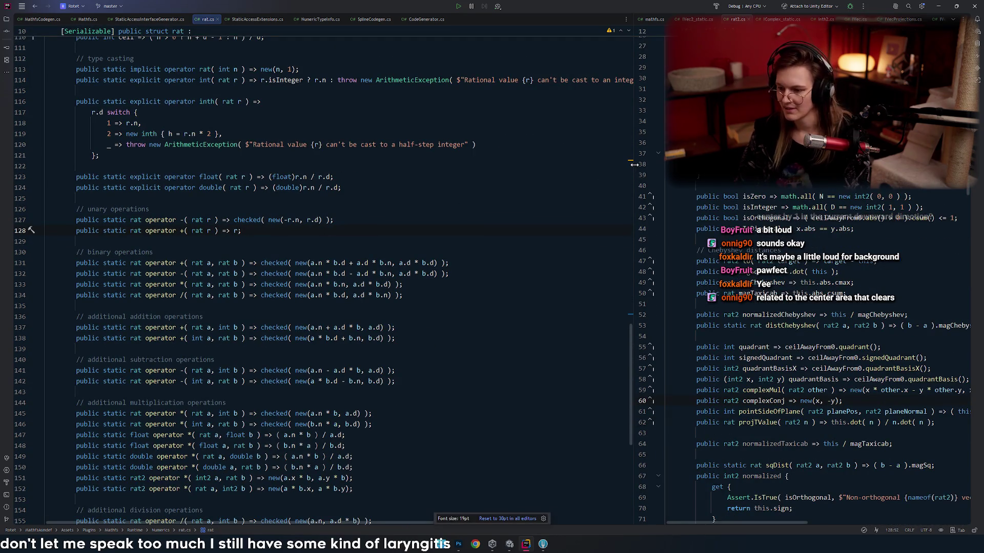
- Close all Rider tabs except rat.cs, including MathfsCodegen.cs and Mathfs.cs, removing the split view
{"action": "middle_click", "coordinate": [656, 20]}
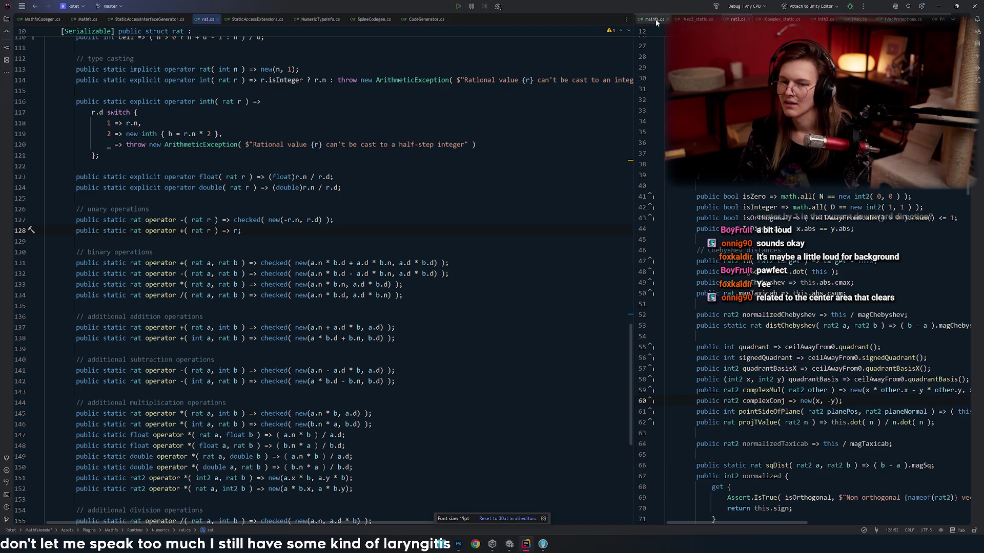
{"action": "middle_click", "coordinate": [655, 19]}
{"action": "middle_click", "coordinate": [656, 19]}
{"action": "middle_click", "coordinate": [656, 19]}
{"action": "middle_click", "coordinate": [656, 19]}
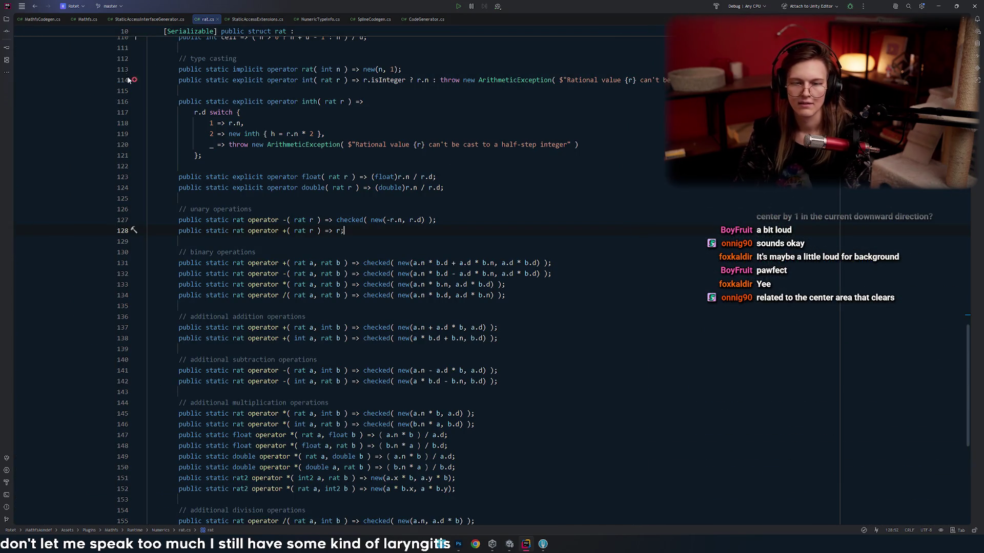
{"action": "middle_click", "coordinate": [34, 19]}
{"action": "middle_click", "coordinate": [34, 19]}
{"action": "middle_click", "coordinate": [34, 19]}
{"action": "middle_click", "coordinate": [67, 20]}
{"action": "middle_click", "coordinate": [67, 19]}
{"action": "middle_click", "coordinate": [66, 19]}
{"action": "middle_click", "coordinate": [66, 20]}
- Bring the Unity editor back to the front
{"action": "scroll", "coordinate": [375, 279], "scroll_direction": "down", "scroll_amount": 4}
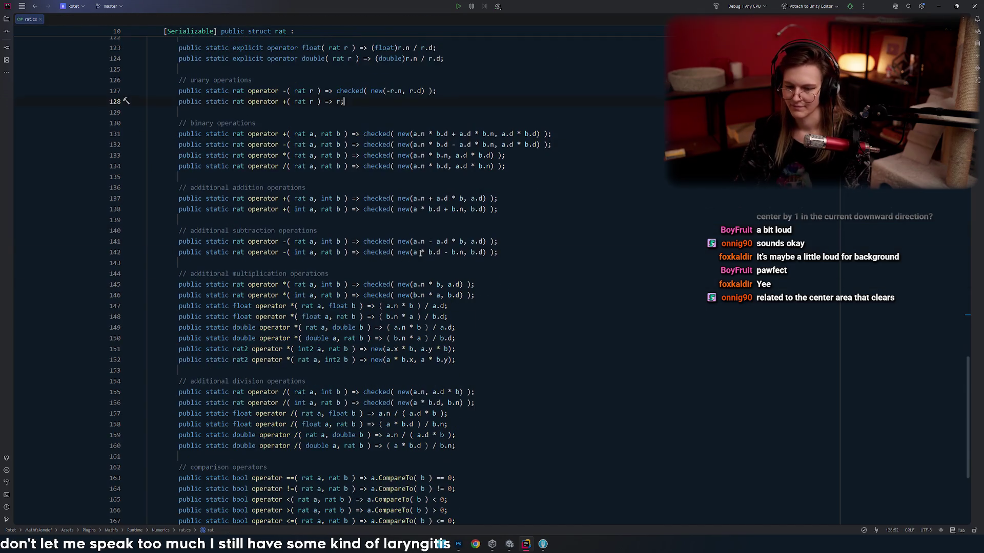
{"action": "key", "text": "alt+Tab"}
{"action": "key", "text": "Tab"}
{"action": "key", "text": "alt+shift+Tab"}
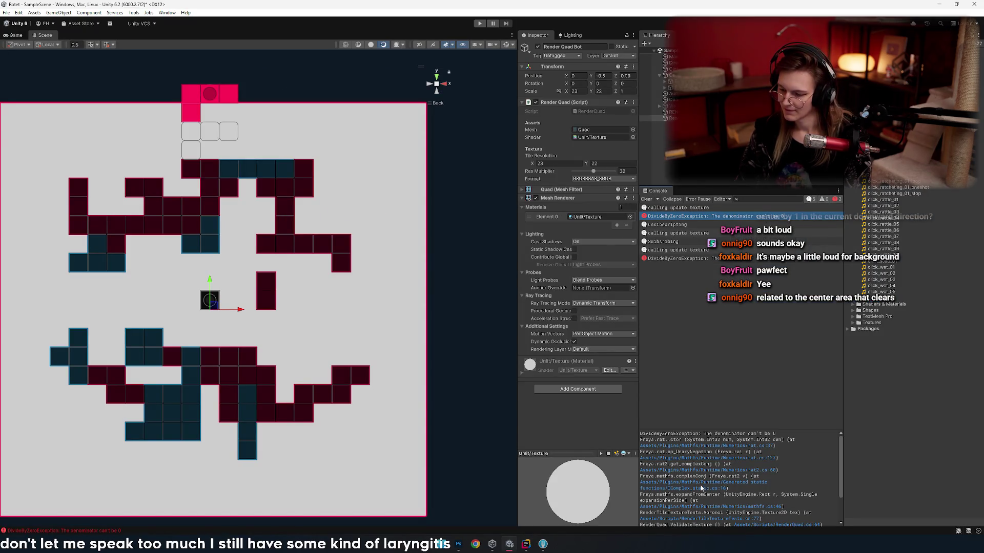
- Jump to mathfs.cs line 46 and cut the Debug.Log( complexConj( g ) ) line from expandFromCenter
{"action": "left_click", "coordinate": [699, 506]}
{"action": "scroll", "coordinate": [349, 342], "scroll_direction": "up", "scroll_amount": 2}
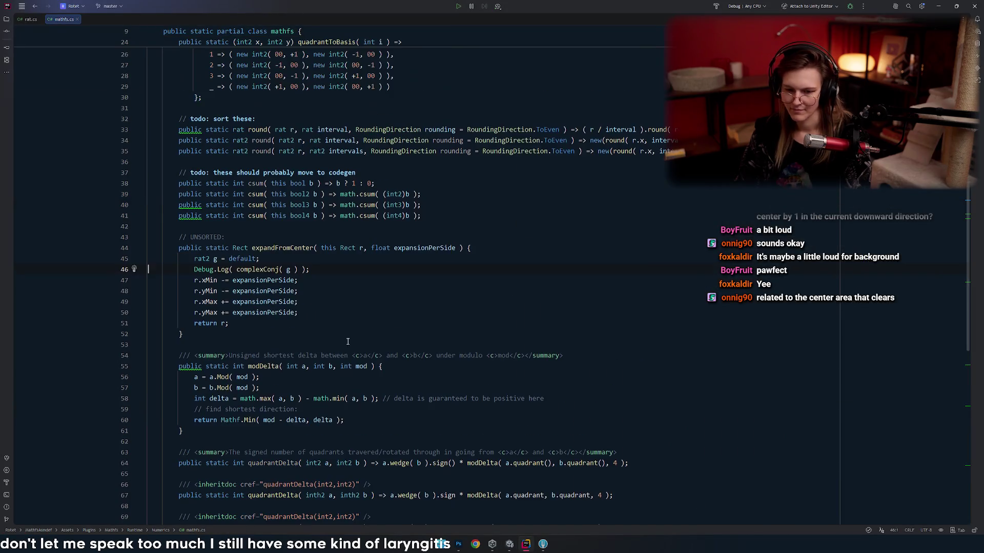
{"action": "double_click", "coordinate": [264, 271]}
{"action": "left_click", "coordinate": [279, 248]}
{"action": "left_click", "coordinate": [244, 270]}
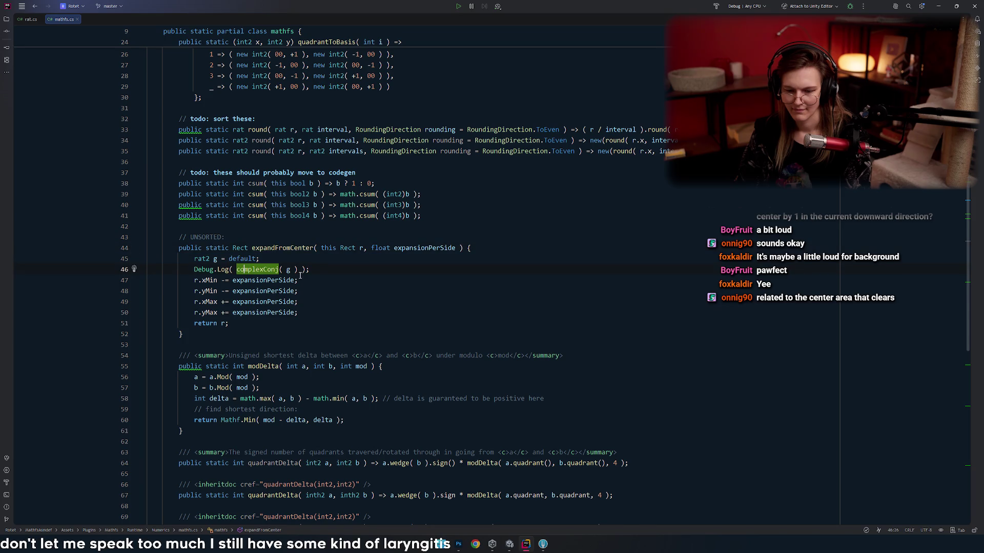
{"action": "left_click", "coordinate": [322, 269]}
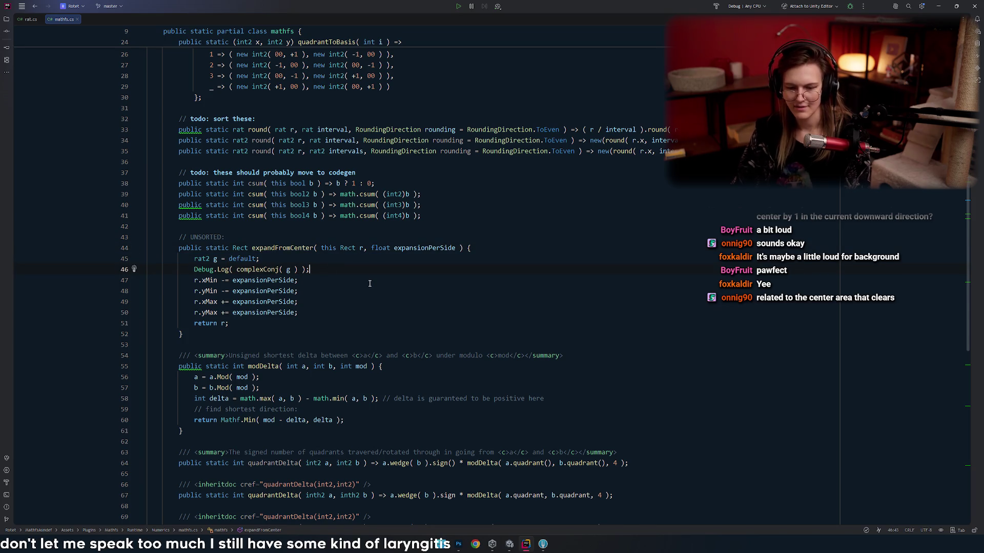
{"action": "key", "text": "ctrl+x"}
{"action": "left_click", "coordinate": [379, 296]}
{"action": "key", "text": "ctrl+z"}
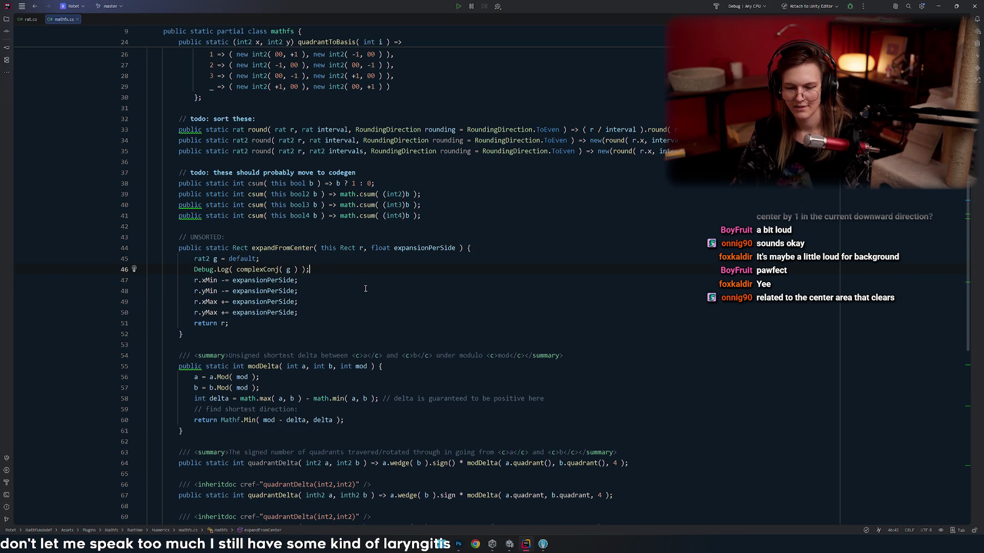
{"action": "key", "text": "ctrl+x"}
{"action": "key", "text": "alt+Tab"}
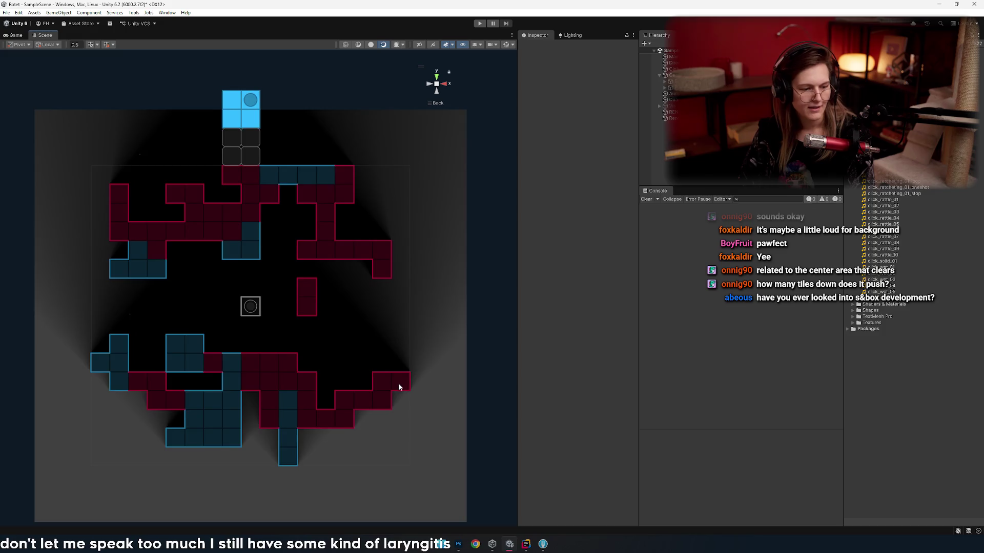
- Pan the Scene view, widen the Inspector, and select RENDER TESTS to show its Render Tile Texture Tests settings
{"action": "scroll", "coordinate": [401, 386], "scroll_direction": "up", "scroll_amount": 3}
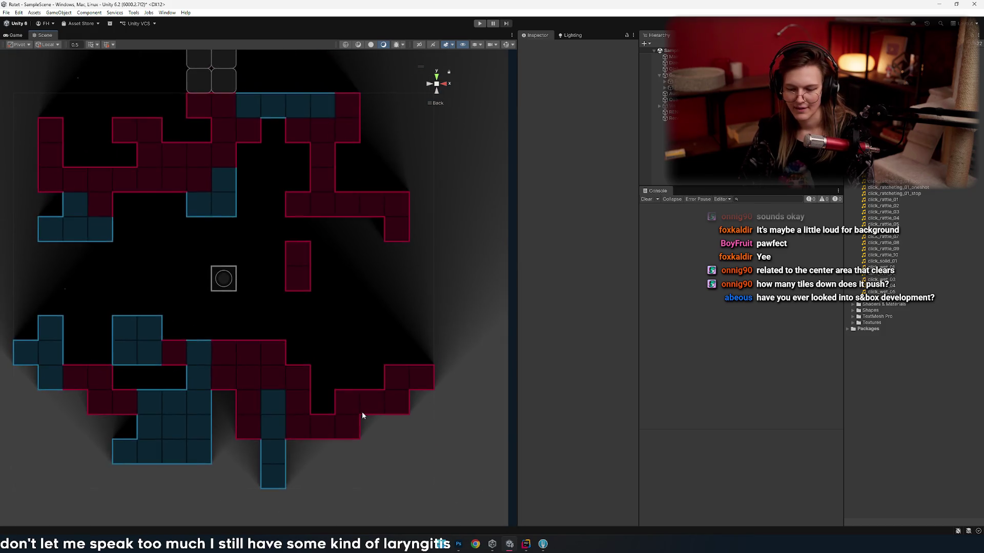
{"action": "scroll", "coordinate": [361, 414], "scroll_direction": "down", "scroll_amount": 2}
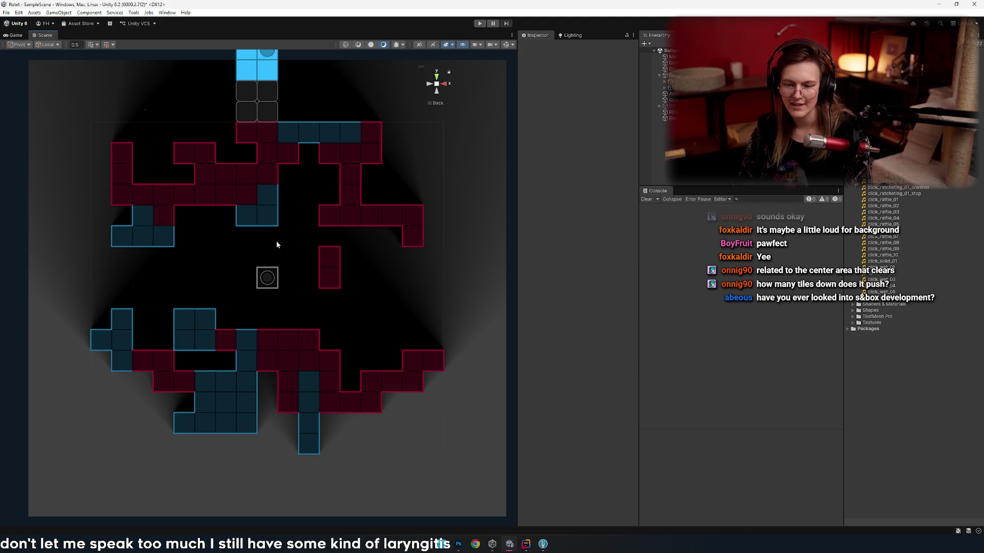
{"action": "mouse_move", "coordinate": [235, 204]}
{"action": "left_mouse_down"}
{"action": "mouse_move", "coordinate": [248, 311]}
{"action": "mouse_move", "coordinate": [268, 297]}
{"action": "left_mouse_up"}
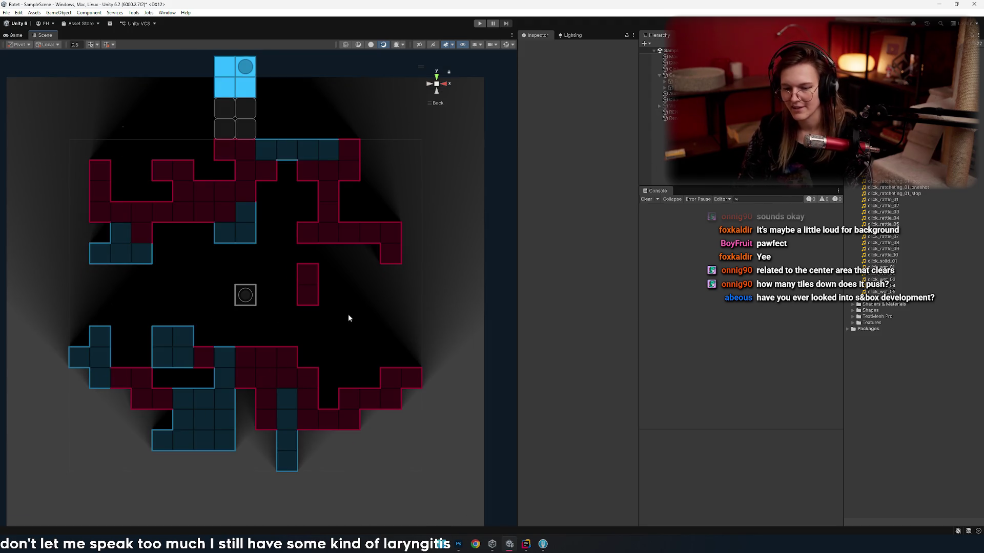
{"action": "left_click_drag", "start_coordinate": [348, 314], "coordinate": [380, 288]}
{"action": "left_click", "coordinate": [656, 118]}
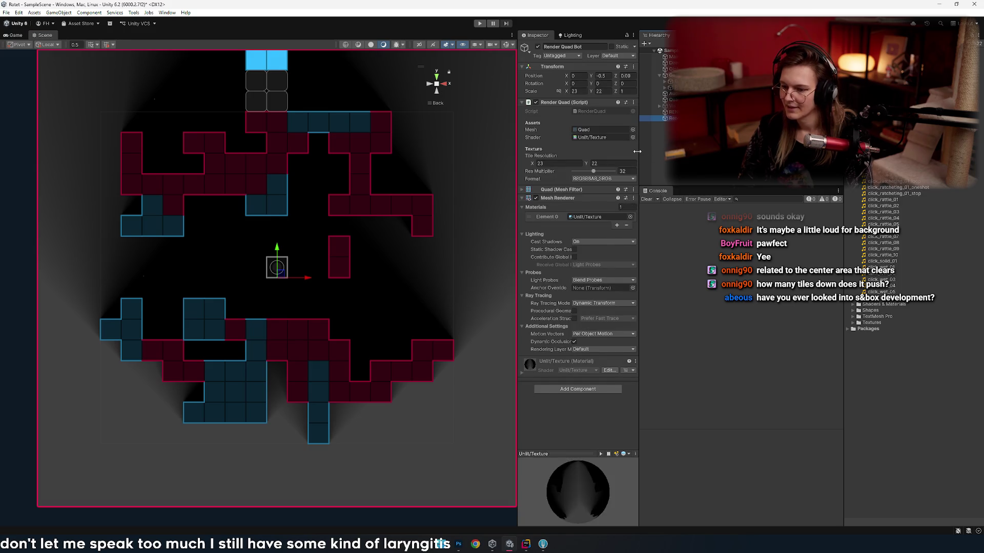
{"action": "left_click_drag", "start_coordinate": [637, 152], "coordinate": [686, 152]}
{"action": "left_click", "coordinate": [717, 113]}
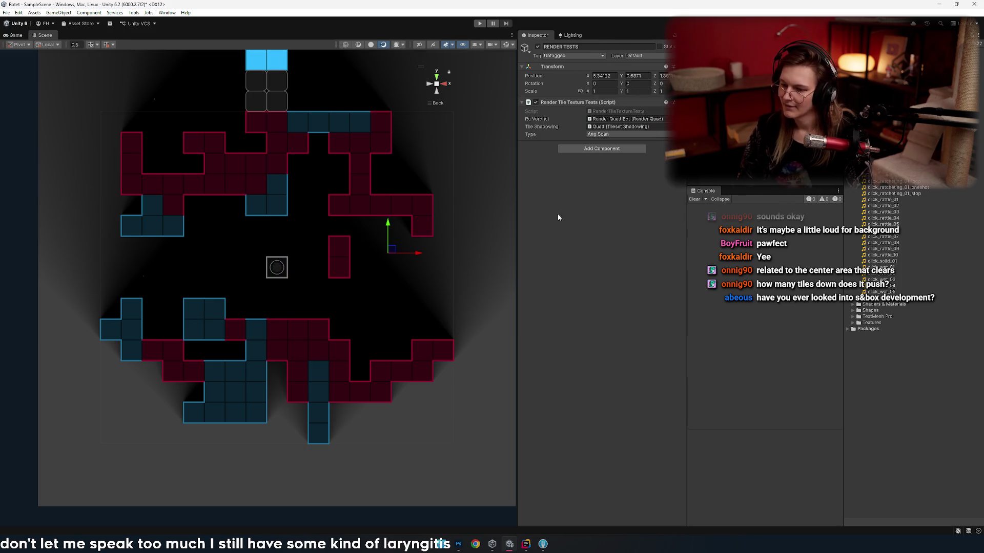
- Check the Ang Span type options unchanged, pan and zoom around the rendered tile level, then go to Rider
{"action": "left_click", "coordinate": [613, 134]}
{"action": "left_click", "coordinate": [589, 236]}
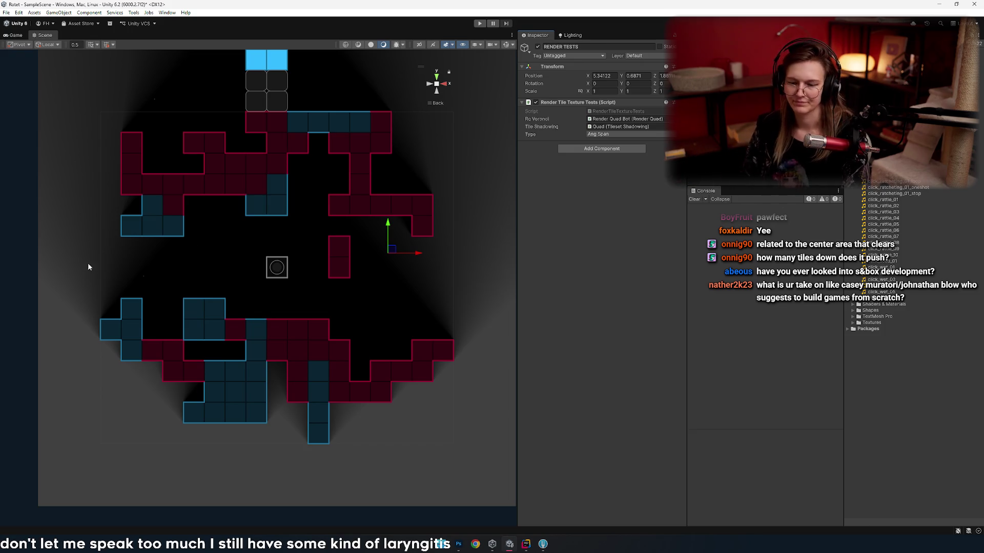
{"action": "left_click", "coordinate": [451, 327]}
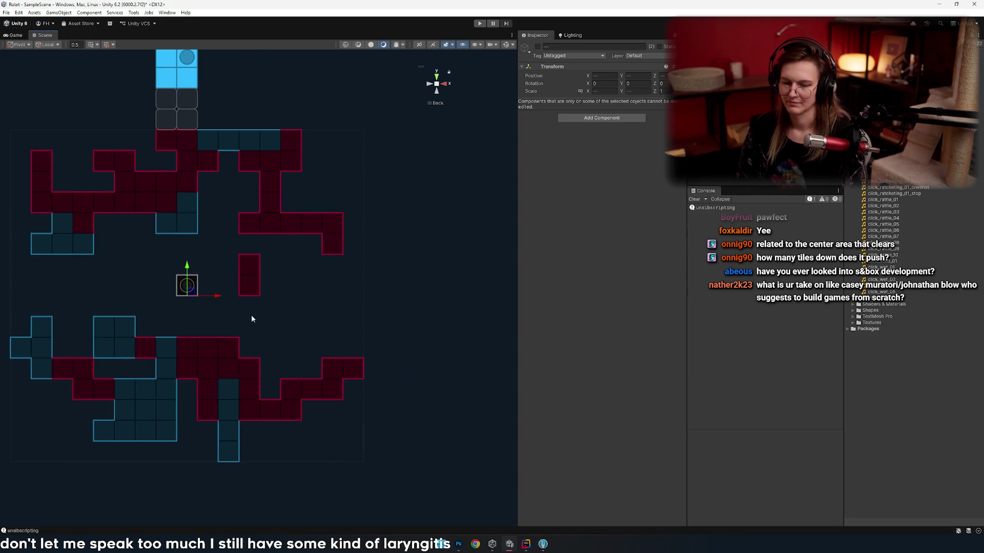
{"action": "left_click_drag", "start_coordinate": [238, 322], "coordinate": [413, 374]}
{"action": "scroll", "coordinate": [138, 277], "scroll_direction": "up", "scroll_amount": 3}
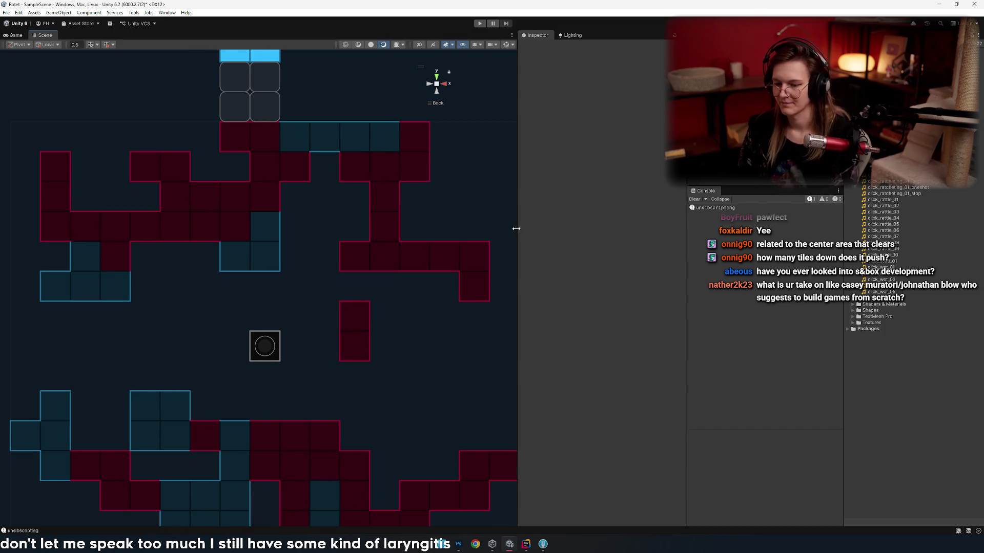
{"action": "left_click_drag", "start_coordinate": [516, 231], "coordinate": [557, 231]}
{"action": "scroll", "coordinate": [272, 209], "scroll_direction": "down", "scroll_amount": 5}
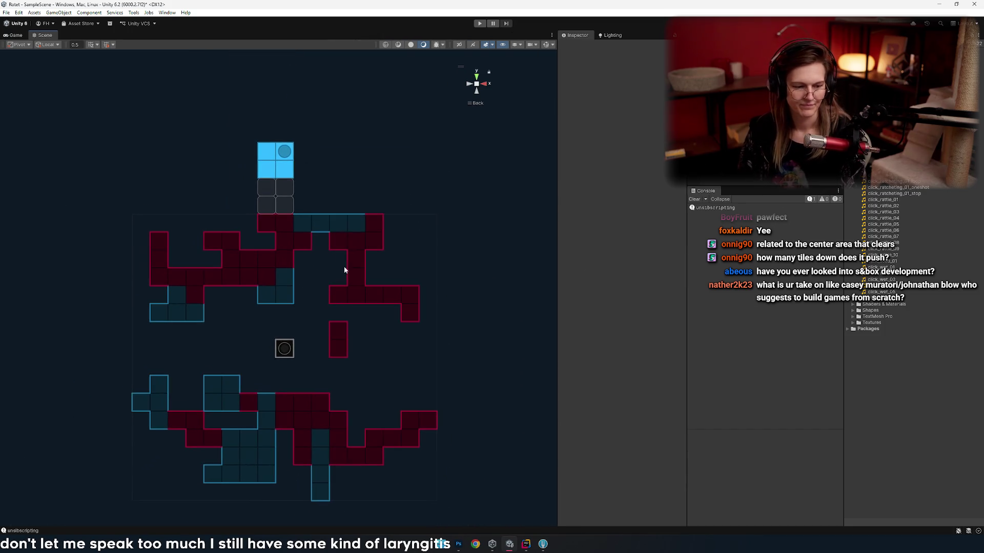
{"action": "key", "text": "alt+Tab"}
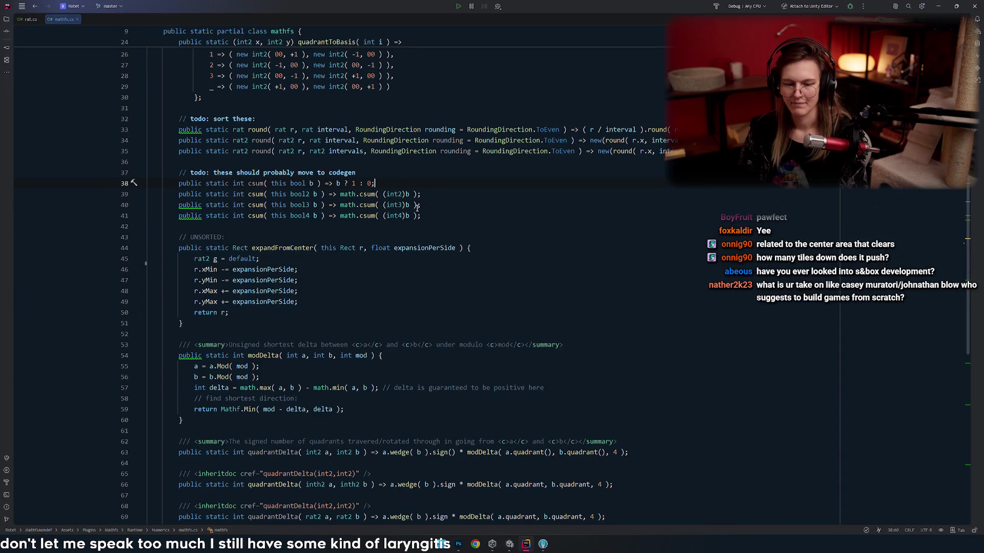
- Go to the top of rat.cs and inspect the struct rat declaration on line 10
{"action": "key", "text": "ctrl+minus"}
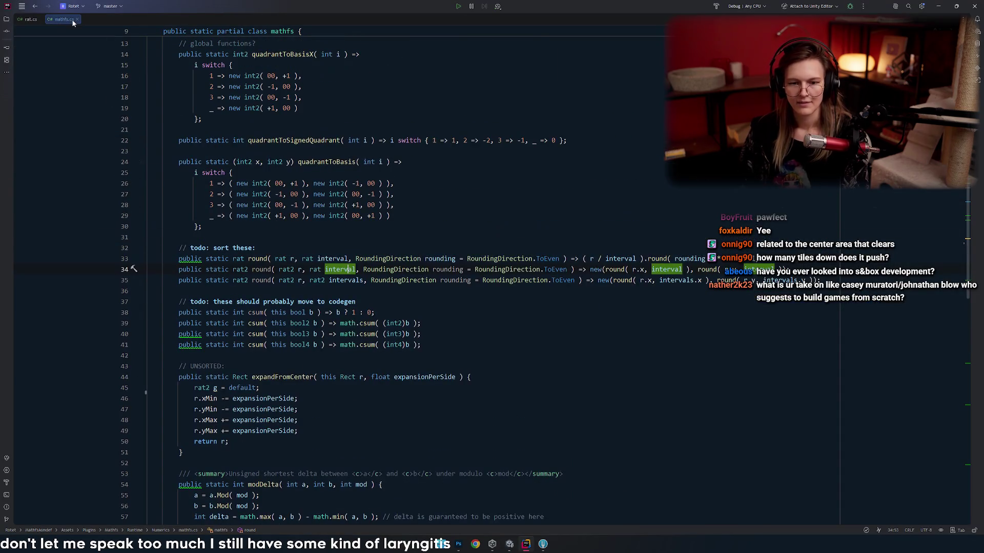
{"action": "left_click", "coordinate": [77, 20]}
{"action": "left_click", "coordinate": [308, 167]}
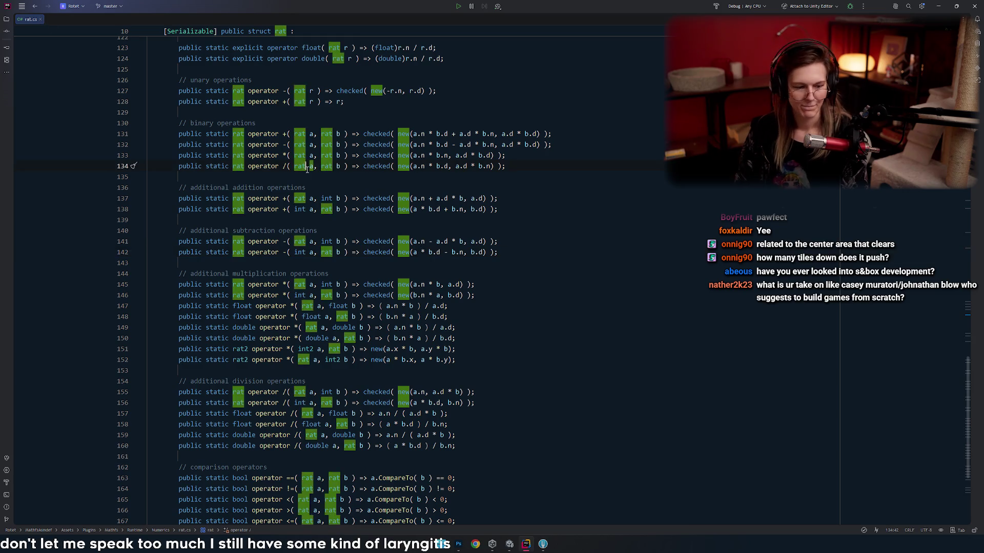
{"action": "key", "text": "ctrl+minus"}
{"action": "scroll", "coordinate": [342, 170], "scroll_direction": "up", "scroll_amount": 15}
{"action": "left_click", "coordinate": [333, 148]}
{"action": "scroll", "coordinate": [330, 146], "scroll_direction": "up", "scroll_amount": 8}
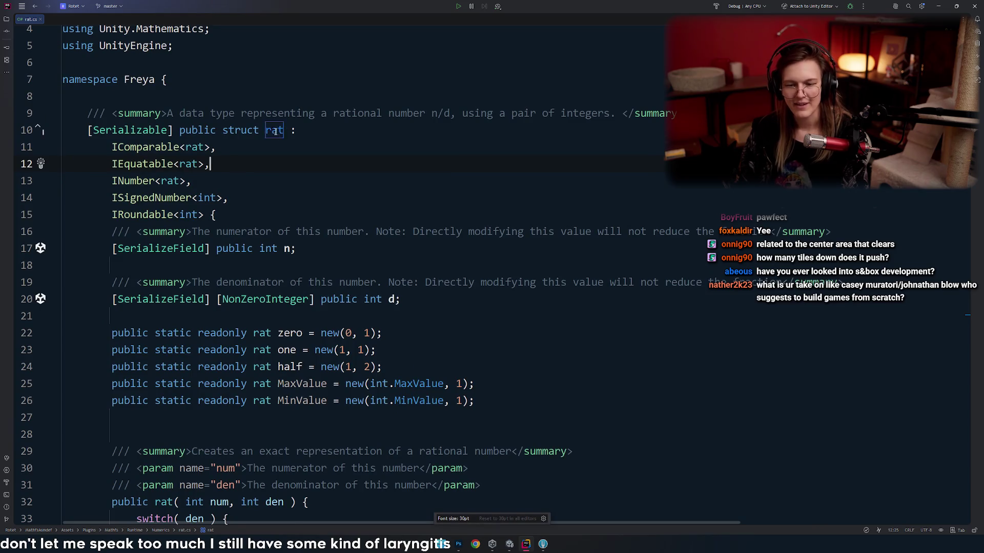
{"action": "scroll", "coordinate": [276, 135], "scroll_direction": "up", "scroll_amount": 2}
{"action": "left_click", "coordinate": [321, 132]}
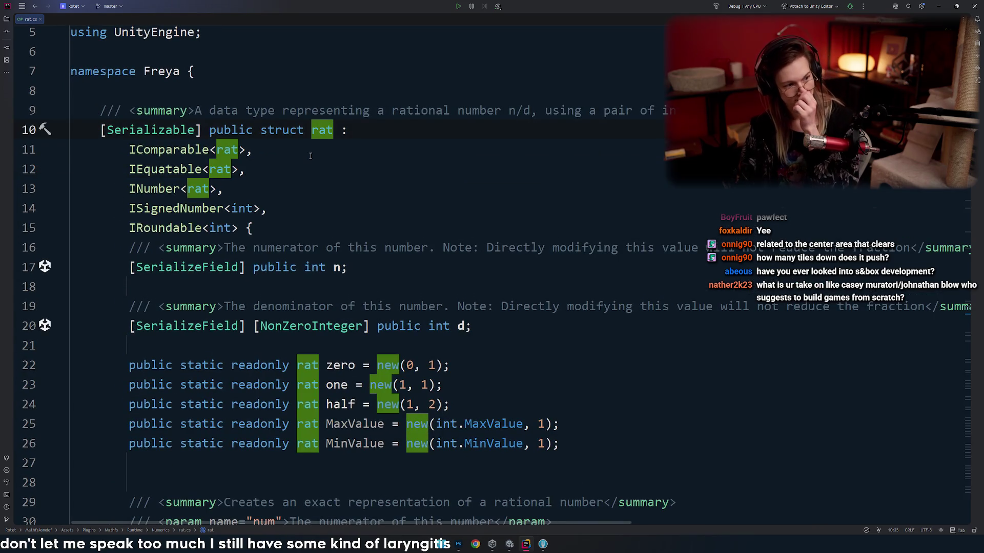
{"action": "left_click", "coordinate": [225, 189]}
{"action": "left_click_drag", "start_coordinate": [349, 132], "coordinate": [265, 136]}
{"action": "left_click", "coordinate": [265, 142]}
- Switch to the Photoshop board window via the window switcher
{"action": "key", "text": "super+Tab"}
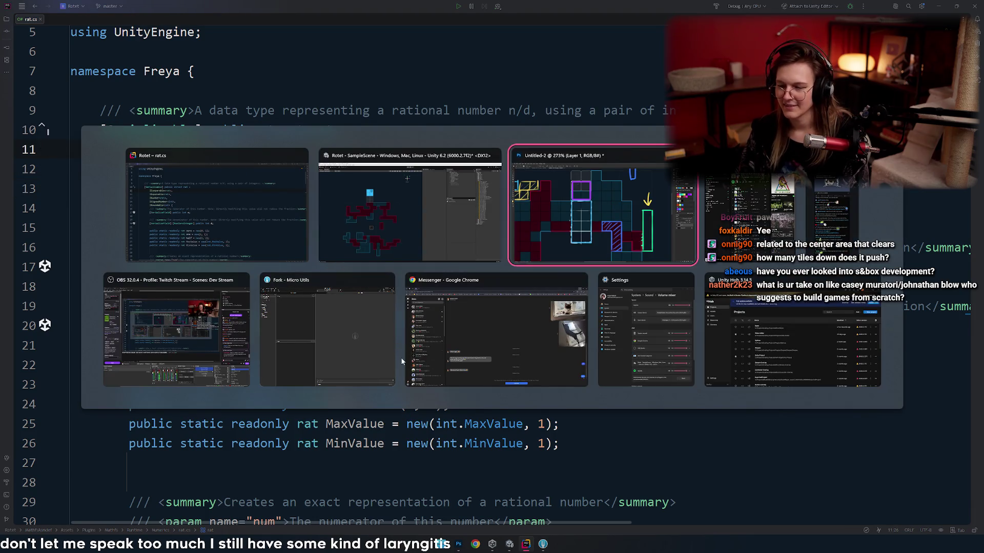
{"action": "key", "text": "Return"}
{"action": "scroll", "coordinate": [358, 308], "scroll_direction": "down", "scroll_amount": 5}
- Reset colours to default black and white and toggle Layer 1 to compare it with Background
{"action": "scroll", "coordinate": [379, 287], "scroll_direction": "up", "scroll_amount": 4}
{"action": "scroll", "coordinate": [391, 252], "scroll_direction": "down", "scroll_amount": 1}
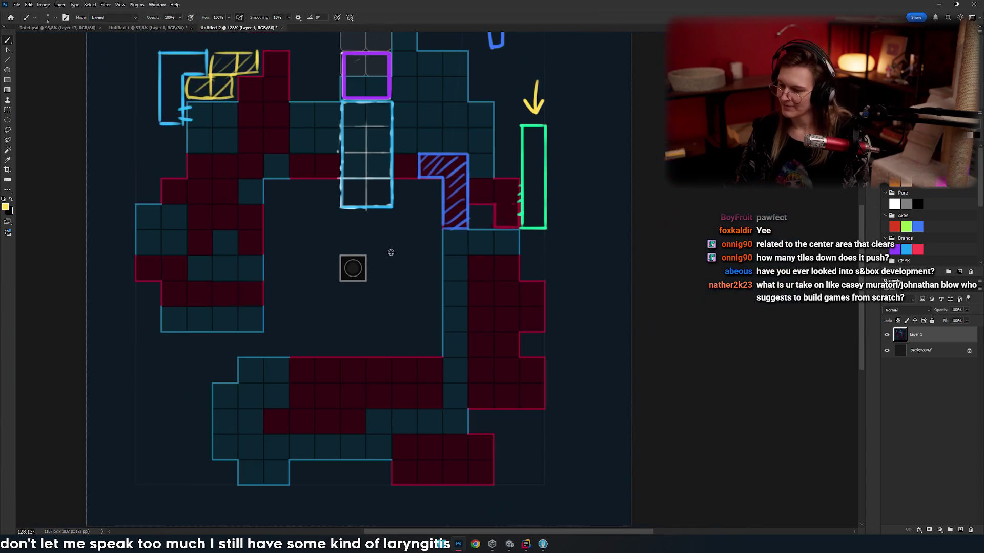
{"action": "key", "text": "d"}
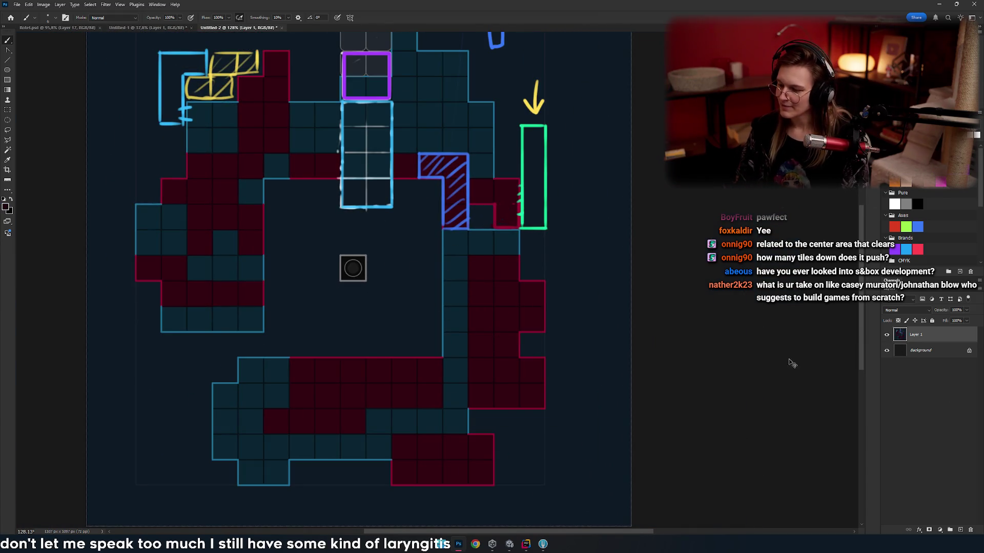
{"action": "left_click", "coordinate": [897, 350]}
{"action": "left_click", "coordinate": [886, 335]}
{"action": "left_click", "coordinate": [886, 334]}
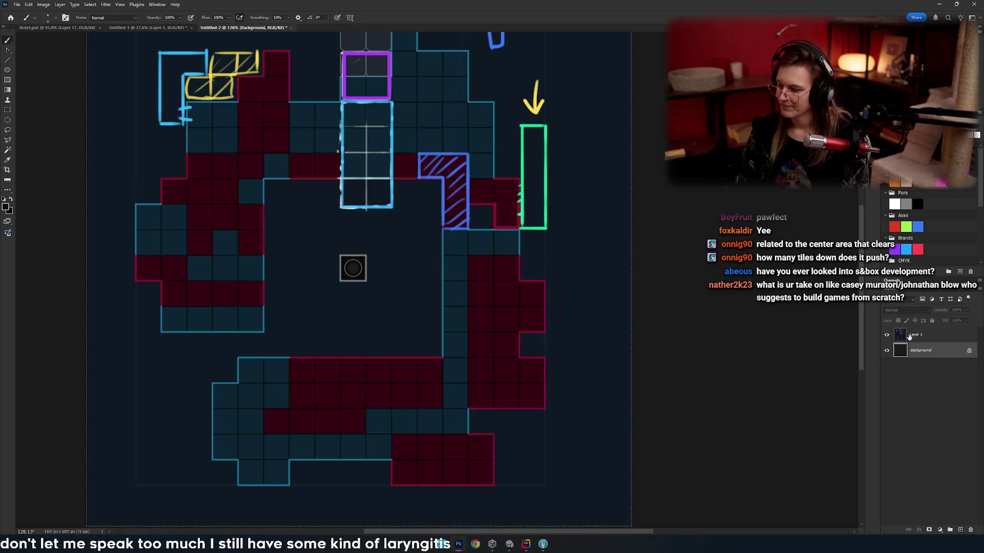
{"action": "scroll", "coordinate": [498, 279], "scroll_direction": "up", "scroll_amount": 5}
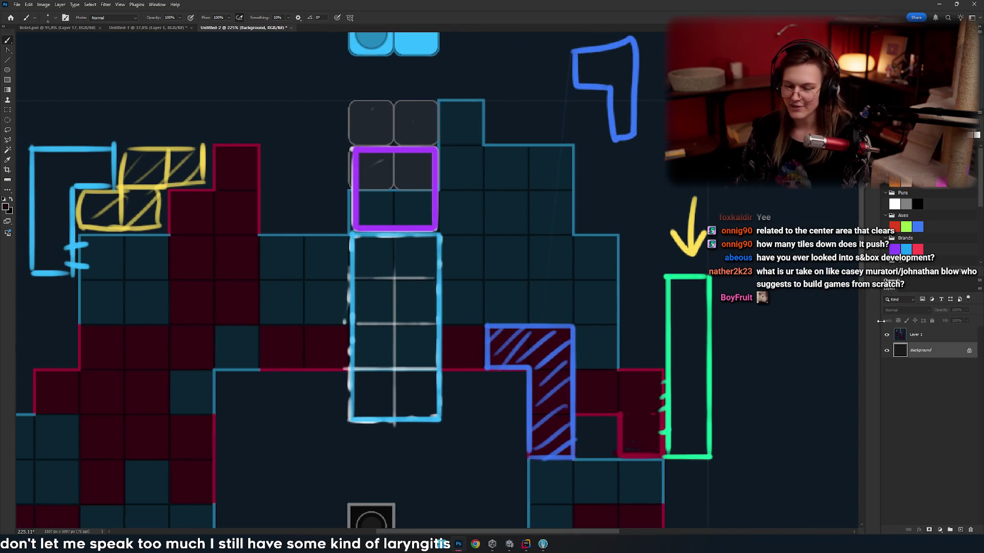
{"action": "left_click", "coordinate": [887, 336]}
{"action": "left_click", "coordinate": [887, 336]}
{"action": "left_click", "coordinate": [887, 335]}
{"action": "left_click", "coordinate": [886, 335]}
{"action": "left_click", "coordinate": [886, 336]}
{"action": "left_click", "coordinate": [886, 335]}
- Merge Layer 1 into Background, add a new empty layer, and make white the foreground colour
{"action": "left_click", "coordinate": [890, 339]}
{"action": "left_click", "coordinate": [887, 336]}
{"action": "left_click", "coordinate": [887, 337]}
{"action": "key", "text": "ctrl+e"}
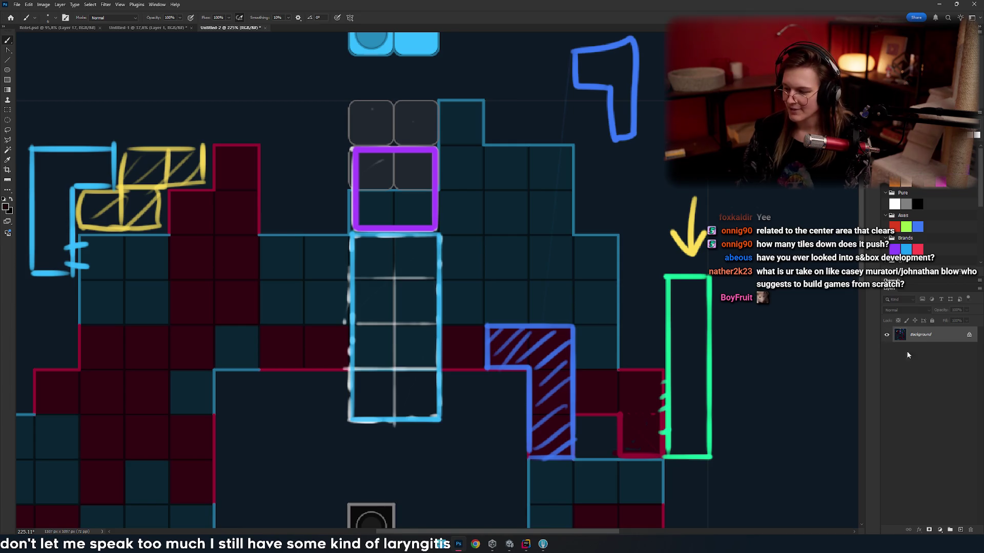
{"action": "left_click", "coordinate": [959, 529]}
{"action": "scroll", "coordinate": [333, 295], "scroll_direction": "up", "scroll_amount": 2}
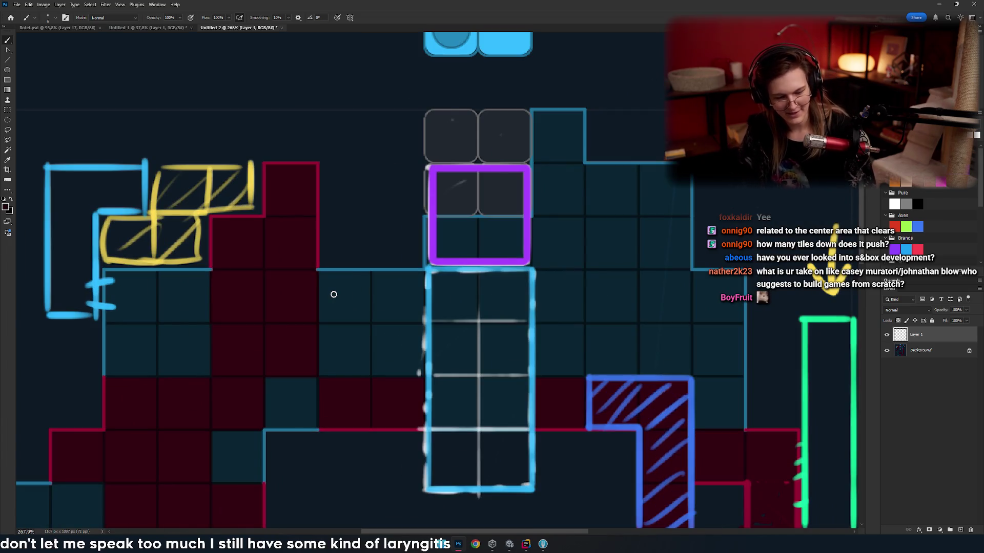
{"action": "key", "text": "x"}
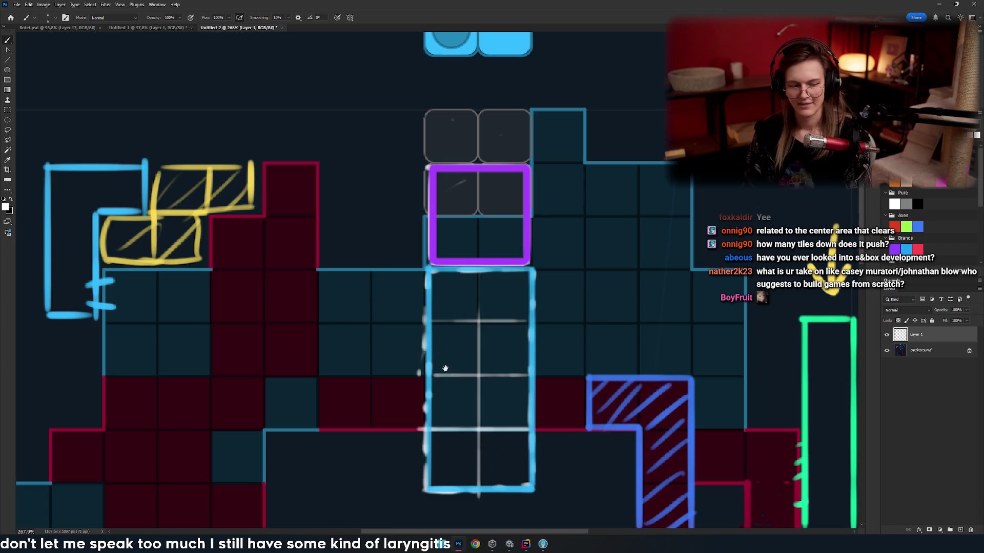
- Pan around the whole board, then try a white test squiggle on the new layer
{"action": "left_click_drag", "start_coordinate": [431, 377], "coordinate": [352, 282]}
{"action": "scroll", "coordinate": [352, 282], "scroll_direction": "down", "scroll_amount": 5}
{"action": "scroll", "coordinate": [351, 374], "scroll_direction": "up", "scroll_amount": 3}
{"action": "scroll", "coordinate": [361, 356], "scroll_direction": "down", "scroll_amount": 2}
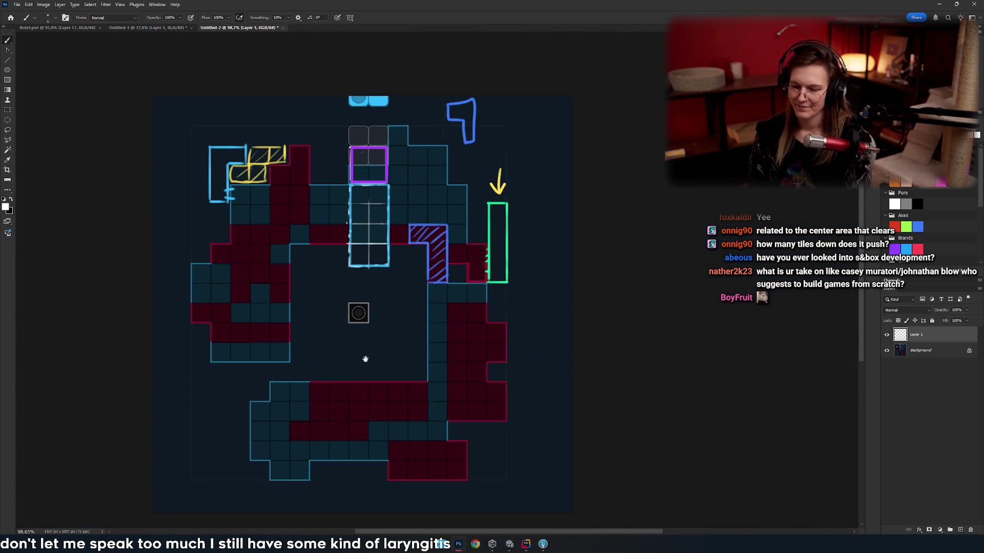
{"action": "scroll", "coordinate": [352, 333], "scroll_direction": "down", "scroll_amount": 1}
{"action": "scroll", "coordinate": [391, 352], "scroll_direction": "up", "scroll_amount": 3}
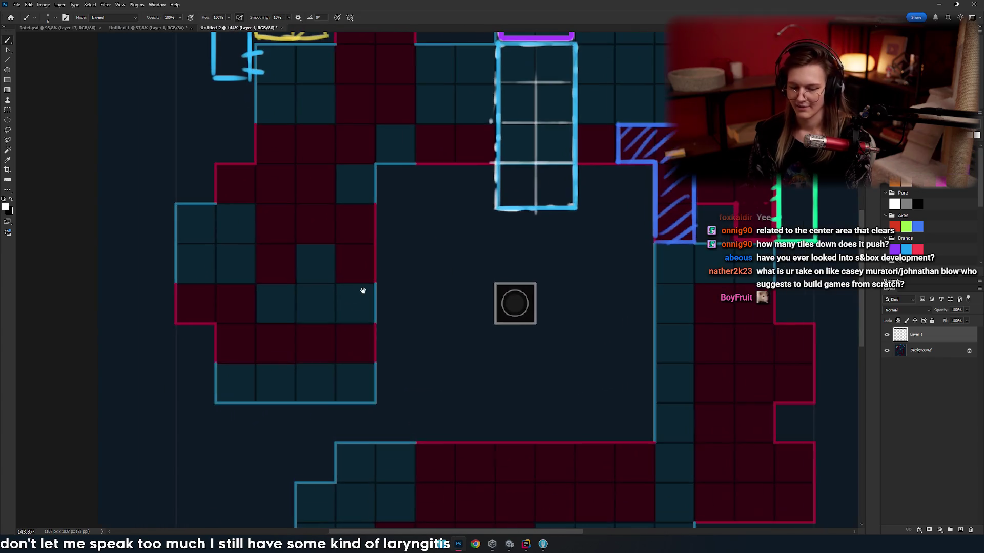
{"action": "mouse_move", "coordinate": [383, 285]}
{"action": "left_mouse_down"}
{"action": "mouse_move", "coordinate": [308, 260]}
{"action": "mouse_move", "coordinate": [287, 281]}
{"action": "mouse_move", "coordinate": [256, 285]}
{"action": "mouse_move", "coordinate": [360, 422]}
{"action": "left_mouse_up"}
{"action": "scroll", "coordinate": [360, 422], "scroll_direction": "up", "scroll_amount": 1}
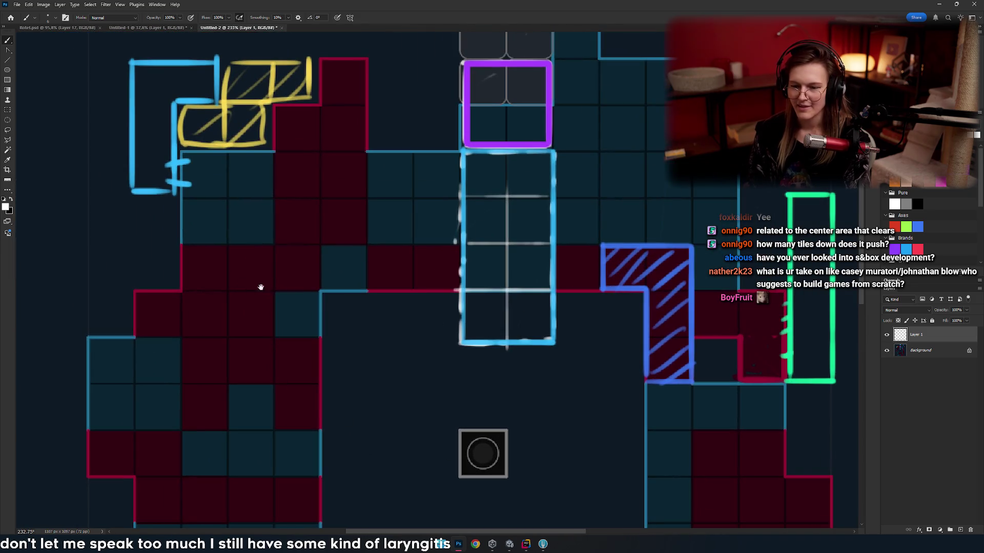
{"action": "left_click_drag", "start_coordinate": [372, 289], "coordinate": [334, 421]}
{"action": "mouse_move", "coordinate": [260, 374]}
{"action": "left_mouse_down"}
{"action": "mouse_move", "coordinate": [297, 362]}
{"action": "mouse_move", "coordinate": [334, 296]}
{"action": "mouse_move", "coordinate": [340, 307]}
{"action": "mouse_move", "coordinate": [316, 306]}
{"action": "mouse_move", "coordinate": [329, 302]}
{"action": "left_mouse_up"}
{"action": "mouse_move", "coordinate": [287, 226]}
{"action": "left_mouse_down"}
{"action": "mouse_move", "coordinate": [345, 318]}
{"action": "mouse_move", "coordinate": [315, 292]}
{"action": "left_mouse_up"}
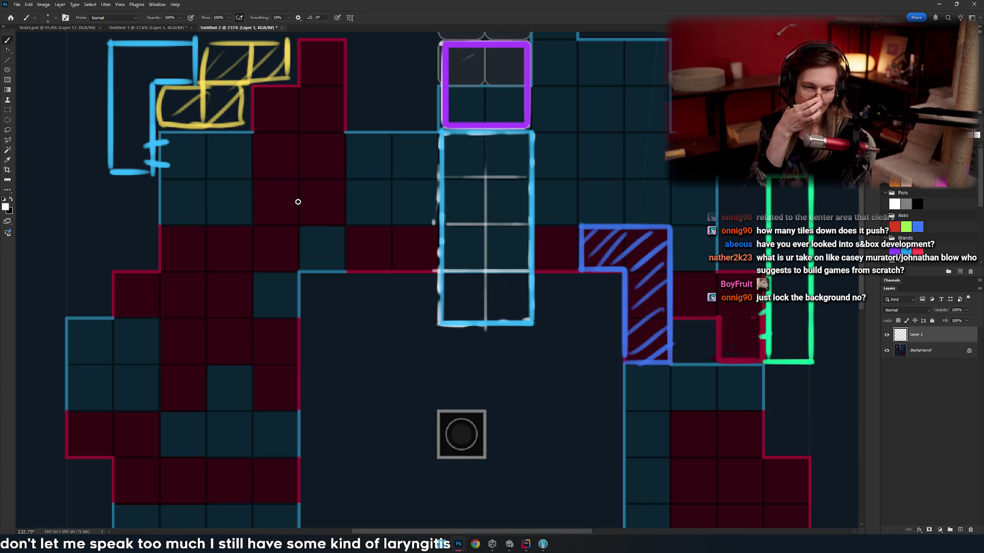
{"action": "left_click_drag", "start_coordinate": [374, 333], "coordinate": [291, 384]}
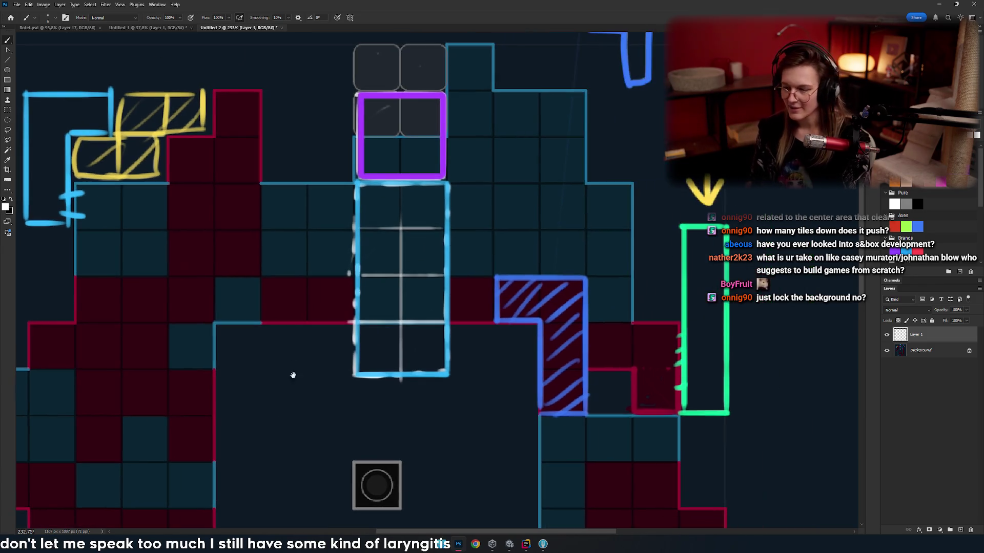
{"action": "left_click_drag", "start_coordinate": [301, 330], "coordinate": [343, 330]}
{"action": "mouse_move", "coordinate": [261, 356]}
{"action": "left_mouse_down"}
{"action": "mouse_move", "coordinate": [259, 318]}
{"action": "mouse_move", "coordinate": [465, 421]}
{"action": "left_mouse_up"}
{"action": "key", "text": "ctrl+z"}
{"action": "left_click_drag", "start_coordinate": [384, 362], "coordinate": [347, 341]}
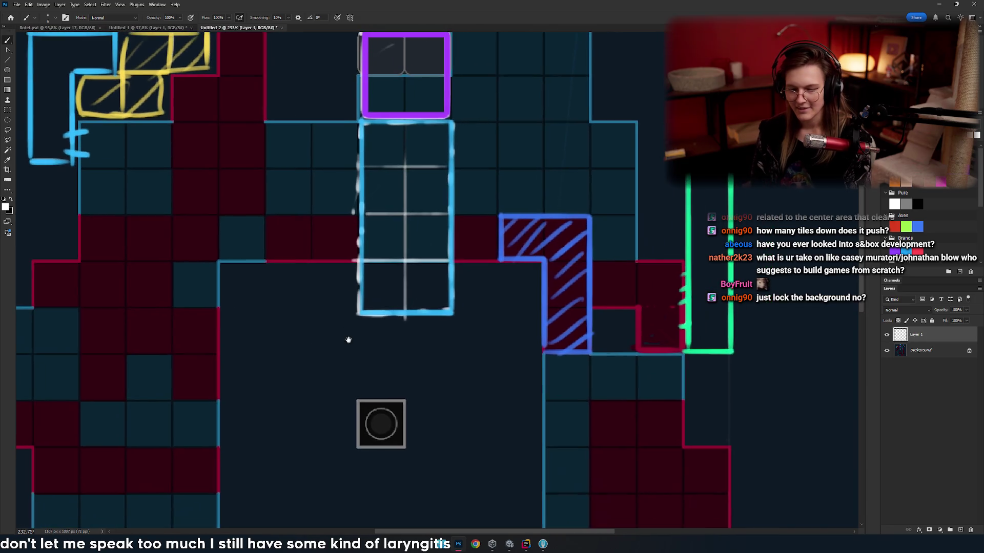
- Delete the coloured annotation strokes on Layer 1, then undo several trial white strokes
{"action": "left_click_drag", "start_coordinate": [302, 319], "coordinate": [317, 348]}
{"action": "key", "text": "ctrl+a"}
{"action": "key", "text": "Delete"}
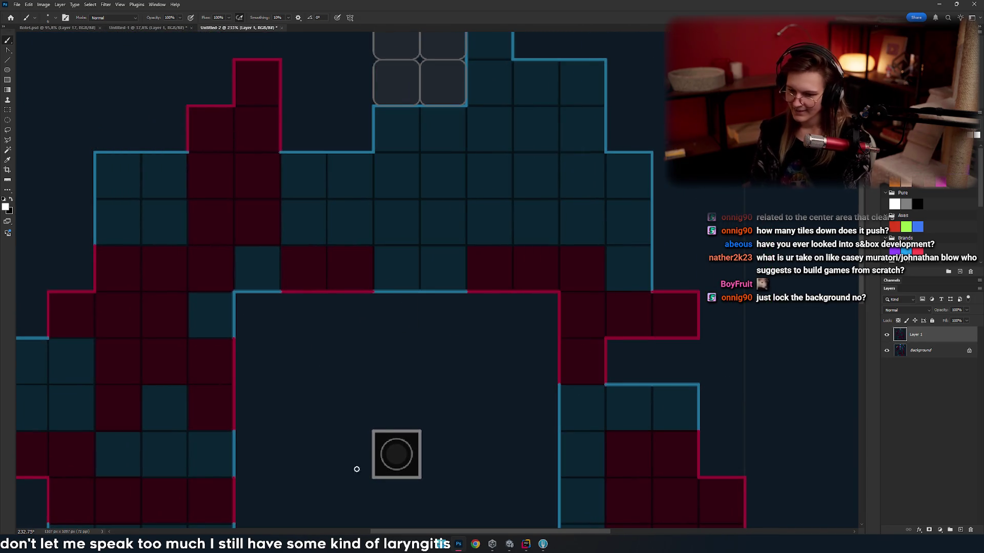
{"action": "left_click_drag", "start_coordinate": [293, 174], "coordinate": [527, 291]}
{"action": "key", "text": "ctrl+z"}
{"action": "left_click_drag", "start_coordinate": [429, 345], "coordinate": [426, 346]}
{"action": "key", "text": "ctrl+z"}
{"action": "left_click_drag", "start_coordinate": [166, 341], "coordinate": [666, 361]}
{"action": "key", "text": "ctrl+z"}
{"action": "mouse_move", "coordinate": [169, 358]}
{"action": "left_mouse_down"}
{"action": "mouse_move", "coordinate": [279, 228]}
{"action": "mouse_move", "coordinate": [655, 348]}
{"action": "left_mouse_up"}
{"action": "key", "text": "ctrl+z"}
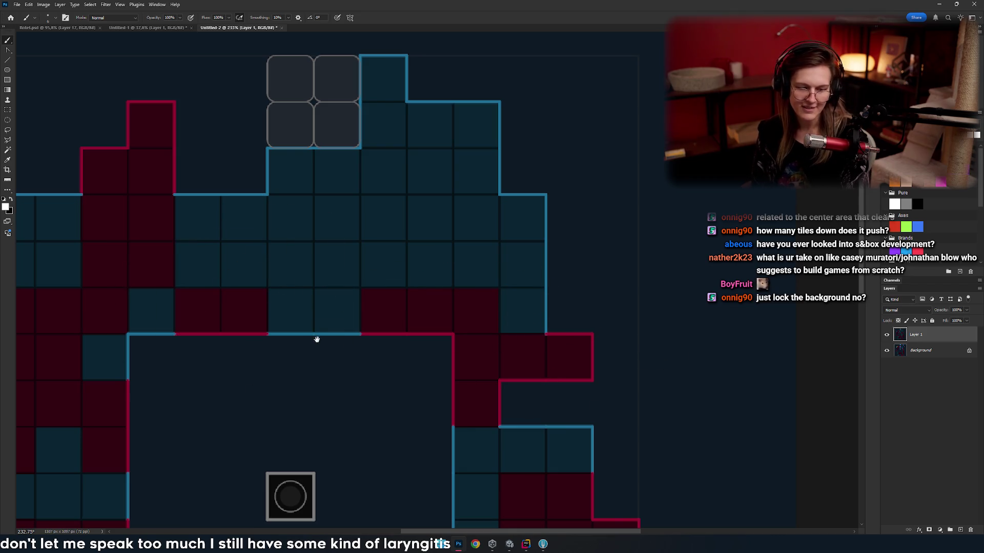
- Bring back the annotation marks, look over the board, then clear the marks from Layer 1 again
{"action": "scroll", "coordinate": [328, 354], "scroll_direction": "left", "scroll_amount": 5}
{"action": "scroll", "coordinate": [328, 353], "scroll_direction": "down", "scroll_amount": 1}
{"action": "key", "text": "ctrl+z"}
{"action": "scroll", "coordinate": [453, 275], "scroll_direction": "left", "scroll_amount": 2}
{"action": "scroll", "coordinate": [452, 275], "scroll_direction": "down", "scroll_amount": 1}
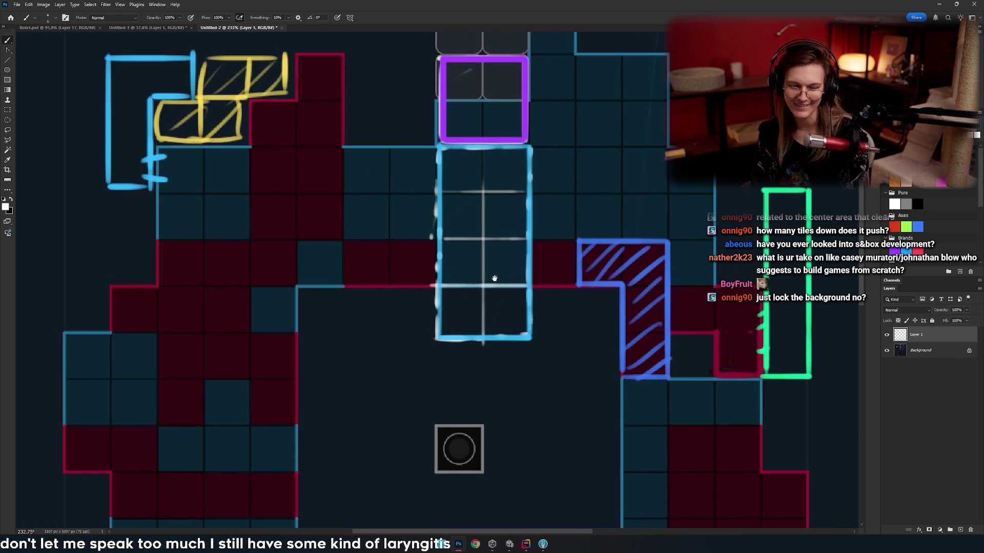
{"action": "scroll", "coordinate": [462, 279], "scroll_direction": "right", "scroll_amount": 6}
{"action": "scroll", "coordinate": [395, 224], "scroll_direction": "up", "scroll_amount": 2}
{"action": "scroll", "coordinate": [395, 224], "scroll_direction": "left", "scroll_amount": 2}
{"action": "scroll", "coordinate": [509, 243], "scroll_direction": "down", "scroll_amount": 3}
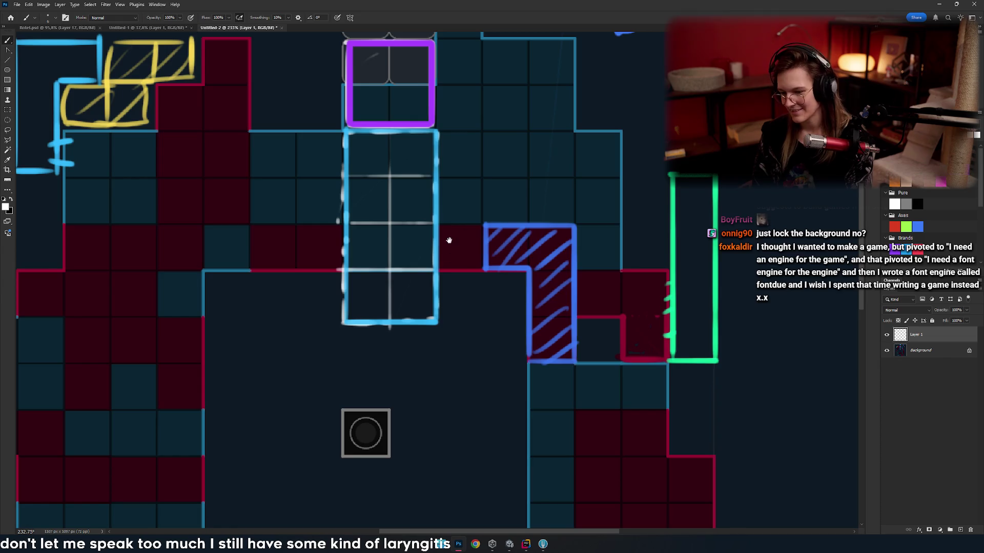
{"action": "scroll", "coordinate": [455, 236], "scroll_direction": "up", "scroll_amount": 1}
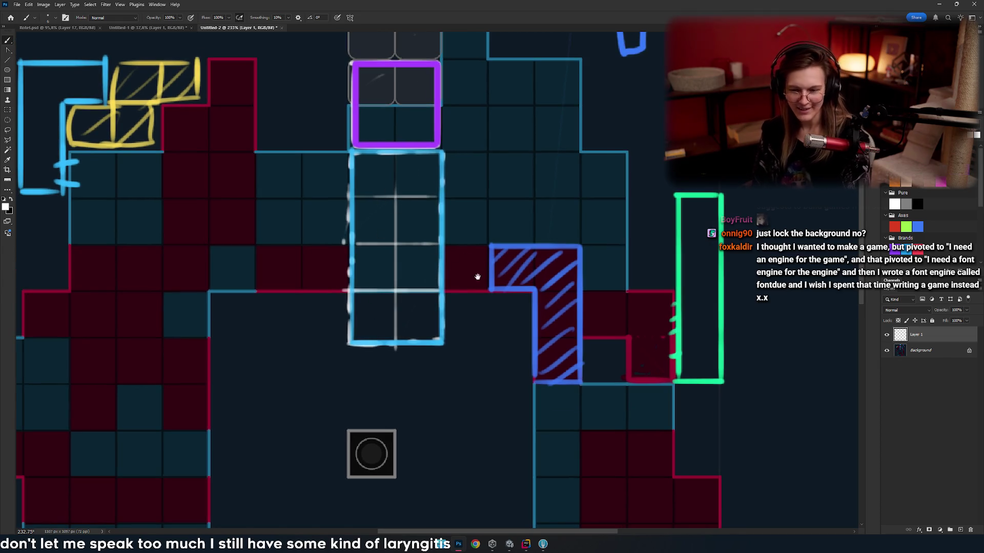
{"action": "scroll", "coordinate": [410, 282], "scroll_direction": "right", "scroll_amount": 2}
{"action": "scroll", "coordinate": [400, 270], "scroll_direction": "left", "scroll_amount": 3}
{"action": "scroll", "coordinate": [400, 270], "scroll_direction": "up", "scroll_amount": 1}
{"action": "scroll", "coordinate": [395, 256], "scroll_direction": "right", "scroll_amount": 4}
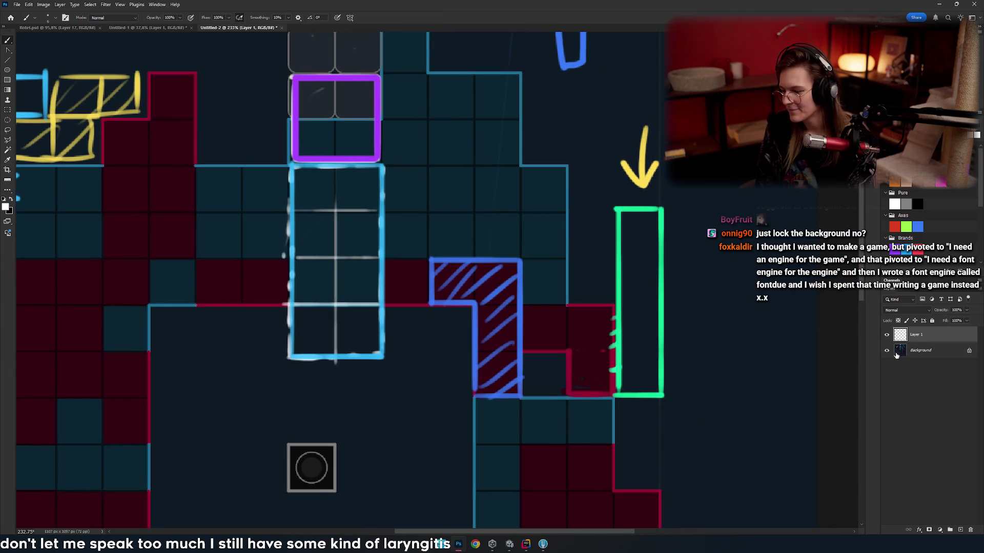
{"action": "scroll", "coordinate": [378, 252], "scroll_direction": "down", "scroll_amount": 5}
{"action": "scroll", "coordinate": [378, 253], "scroll_direction": "left", "scroll_amount": 5}
{"action": "scroll", "coordinate": [451, 322], "scroll_direction": "right", "scroll_amount": 2}
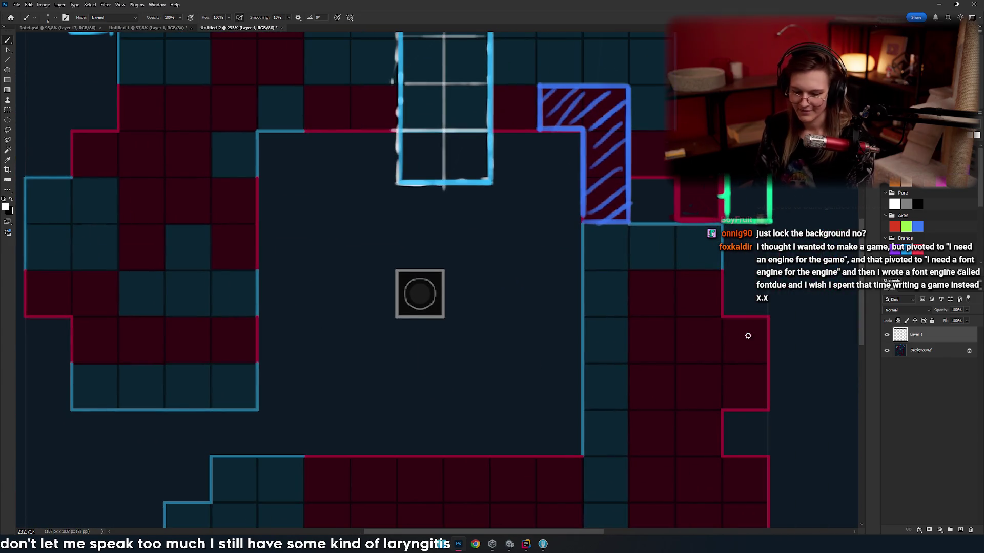
{"action": "key", "text": "ctrl+z"}
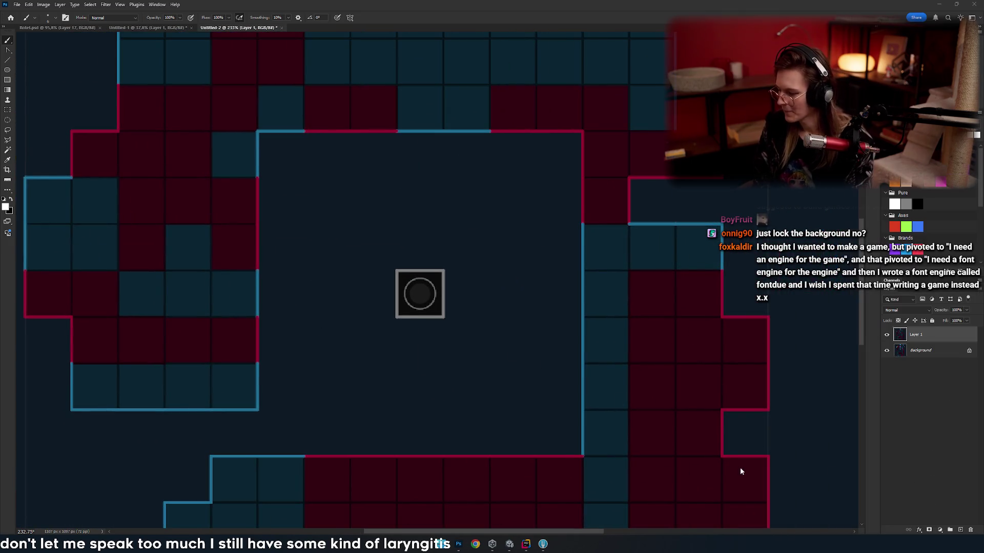
- Add a new Layer 2 and sketch white curved strokes near the board's centre
{"action": "left_click", "coordinate": [960, 529]}
{"action": "left_click_drag", "start_coordinate": [407, 319], "coordinate": [487, 370]}
{"action": "left_click_drag", "start_coordinate": [329, 359], "coordinate": [556, 405]}
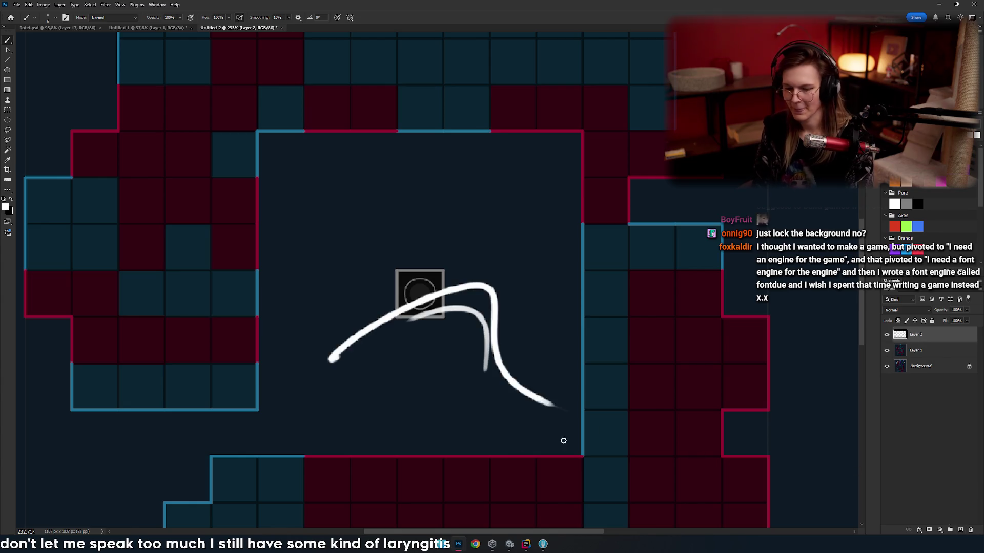
{"action": "key", "text": "ctrl+z"}
{"action": "scroll", "coordinate": [334, 418], "scroll_direction": "up", "scroll_amount": 2}
{"action": "mouse_move", "coordinate": [334, 418]}
{"action": "left_mouse_down"}
{"action": "mouse_move", "coordinate": [255, 353]}
{"action": "mouse_move", "coordinate": [285, 402]}
{"action": "left_mouse_up"}
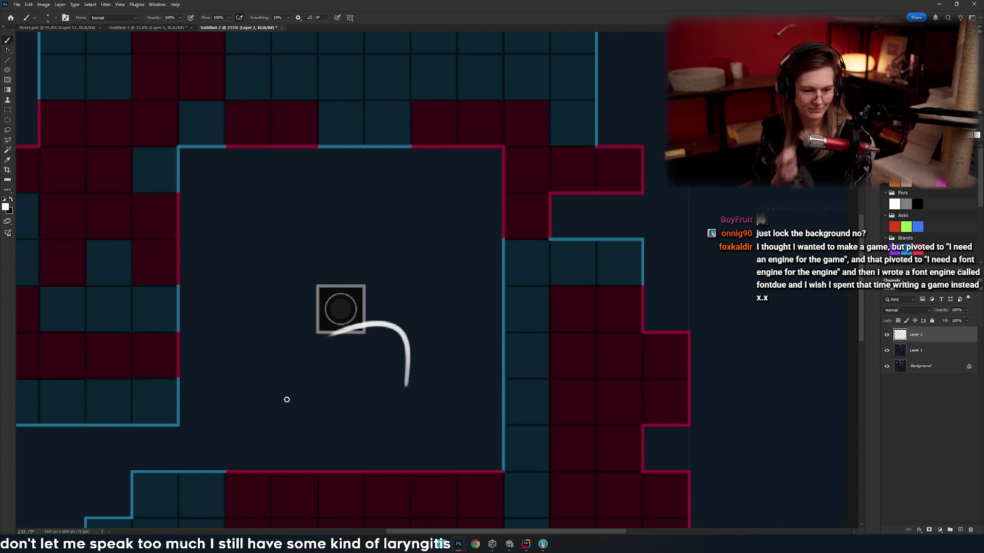
{"action": "key", "text": "ctrl+z"}
{"action": "scroll", "coordinate": [282, 352], "scroll_direction": "down", "scroll_amount": 5}
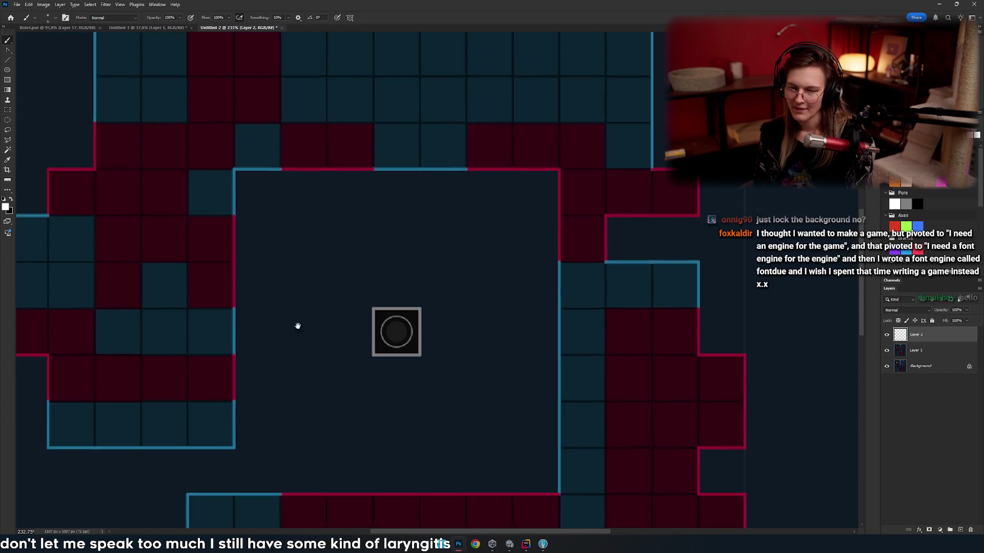
{"action": "scroll", "coordinate": [292, 300], "scroll_direction": "up", "scroll_amount": 4}
{"action": "left_click_drag", "start_coordinate": [290, 307], "coordinate": [285, 340]}
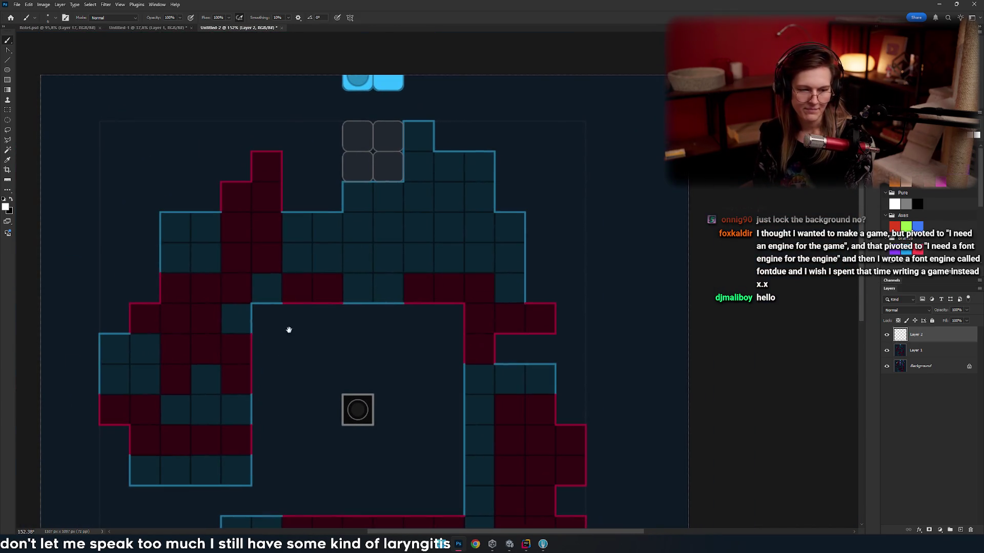
{"action": "scroll", "coordinate": [359, 330], "scroll_direction": "up", "scroll_amount": 3}
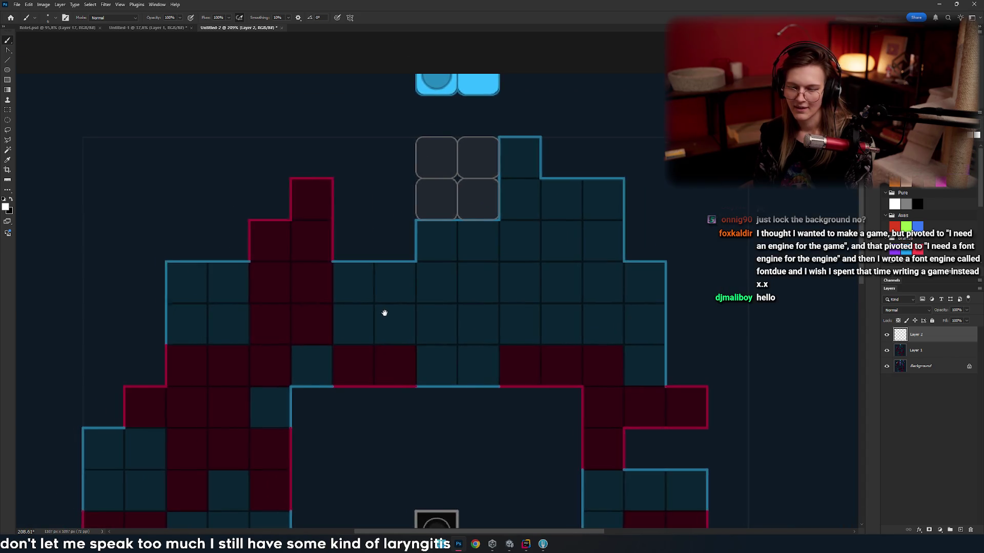
{"action": "left_click_drag", "start_coordinate": [384, 314], "coordinate": [352, 282]}
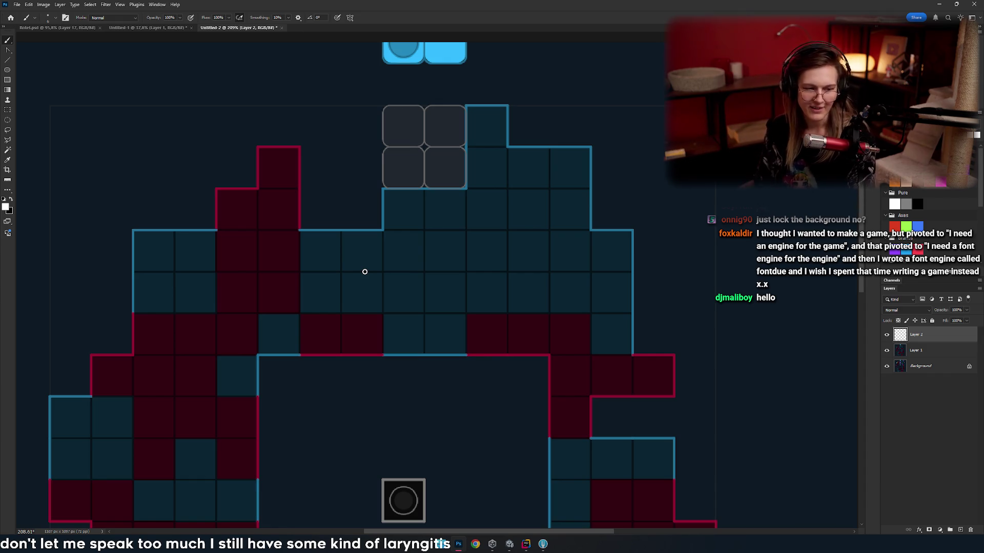
{"action": "left_click_drag", "start_coordinate": [211, 308], "coordinate": [200, 286]}
{"action": "mouse_move", "coordinate": [272, 275]}
{"action": "left_mouse_down"}
{"action": "mouse_move", "coordinate": [284, 308]}
{"action": "mouse_move", "coordinate": [322, 272]}
{"action": "left_mouse_up"}
{"action": "scroll", "coordinate": [283, 308], "scroll_direction": "down", "scroll_amount": 2}
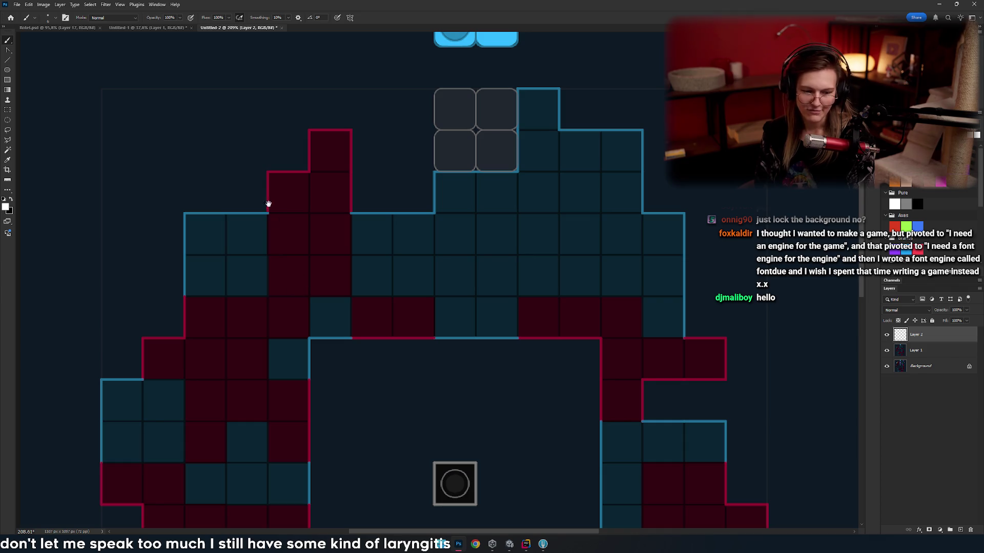
{"action": "mouse_move", "coordinate": [265, 267]}
{"action": "left_mouse_down"}
{"action": "mouse_move", "coordinate": [292, 316]}
{"action": "mouse_move", "coordinate": [336, 241]}
{"action": "left_mouse_up"}
{"action": "left_click_drag", "start_coordinate": [120, 260], "coordinate": [179, 235]}
{"action": "left_click_drag", "start_coordinate": [235, 218], "coordinate": [494, 333]}
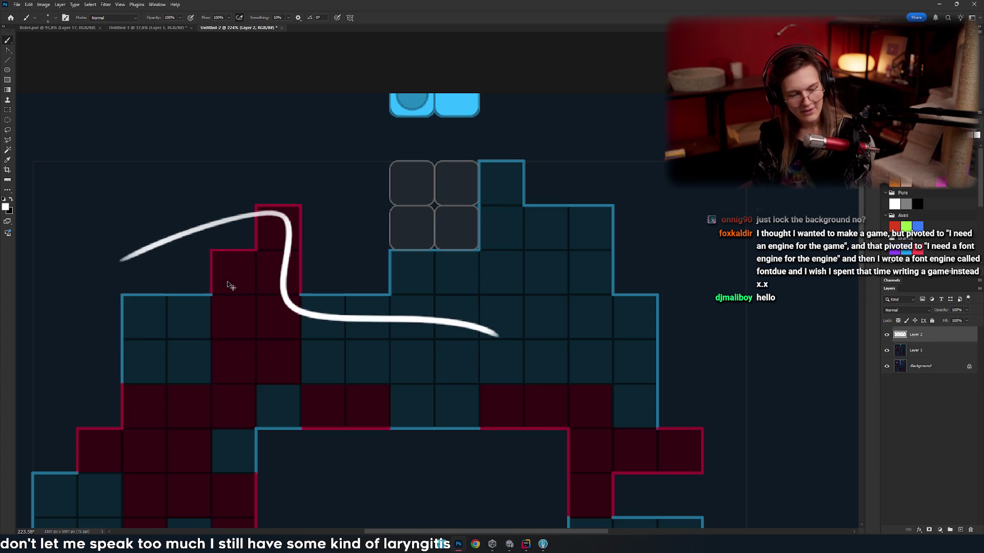
{"action": "key", "text": "ctrl+z"}
{"action": "mouse_move", "coordinate": [351, 330]}
{"action": "left_mouse_down"}
{"action": "mouse_move", "coordinate": [320, 195]}
{"action": "mouse_move", "coordinate": [361, 205]}
{"action": "left_mouse_up"}
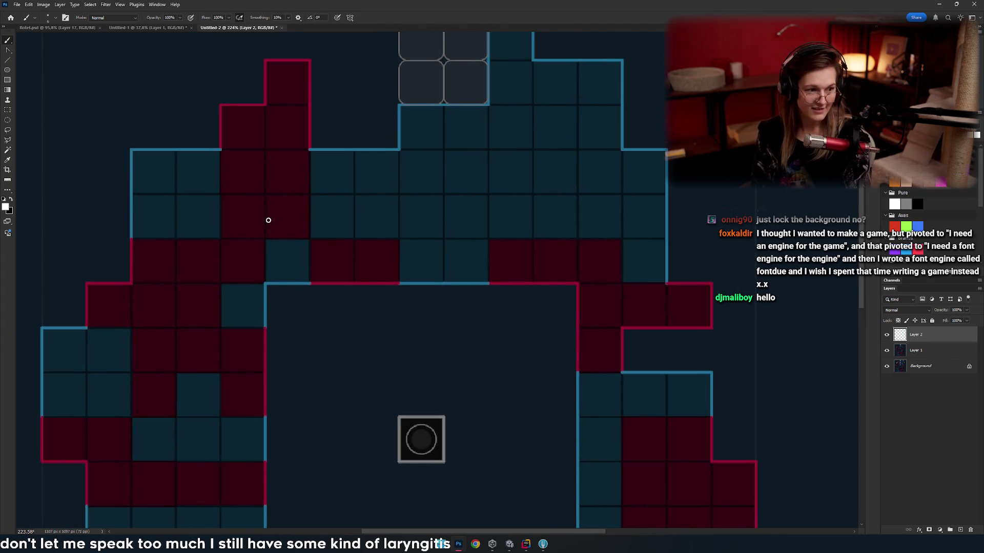
{"action": "left_click_drag", "start_coordinate": [357, 255], "coordinate": [308, 327]}
{"action": "scroll", "coordinate": [308, 327], "scroll_direction": "up", "scroll_amount": 4}
{"action": "left_click_drag", "start_coordinate": [444, 283], "coordinate": [361, 302]}
{"action": "scroll", "coordinate": [323, 301], "scroll_direction": "down", "scroll_amount": 3}
{"action": "scroll", "coordinate": [230, 214], "scroll_direction": "up", "scroll_amount": 3}
{"action": "left_click_drag", "start_coordinate": [257, 179], "coordinate": [242, 219]}
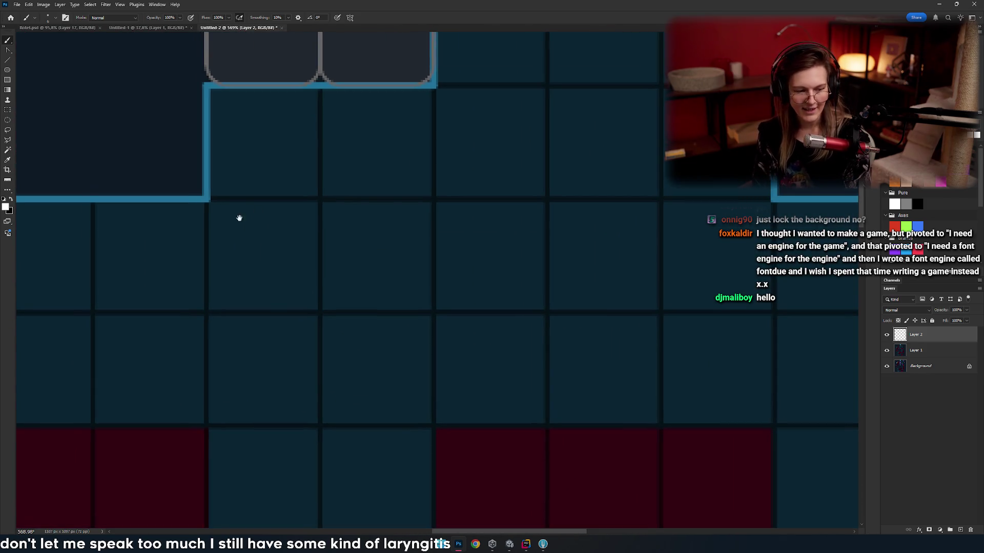
- Handwrite 0,0, 1,0 and 2,0 in the tiles beneath the grey squares
{"action": "scroll", "coordinate": [287, 261], "scroll_direction": "left", "scroll_amount": 1}
{"action": "scroll", "coordinate": [325, 285], "scroll_direction": "down", "scroll_amount": 1}
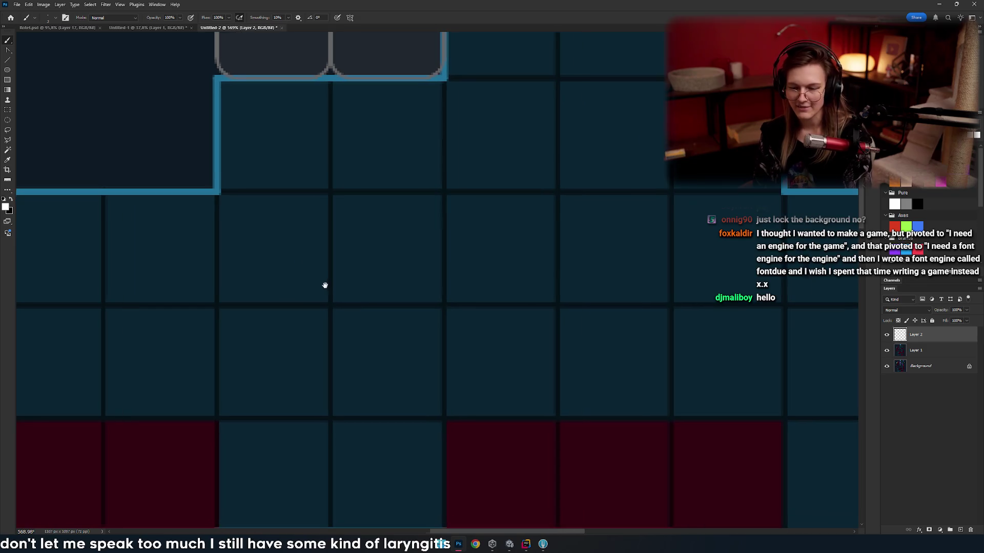
{"action": "left_click_drag", "start_coordinate": [230, 288], "coordinate": [254, 295]}
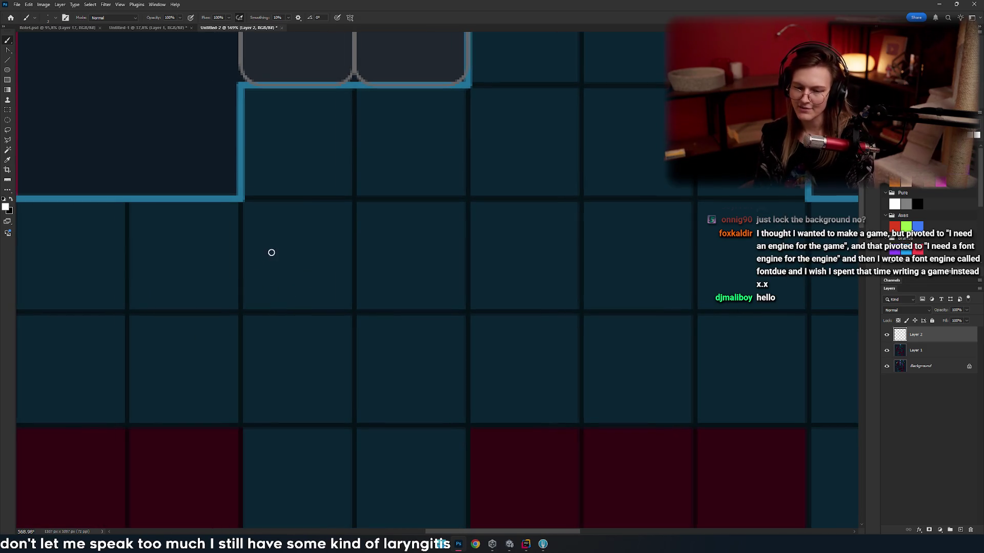
{"action": "mouse_move", "coordinate": [269, 228]}
{"action": "left_mouse_down"}
{"action": "mouse_move", "coordinate": [264, 278]}
{"action": "mouse_move", "coordinate": [279, 232]}
{"action": "mouse_move", "coordinate": [291, 250]}
{"action": "left_mouse_up"}
{"action": "key", "text": "ctrl+z"}
{"action": "key", "text": "ctrl+z"}
{"action": "left_click_drag", "start_coordinate": [303, 270], "coordinate": [292, 288]}
{"action": "mouse_move", "coordinate": [321, 250]}
{"action": "left_mouse_down"}
{"action": "mouse_move", "coordinate": [320, 276]}
{"action": "mouse_move", "coordinate": [333, 245]}
{"action": "left_mouse_up"}
{"action": "key", "text": "ctrl+z"}
{"action": "mouse_move", "coordinate": [369, 257]}
{"action": "left_mouse_down"}
{"action": "mouse_move", "coordinate": [288, 262]}
{"action": "mouse_move", "coordinate": [312, 247]}
{"action": "left_mouse_up"}
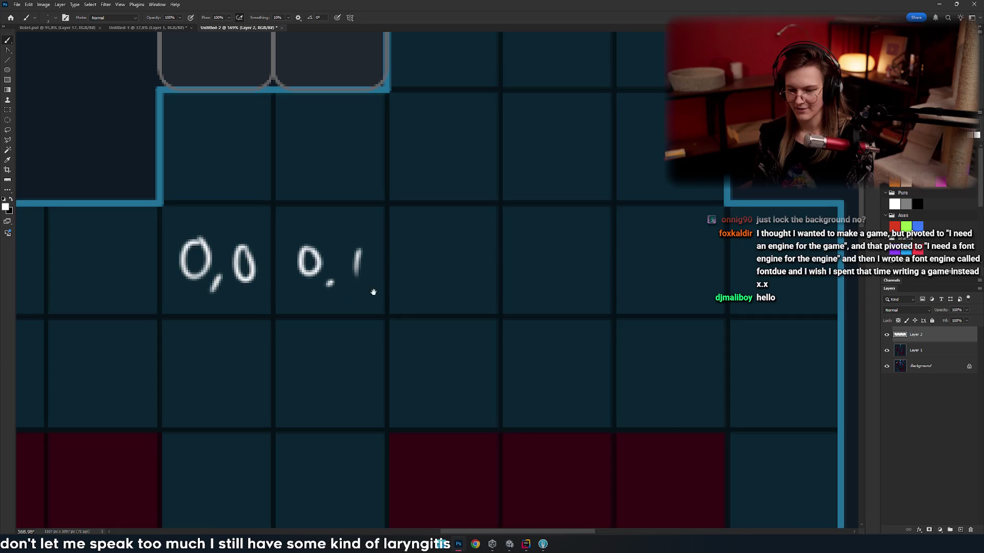
{"action": "left_click_drag", "start_coordinate": [362, 291], "coordinate": [316, 292]}
{"action": "key", "text": "ctrl+z"}
{"action": "key", "text": "ctrl+z"}
{"action": "key", "text": "ctrl+z"}
{"action": "mouse_move", "coordinate": [263, 251]}
{"action": "left_mouse_down"}
{"action": "mouse_move", "coordinate": [261, 278]}
{"action": "mouse_move", "coordinate": [307, 253]}
{"action": "left_mouse_up"}
{"action": "left_click_drag", "start_coordinate": [370, 294], "coordinate": [378, 283]}
{"action": "mouse_move", "coordinate": [370, 246]}
{"action": "left_mouse_down"}
{"action": "mouse_move", "coordinate": [395, 270]}
{"action": "mouse_move", "coordinate": [443, 266]}
{"action": "left_mouse_up"}
- Write 1,1 and 0,1 in the tiles above the bottom-row labels
{"action": "scroll", "coordinate": [450, 268], "scroll_direction": "down", "scroll_amount": 3}
{"action": "scroll", "coordinate": [450, 268], "scroll_direction": "left", "scroll_amount": 5}
{"action": "mouse_move", "coordinate": [376, 273]}
{"action": "left_mouse_down"}
{"action": "mouse_move", "coordinate": [363, 275]}
{"action": "mouse_move", "coordinate": [380, 270]}
{"action": "left_mouse_up"}
{"action": "left_click_drag", "start_coordinate": [413, 207], "coordinate": [410, 259]}
{"action": "mouse_move", "coordinate": [411, 259]}
{"action": "left_mouse_down"}
{"action": "mouse_move", "coordinate": [505, 246]}
{"action": "mouse_move", "coordinate": [473, 247]}
{"action": "left_mouse_up"}
{"action": "mouse_move", "coordinate": [298, 255]}
{"action": "left_mouse_down"}
{"action": "mouse_move", "coordinate": [333, 263]}
{"action": "mouse_move", "coordinate": [332, 208]}
{"action": "left_mouse_up"}
{"action": "left_click_drag", "start_coordinate": [351, 245], "coordinate": [344, 253]}
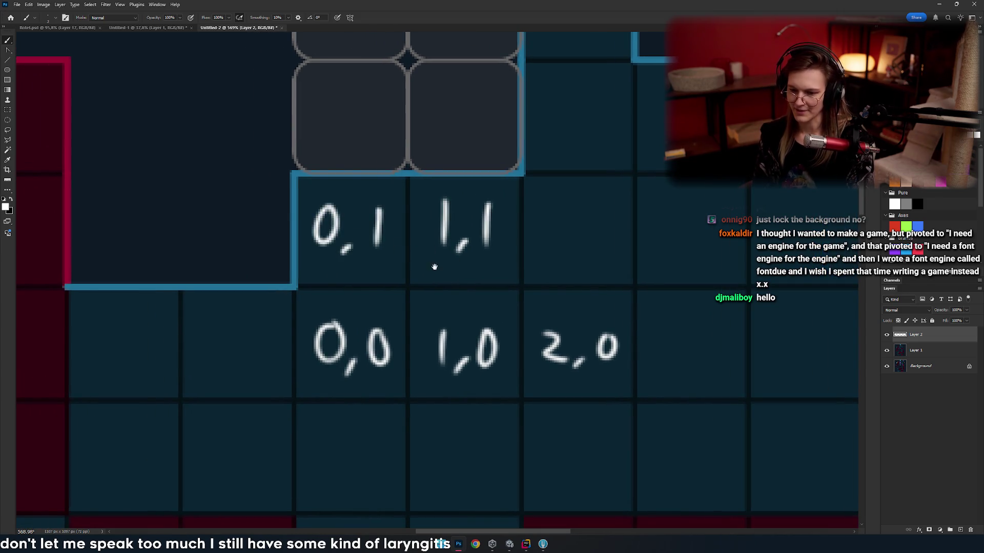
{"action": "left_click_drag", "start_coordinate": [437, 267], "coordinate": [303, 270]}
- Wrap the 0,1, 0,0 and 1,0 labels in parentheses
{"action": "left_click_drag", "start_coordinate": [472, 197], "coordinate": [476, 193]}
{"action": "key", "text": "ctrl+z"}
{"action": "left_click_drag", "start_coordinate": [157, 232], "coordinate": [232, 216]}
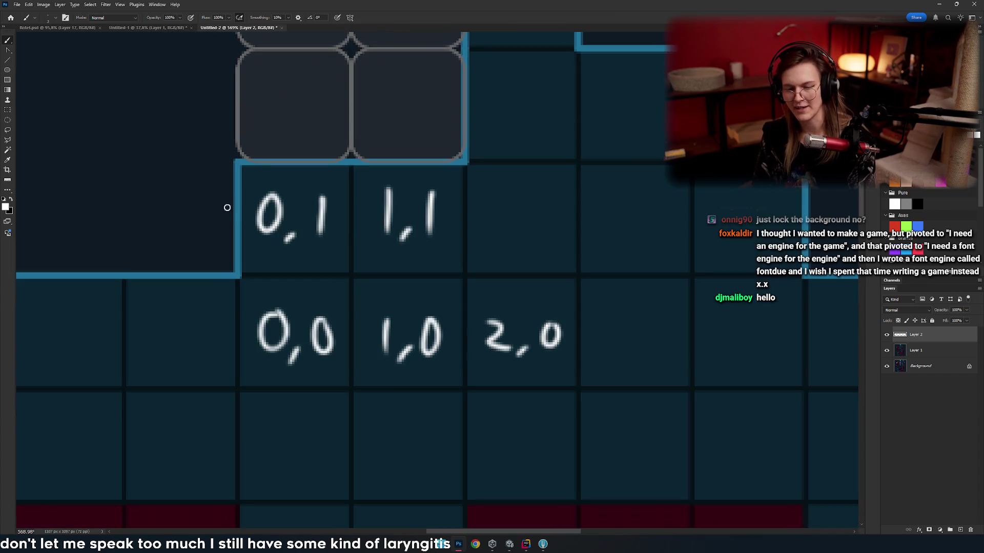
{"action": "left_click_drag", "start_coordinate": [258, 174], "coordinate": [252, 256]}
{"action": "left_click_drag", "start_coordinate": [332, 180], "coordinate": [339, 251]}
{"action": "left_click_drag", "start_coordinate": [256, 297], "coordinate": [256, 361]}
{"action": "left_click_drag", "start_coordinate": [345, 306], "coordinate": [354, 356]}
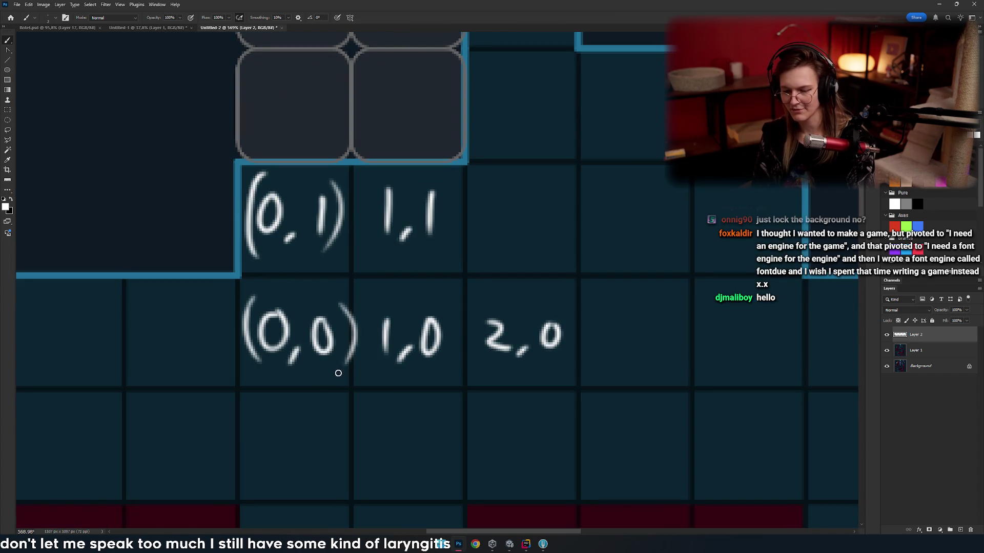
{"action": "left_click_drag", "start_coordinate": [376, 305], "coordinate": [370, 376]}
{"action": "left_click_drag", "start_coordinate": [446, 305], "coordinate": [448, 371]}
- Add parentheses around the remaining labels to form (1,1) and (2,0)
{"action": "left_click_drag", "start_coordinate": [457, 245], "coordinate": [430, 318]}
{"action": "left_click_drag", "start_coordinate": [423, 242], "coordinate": [410, 318]}
{"action": "left_click_drag", "start_coordinate": [354, 244], "coordinate": [348, 328]}
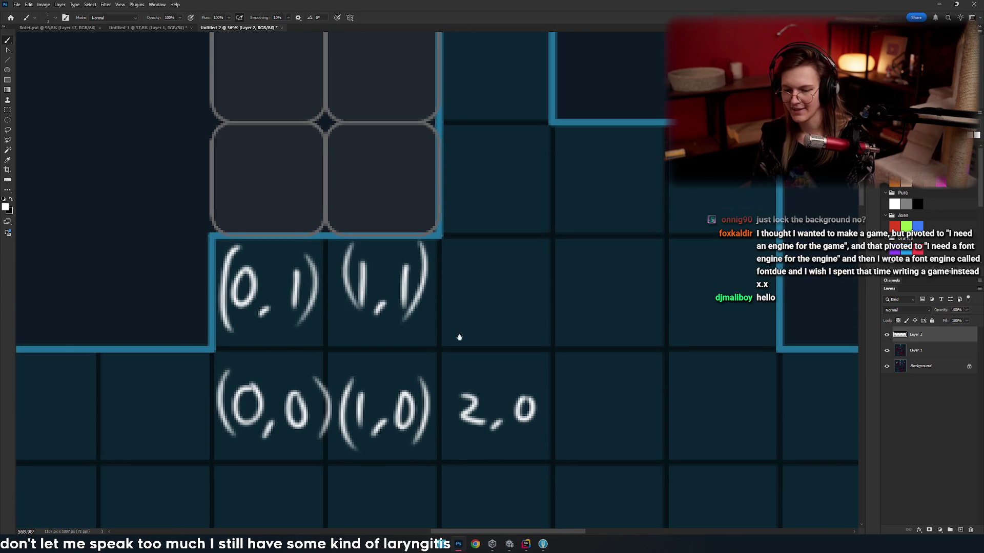
{"action": "left_click_drag", "start_coordinate": [450, 338], "coordinate": [364, 264]}
{"action": "left_click_drag", "start_coordinate": [379, 297], "coordinate": [359, 367]}
{"action": "key", "text": "ctrl+z"}
{"action": "left_click_drag", "start_coordinate": [443, 300], "coordinate": [451, 351]}
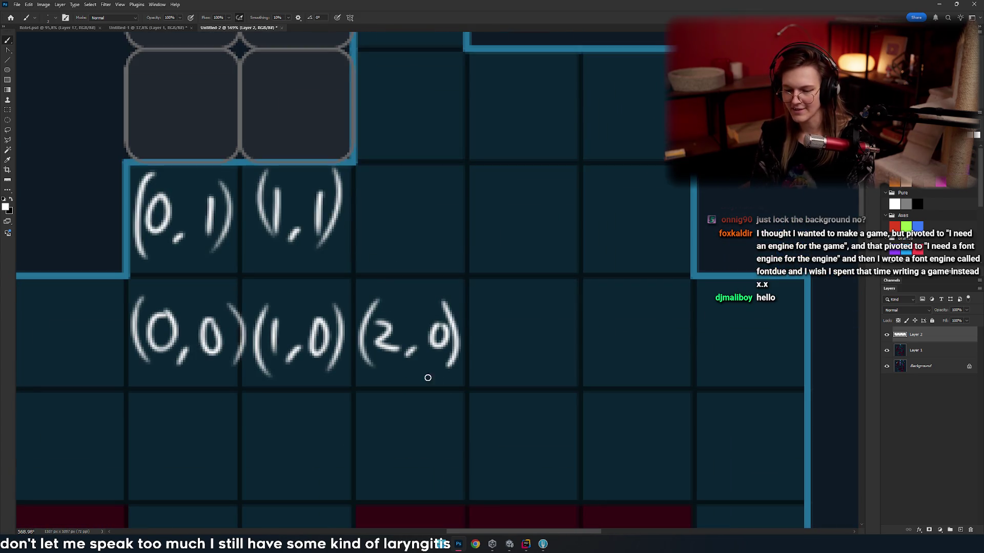
{"action": "left_click_drag", "start_coordinate": [258, 251], "coordinate": [325, 270]}
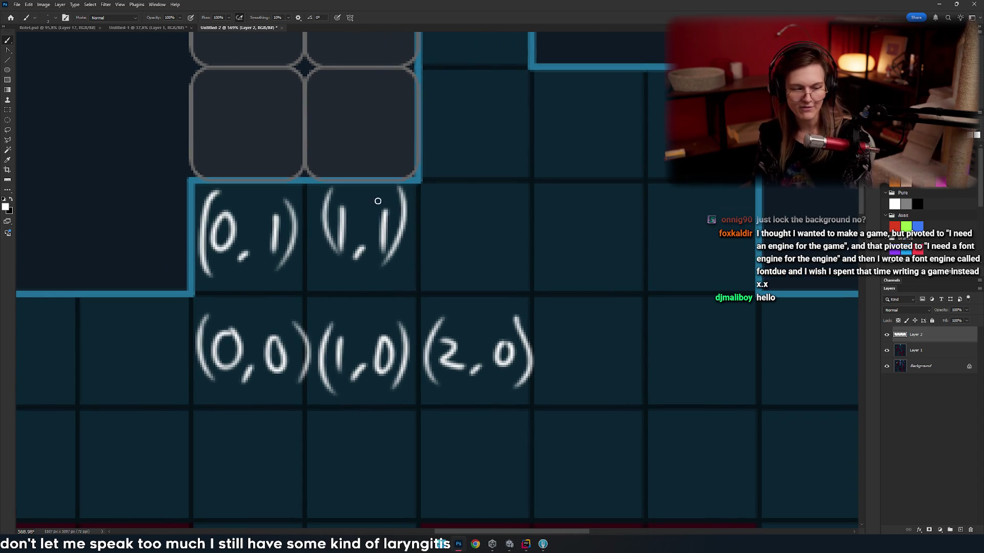
{"action": "left_click_drag", "start_coordinate": [509, 234], "coordinate": [516, 261]}
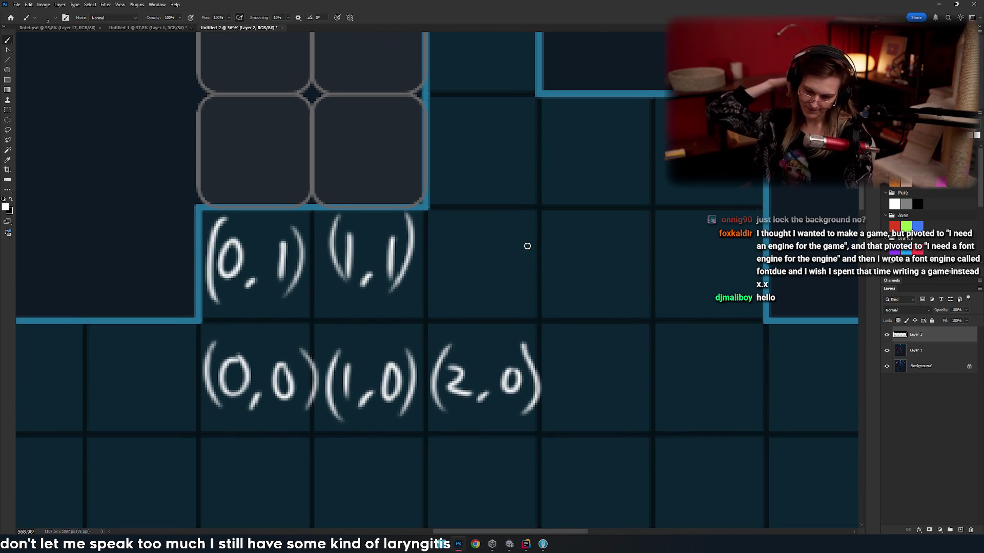
{"action": "mouse_move", "coordinate": [381, 284]}
{"action": "left_mouse_down"}
{"action": "mouse_move", "coordinate": [387, 322]}
{"action": "mouse_move", "coordinate": [407, 333]}
{"action": "mouse_move", "coordinate": [454, 308]}
{"action": "left_mouse_up"}
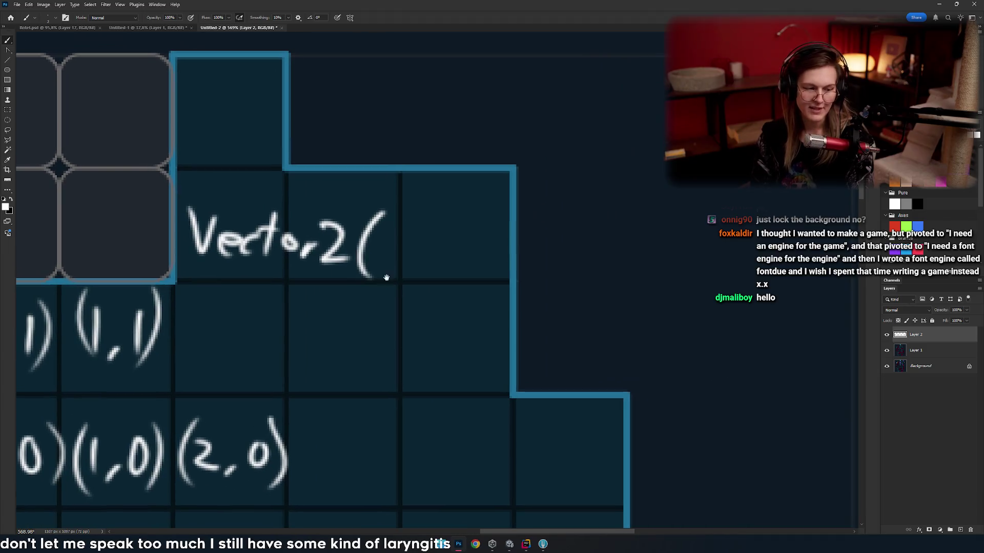
- Handwrite 'float x, float y)' after the Vector2( label
{"action": "mouse_move", "coordinate": [388, 247]}
{"action": "left_mouse_down"}
{"action": "mouse_move", "coordinate": [351, 253]}
{"action": "mouse_move", "coordinate": [353, 288]}
{"action": "mouse_move", "coordinate": [370, 260]}
{"action": "left_mouse_up"}
{"action": "left_click_drag", "start_coordinate": [385, 240], "coordinate": [386, 277]}
{"action": "left_click_drag", "start_coordinate": [402, 264], "coordinate": [433, 275]}
{"action": "mouse_move", "coordinate": [418, 259]}
{"action": "left_mouse_down"}
{"action": "mouse_move", "coordinate": [448, 256]}
{"action": "mouse_move", "coordinate": [446, 283]}
{"action": "left_mouse_up"}
{"action": "left_click_drag", "start_coordinate": [450, 256], "coordinate": [430, 284]}
{"action": "mouse_move", "coordinate": [463, 289]}
{"action": "left_mouse_down"}
{"action": "mouse_move", "coordinate": [447, 295]}
{"action": "mouse_move", "coordinate": [374, 276]}
{"action": "left_mouse_up"}
{"action": "mouse_move", "coordinate": [385, 245]}
{"action": "left_mouse_down"}
{"action": "mouse_move", "coordinate": [367, 284]}
{"action": "mouse_move", "coordinate": [383, 255]}
{"action": "mouse_move", "coordinate": [399, 276]}
{"action": "left_mouse_up"}
{"action": "left_click_drag", "start_coordinate": [417, 261], "coordinate": [442, 274]}
{"action": "left_click_drag", "start_coordinate": [455, 236], "coordinate": [452, 275]}
{"action": "mouse_move", "coordinate": [446, 256]}
{"action": "left_mouse_down"}
{"action": "mouse_move", "coordinate": [467, 251]}
{"action": "mouse_move", "coordinate": [500, 277]}
{"action": "mouse_move", "coordinate": [477, 304]}
{"action": "left_mouse_up"}
{"action": "left_click_drag", "start_coordinate": [492, 220], "coordinate": [495, 297]}
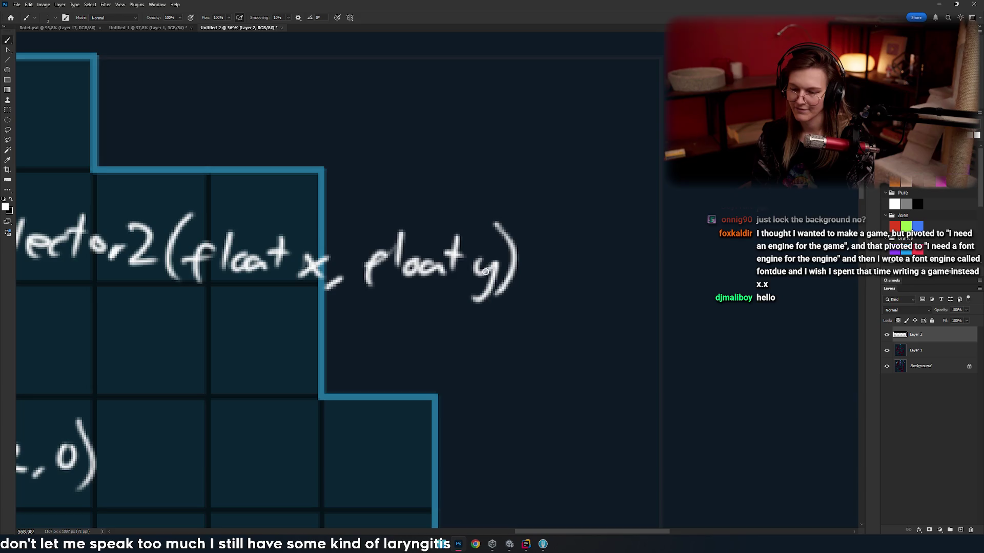
- Undo the stray circle and 3, keep the closing bracket, and zoom out to the whole grid
{"action": "scroll", "coordinate": [487, 287], "scroll_direction": "down", "scroll_amount": 5}
{"action": "scroll", "coordinate": [454, 304], "scroll_direction": "up", "scroll_amount": 3}
{"action": "scroll", "coordinate": [430, 292], "scroll_direction": "up", "scroll_amount": 4}
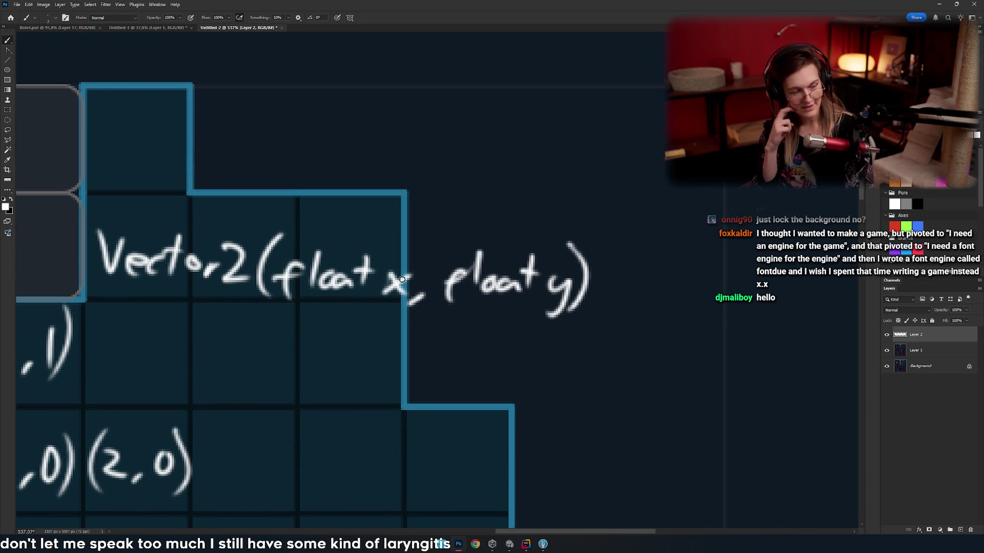
{"action": "mouse_move", "coordinate": [227, 205]}
{"action": "left_mouse_down"}
{"action": "mouse_move", "coordinate": [413, 191]}
{"action": "mouse_move", "coordinate": [128, 204]}
{"action": "left_mouse_up"}
{"action": "key", "text": "ctrl+z"}
{"action": "mouse_move", "coordinate": [276, 342]}
{"action": "left_mouse_down"}
{"action": "mouse_move", "coordinate": [279, 277]}
{"action": "mouse_move", "coordinate": [402, 345]}
{"action": "left_mouse_up"}
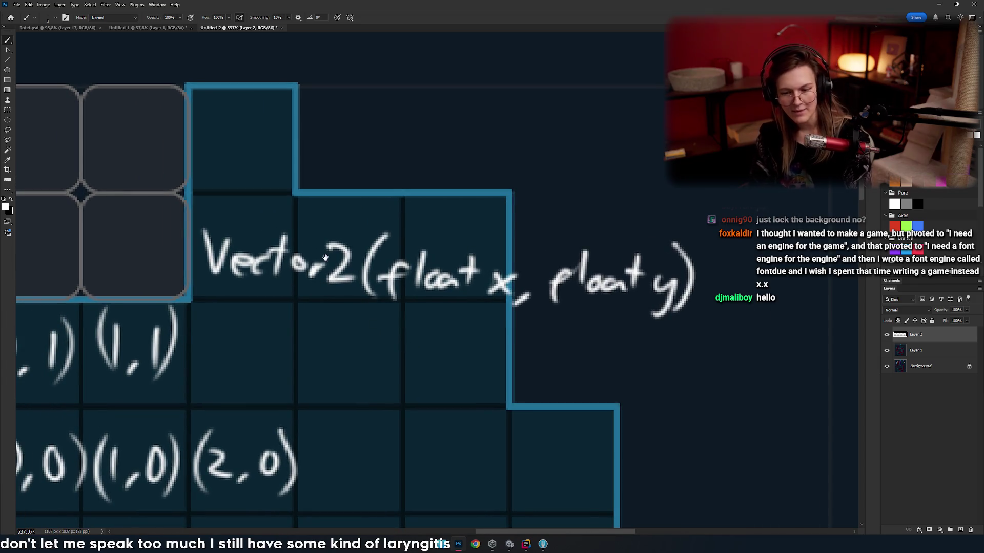
{"action": "left_click_drag", "start_coordinate": [332, 188], "coordinate": [328, 233]}
{"action": "key", "text": "ctrl+z"}
{"action": "key", "text": "ctrl+z"}
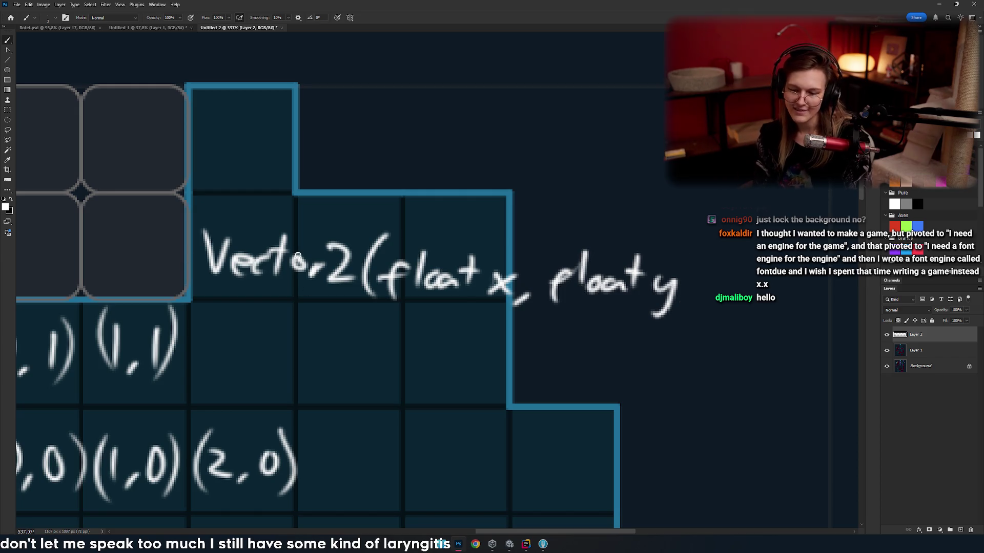
{"action": "key", "text": "ctrl+shift+z"}
{"action": "left_click_drag", "start_coordinate": [353, 265], "coordinate": [292, 292]}
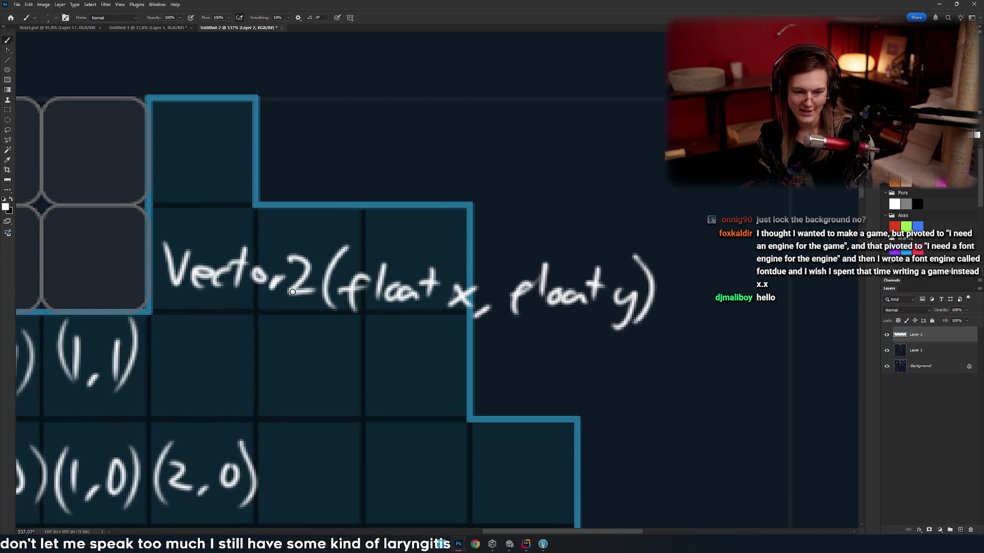
{"action": "mouse_move", "coordinate": [600, 252]}
{"action": "left_mouse_down"}
{"action": "mouse_move", "coordinate": [440, 282]}
{"action": "mouse_move", "coordinate": [509, 352]}
{"action": "left_mouse_up"}
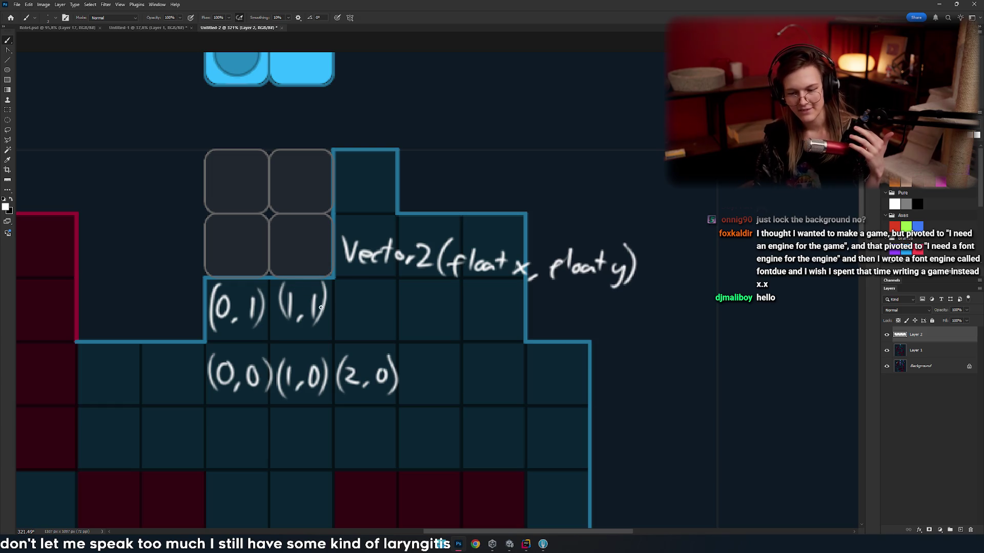
- Undo a loop around Vector2, draw a circle in the empty cell, and undo its arrow
{"action": "mouse_move", "coordinate": [320, 259]}
{"action": "left_mouse_down"}
{"action": "mouse_move", "coordinate": [581, 209]}
{"action": "mouse_move", "coordinate": [318, 257]}
{"action": "mouse_move", "coordinate": [492, 261]}
{"action": "left_mouse_up"}
{"action": "key", "text": "ctrl+z"}
{"action": "key", "text": "ctrl+z"}
{"action": "scroll", "coordinate": [410, 312], "scroll_direction": "up", "scroll_amount": 2}
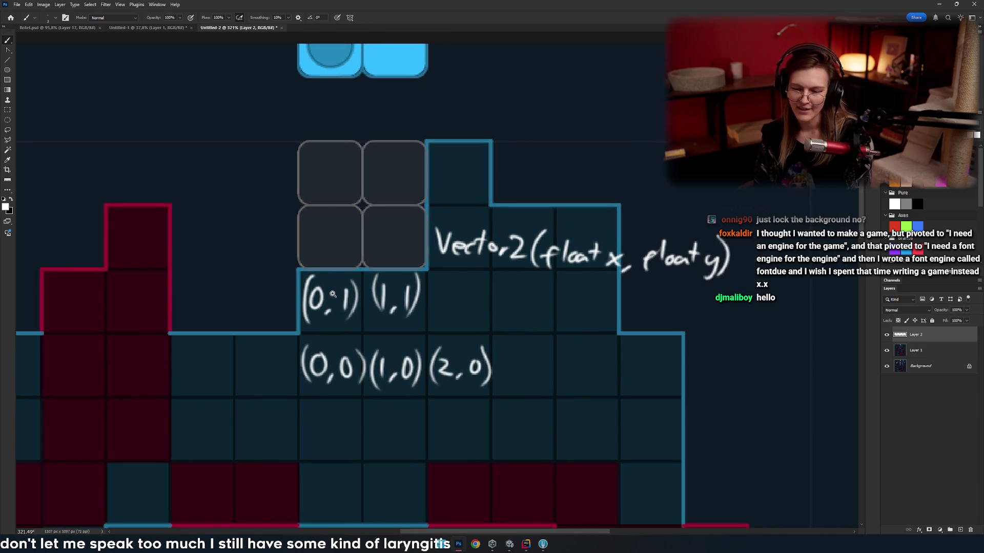
{"action": "scroll", "coordinate": [409, 311], "scroll_direction": "up", "scroll_amount": 4}
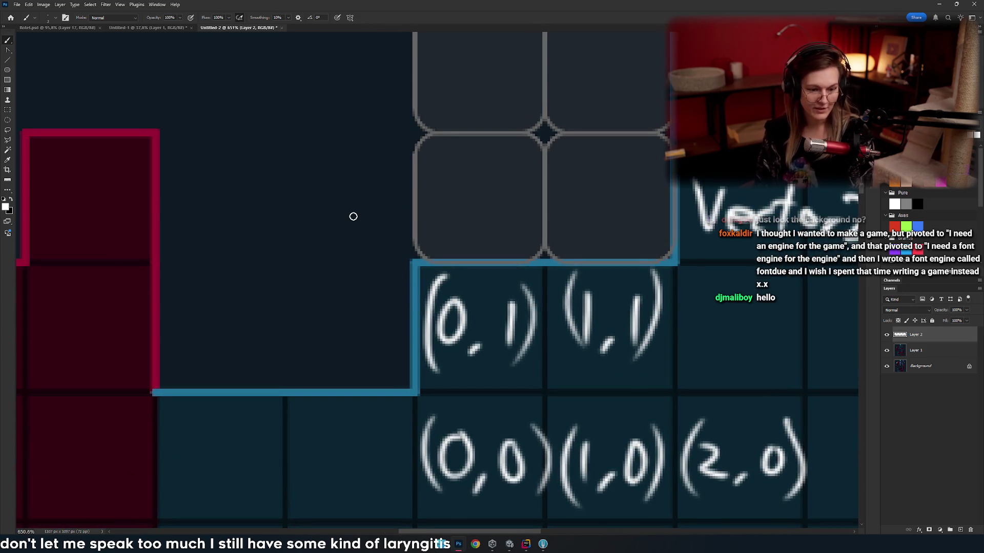
{"action": "scroll", "coordinate": [353, 289], "scroll_direction": "right", "scroll_amount": 1}
{"action": "scroll", "coordinate": [241, 295], "scroll_direction": "down", "scroll_amount": 1}
{"action": "scroll", "coordinate": [241, 294], "scroll_direction": "left", "scroll_amount": 2}
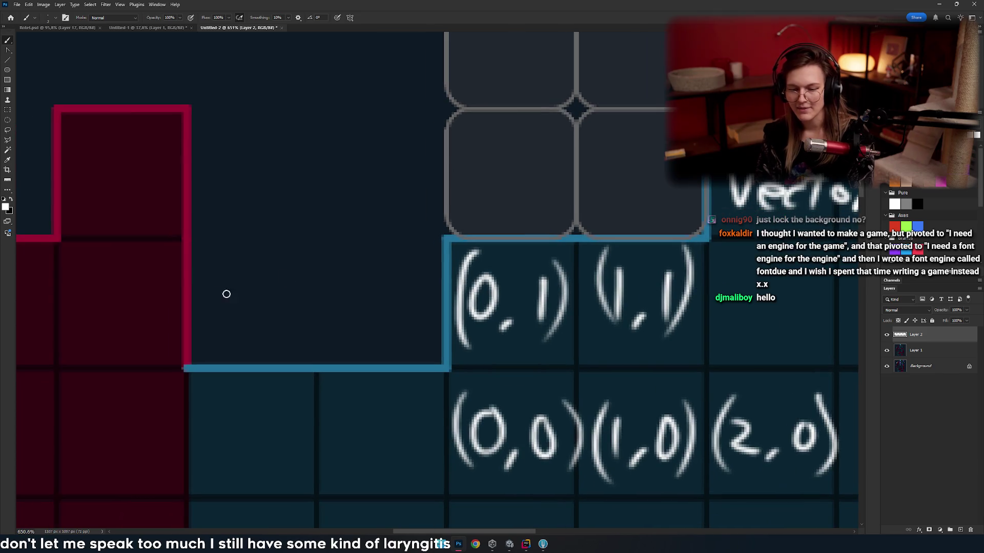
{"action": "left_click_drag", "start_coordinate": [275, 271], "coordinate": [319, 255]}
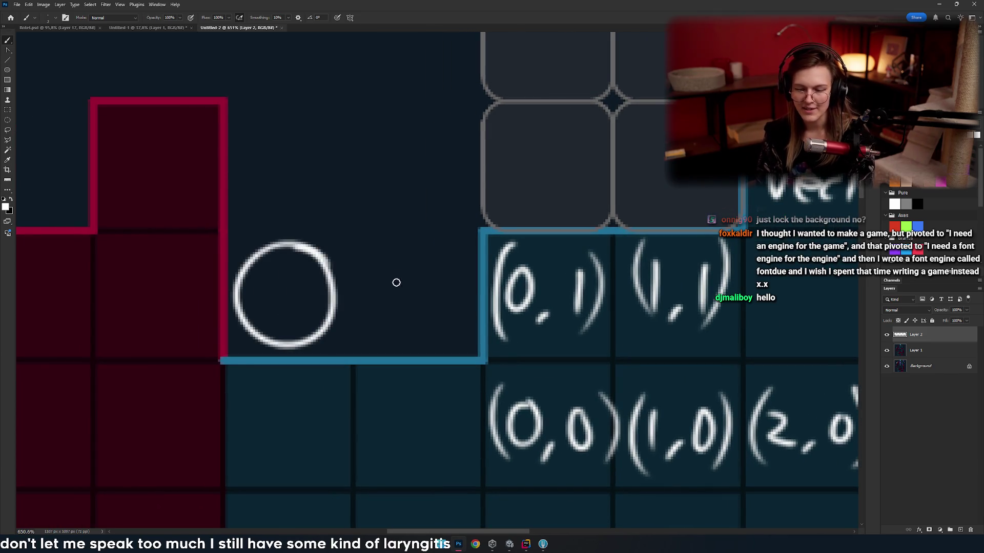
{"action": "scroll", "coordinate": [307, 299], "scroll_direction": "right", "scroll_amount": 2}
{"action": "left_click_drag", "start_coordinate": [217, 279], "coordinate": [344, 278]}
{"action": "left_click_drag", "start_coordinate": [317, 245], "coordinate": [317, 298]}
{"action": "key", "text": "ctrl+z"}
{"action": "key", "text": "ctrl+z"}
- Try extra circles and an arrow off the circle, then undo them back to the plain circle
{"action": "scroll", "coordinate": [275, 248], "scroll_direction": "right", "scroll_amount": 1}
{"action": "scroll", "coordinate": [334, 282], "scroll_direction": "left", "scroll_amount": 2}
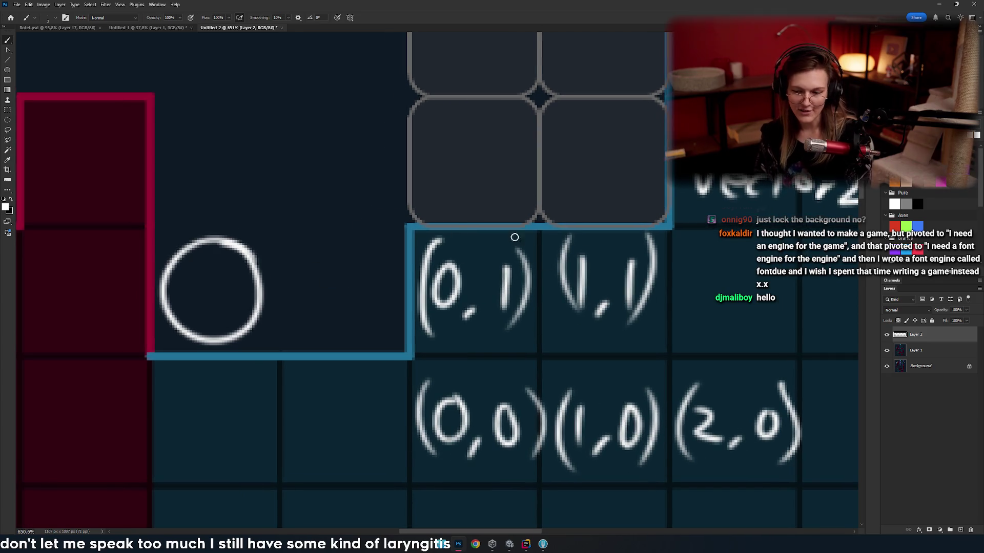
{"action": "left_click_drag", "start_coordinate": [364, 252], "coordinate": [356, 255]}
{"action": "key", "text": "ctrl+z"}
{"action": "key", "text": "ctrl+z"}
{"action": "left_click_drag", "start_coordinate": [206, 289], "coordinate": [331, 302]}
{"action": "key", "text": "ctrl+z"}
{"action": "left_click_drag", "start_coordinate": [308, 262], "coordinate": [331, 302]}
{"action": "left_click_drag", "start_coordinate": [287, 326], "coordinate": [329, 304]}
{"action": "left_click_drag", "start_coordinate": [336, 263], "coordinate": [357, 234]}
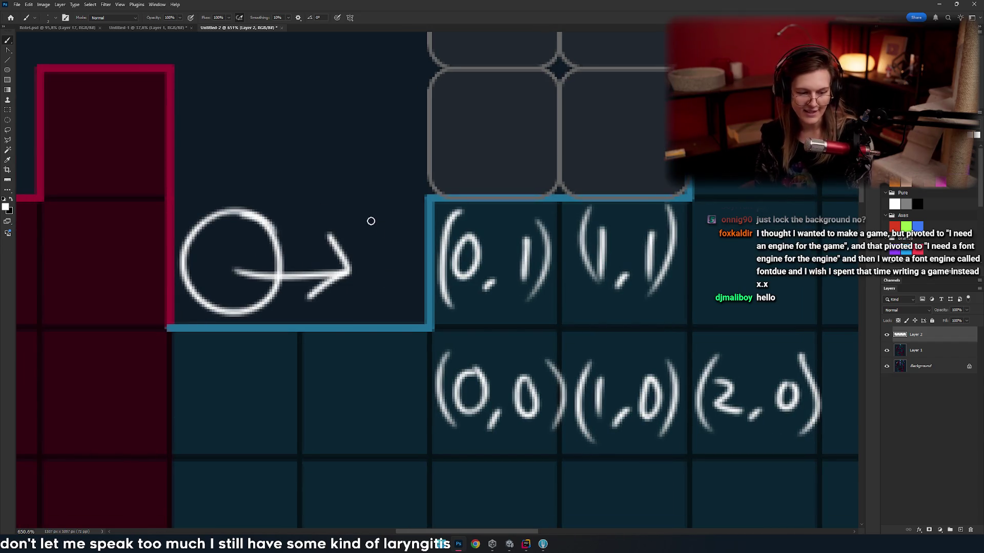
{"action": "scroll", "coordinate": [378, 215], "scroll_direction": "up", "scroll_amount": 1}
{"action": "scroll", "coordinate": [378, 215], "scroll_direction": "left", "scroll_amount": 1}
{"action": "left_click_drag", "start_coordinate": [286, 282], "coordinate": [332, 288]}
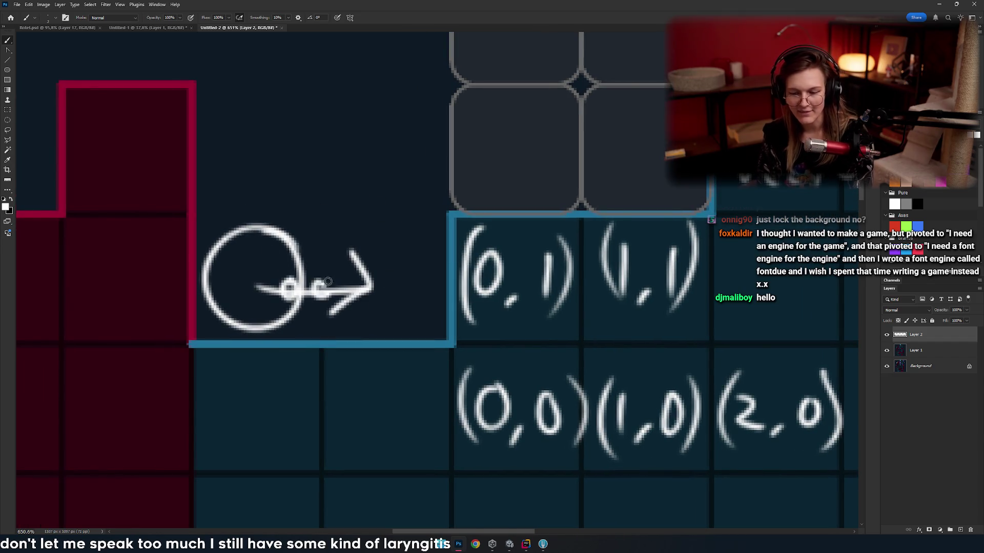
{"action": "key", "text": "ctrl+z"}
{"action": "key", "text": "ctrl+z"}
{"action": "key", "text": "ctrl+z"}
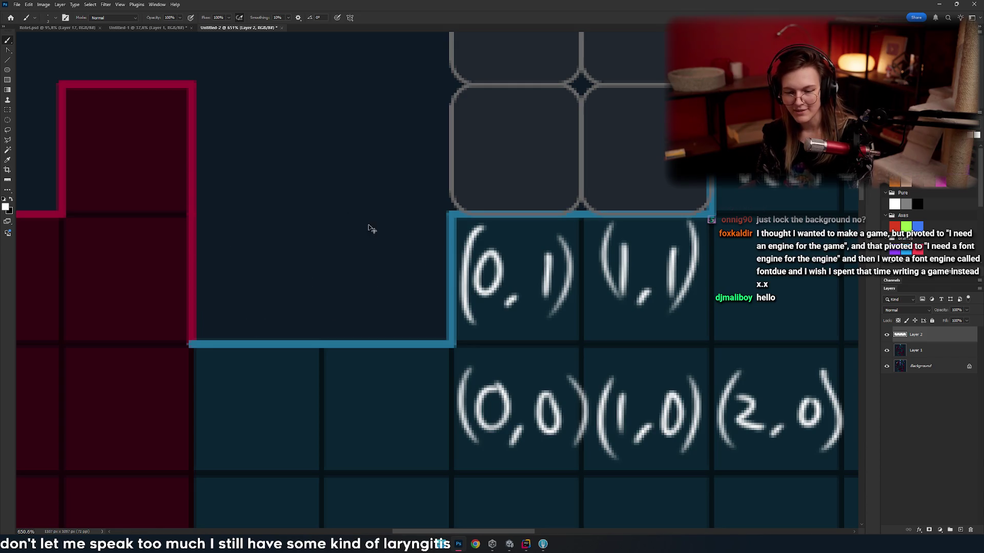
- Undo further arrow, inner oval, second circle and label-loop attempts, leaving the plain circle
{"action": "mouse_move", "coordinate": [259, 287]}
{"action": "left_mouse_down"}
{"action": "mouse_move", "coordinate": [358, 269]}
{"action": "mouse_move", "coordinate": [336, 308]}
{"action": "left_mouse_up"}
{"action": "key", "text": "ctrl+z"}
{"action": "key", "text": "ctrl+z"}
{"action": "left_click_drag", "start_coordinate": [248, 255], "coordinate": [241, 246]}
{"action": "key", "text": "ctrl+z"}
{"action": "mouse_move", "coordinate": [407, 257]}
{"action": "left_mouse_down"}
{"action": "mouse_move", "coordinate": [391, 314]}
{"action": "mouse_move", "coordinate": [406, 256]}
{"action": "left_mouse_up"}
{"action": "key", "text": "ctrl+z"}
{"action": "mouse_move", "coordinate": [572, 252]}
{"action": "left_mouse_down"}
{"action": "mouse_move", "coordinate": [485, 252]}
{"action": "mouse_move", "coordinate": [413, 298]}
{"action": "mouse_move", "coordinate": [311, 312]}
{"action": "left_mouse_up"}
{"action": "mouse_move", "coordinate": [428, 171]}
{"action": "left_mouse_down"}
{"action": "mouse_move", "coordinate": [659, 125]}
{"action": "mouse_move", "coordinate": [420, 175]}
{"action": "left_mouse_up"}
{"action": "key", "text": "ctrl+z"}
{"action": "left_click_drag", "start_coordinate": [600, 268], "coordinate": [304, 298]}
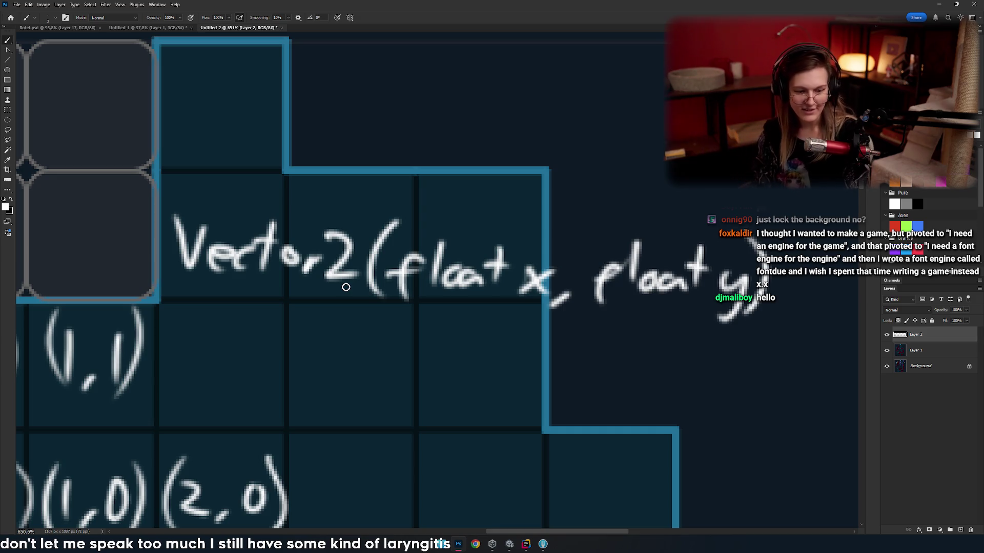
{"action": "scroll", "coordinate": [297, 316], "scroll_direction": "down", "scroll_amount": 4}
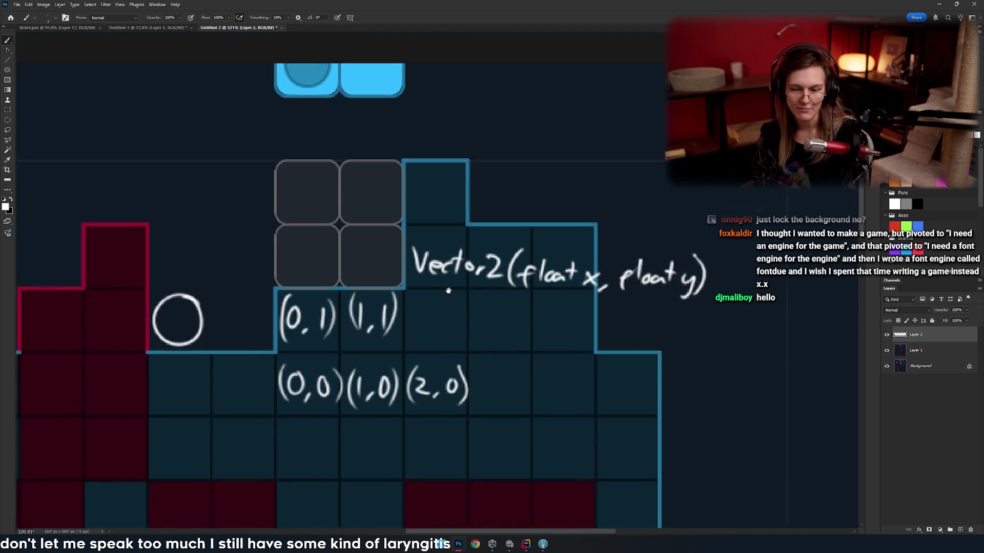
{"action": "mouse_move", "coordinate": [423, 291]}
{"action": "left_mouse_down"}
{"action": "mouse_move", "coordinate": [525, 443]}
{"action": "mouse_move", "coordinate": [427, 319]}
{"action": "left_mouse_up"}
{"action": "key", "text": "ctrl+z"}
{"action": "scroll", "coordinate": [427, 319], "scroll_direction": "right", "scroll_amount": 5}
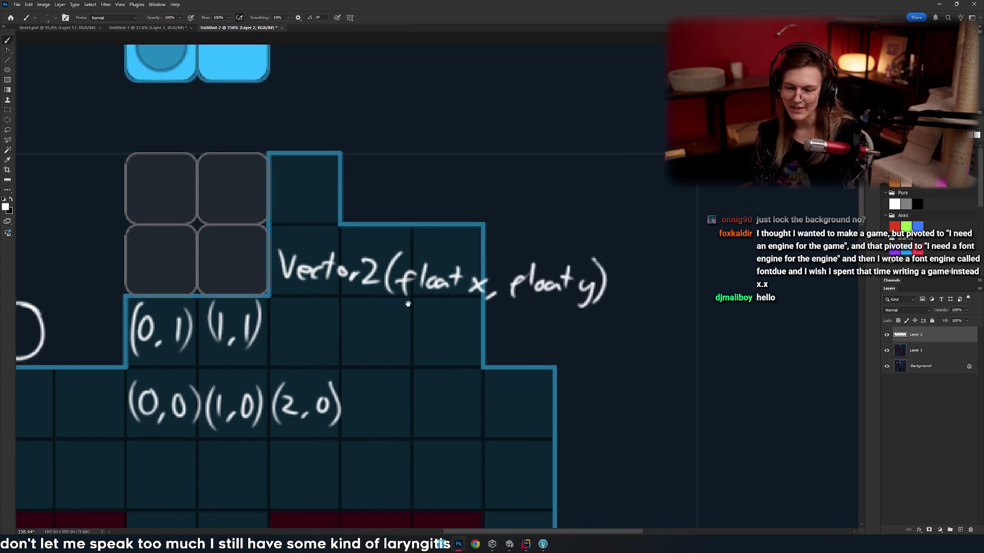
{"action": "scroll", "coordinate": [370, 321], "scroll_direction": "up", "scroll_amount": 1}
{"action": "scroll", "coordinate": [370, 320], "scroll_direction": "up", "scroll_amount": 3}
{"action": "mouse_move", "coordinate": [587, 219]}
{"action": "left_mouse_down"}
{"action": "mouse_move", "coordinate": [650, 369]}
{"action": "mouse_move", "coordinate": [605, 226]}
{"action": "left_mouse_up"}
{"action": "key", "text": "ctrl+z"}
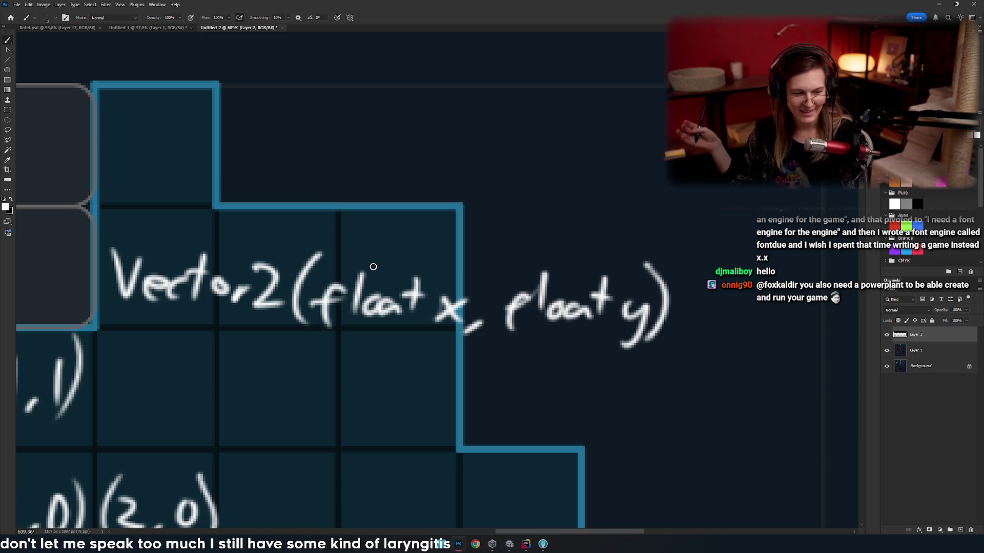
{"action": "mouse_move", "coordinate": [373, 267]}
{"action": "left_mouse_down"}
{"action": "mouse_move", "coordinate": [387, 302]}
{"action": "mouse_move", "coordinate": [455, 310]}
{"action": "mouse_move", "coordinate": [412, 329]}
{"action": "mouse_move", "coordinate": [431, 329]}
{"action": "mouse_move", "coordinate": [338, 309]}
{"action": "mouse_move", "coordinate": [433, 312]}
{"action": "left_mouse_up"}
{"action": "mouse_move", "coordinate": [328, 257]}
{"action": "left_mouse_down"}
{"action": "mouse_move", "coordinate": [417, 351]}
{"action": "mouse_move", "coordinate": [328, 258]}
{"action": "left_mouse_up"}
{"action": "mouse_move", "coordinate": [406, 311]}
{"action": "left_mouse_down"}
{"action": "mouse_move", "coordinate": [325, 347]}
{"action": "mouse_move", "coordinate": [287, 333]}
{"action": "left_mouse_up"}
{"action": "mouse_move", "coordinate": [400, 248]}
{"action": "left_mouse_down"}
{"action": "mouse_move", "coordinate": [401, 342]}
{"action": "mouse_move", "coordinate": [438, 263]}
{"action": "left_mouse_up"}
{"action": "key", "text": "ctrl+z"}
{"action": "left_click_drag", "start_coordinate": [307, 351], "coordinate": [453, 313]}
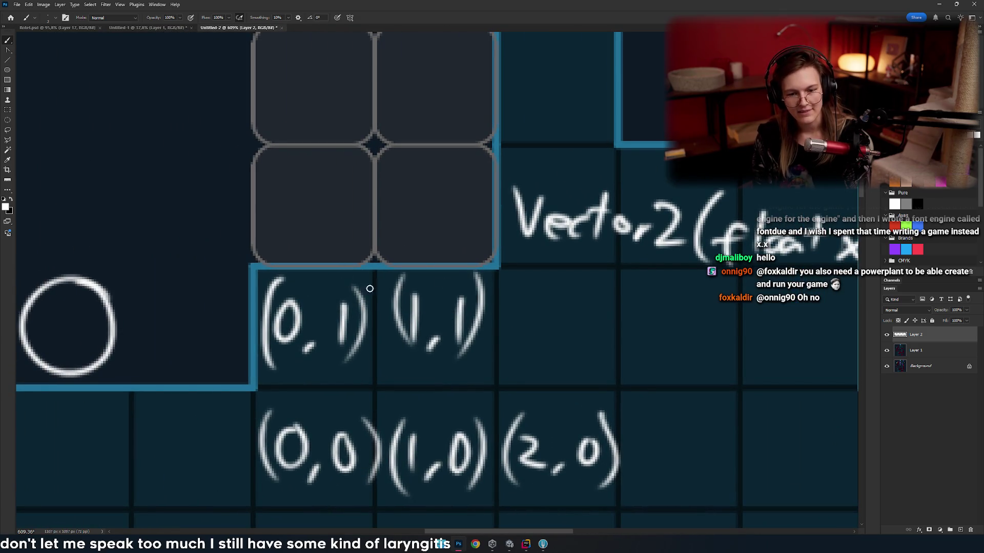
{"action": "left_click_drag", "start_coordinate": [323, 273], "coordinate": [429, 321]}
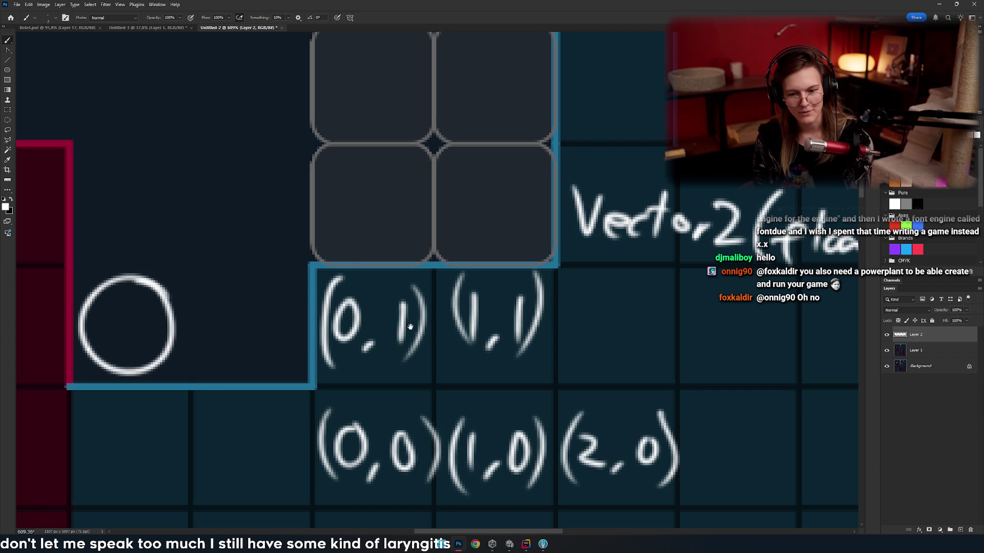
{"action": "left_click_drag", "start_coordinate": [333, 319], "coordinate": [450, 358]}
{"action": "left_click_drag", "start_coordinate": [392, 283], "coordinate": [542, 327]}
{"action": "left_click_drag", "start_coordinate": [435, 293], "coordinate": [349, 227]}
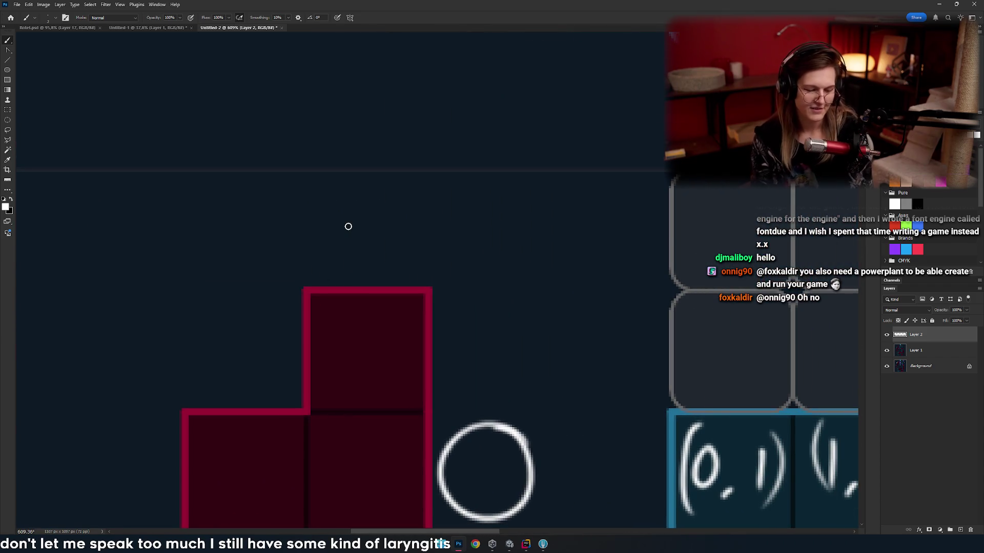
{"action": "mouse_move", "coordinate": [398, 304]}
{"action": "left_mouse_down"}
{"action": "mouse_move", "coordinate": [310, 274]}
{"action": "mouse_move", "coordinate": [359, 300]}
{"action": "left_mouse_up"}
{"action": "mouse_move", "coordinate": [306, 265]}
{"action": "left_mouse_down"}
{"action": "mouse_move", "coordinate": [374, 274]}
{"action": "mouse_move", "coordinate": [427, 333]}
{"action": "mouse_move", "coordinate": [233, 211]}
{"action": "left_mouse_up"}
{"action": "left_click_drag", "start_coordinate": [246, 264], "coordinate": [297, 274]}
{"action": "key", "text": "ctrl+z"}
{"action": "key", "text": "ctrl+z"}
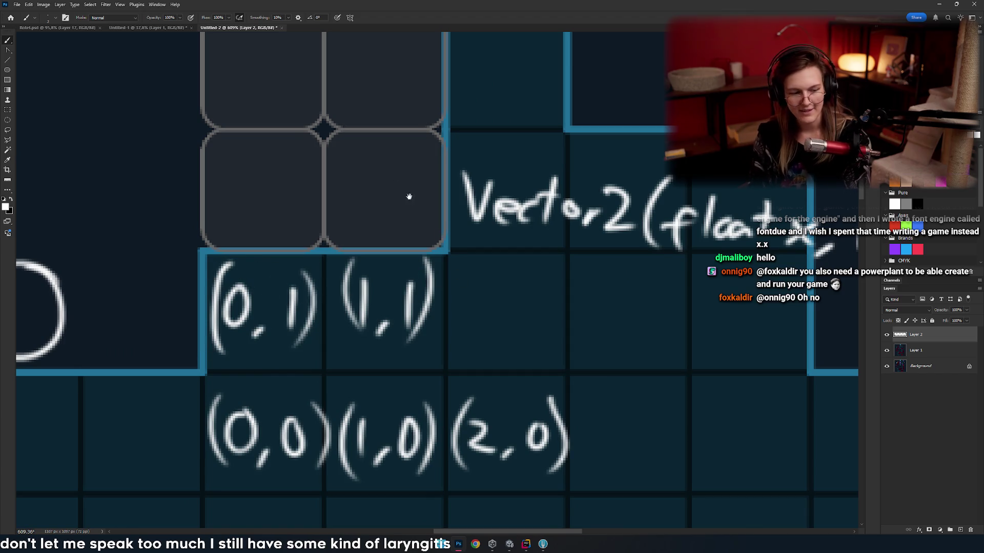
{"action": "left_click_drag", "start_coordinate": [402, 187], "coordinate": [112, 244]}
{"action": "left_click_drag", "start_coordinate": [508, 261], "coordinate": [508, 267]}
{"action": "key", "text": "ctrl+z"}
{"action": "left_click_drag", "start_coordinate": [676, 254], "coordinate": [668, 295]}
{"action": "key", "text": "ctrl+z"}
{"action": "mouse_move", "coordinate": [472, 176]}
{"action": "left_mouse_down"}
{"action": "mouse_move", "coordinate": [471, 254]}
{"action": "mouse_move", "coordinate": [400, 299]}
{"action": "left_mouse_up"}
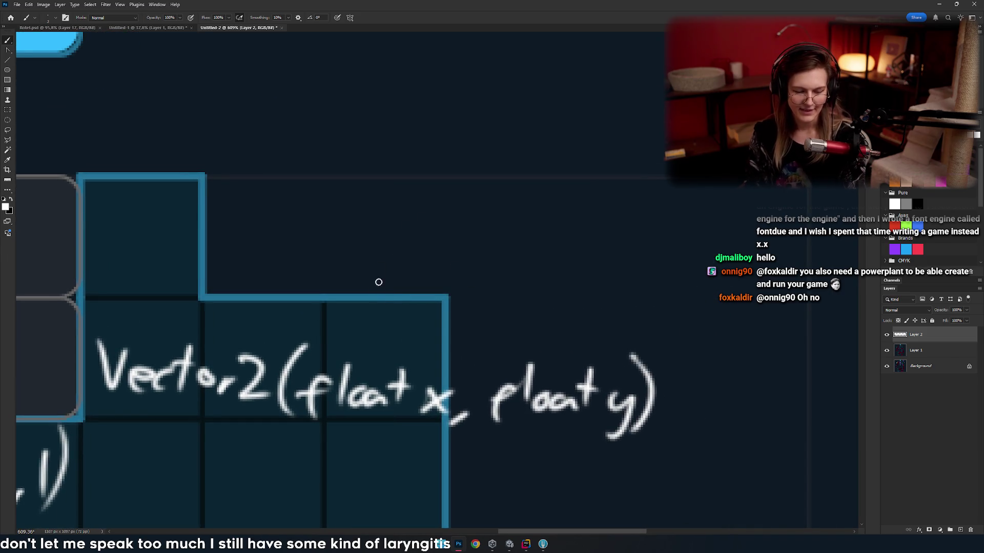
{"action": "scroll", "coordinate": [410, 307], "scroll_direction": "down", "scroll_amount": 3}
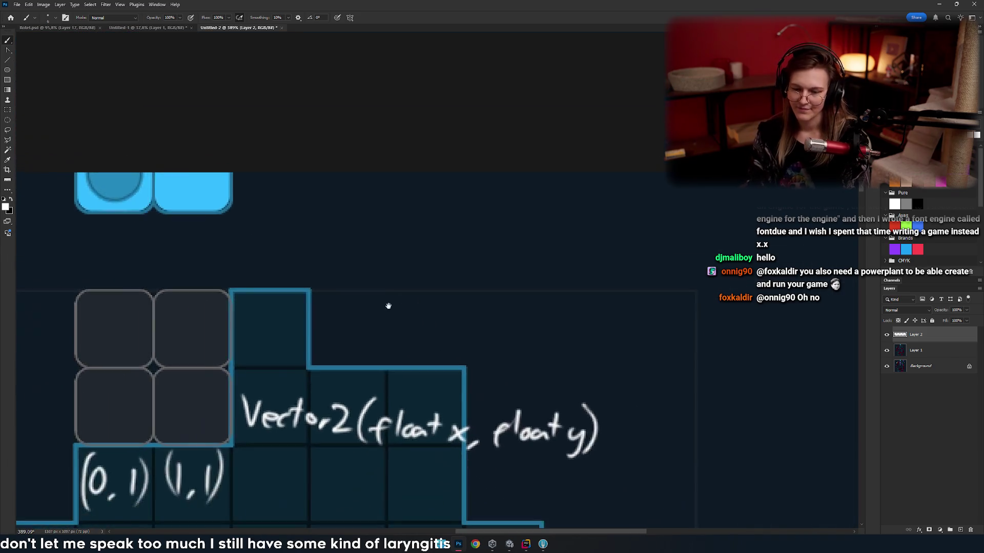
{"action": "scroll", "coordinate": [390, 297], "scroll_direction": "up", "scroll_amount": 3}
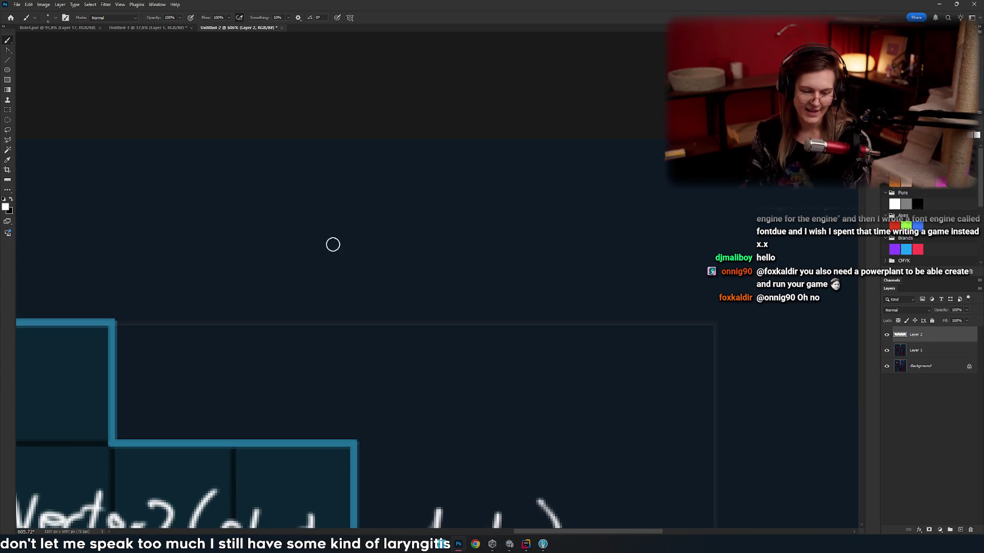
- Paint a red x, then an equals sign and a fraction bar in white after it
{"action": "left_click_drag", "start_coordinate": [321, 247], "coordinate": [277, 291]}
{"action": "left_click_drag", "start_coordinate": [279, 219], "coordinate": [335, 283]}
{"action": "key", "text": "x"}
{"action": "left_click_drag", "start_coordinate": [364, 246], "coordinate": [437, 245]}
{"action": "mouse_move", "coordinate": [370, 278]}
{"action": "left_mouse_down"}
{"action": "mouse_move", "coordinate": [438, 277]}
{"action": "mouse_move", "coordinate": [381, 292]}
{"action": "mouse_move", "coordinate": [555, 261]}
{"action": "mouse_move", "coordinate": [596, 268]}
{"action": "left_mouse_up"}
- Write 200 above the fraction bar and 5 below it in white
{"action": "scroll", "coordinate": [596, 268], "scroll_direction": "up", "scroll_amount": 2}
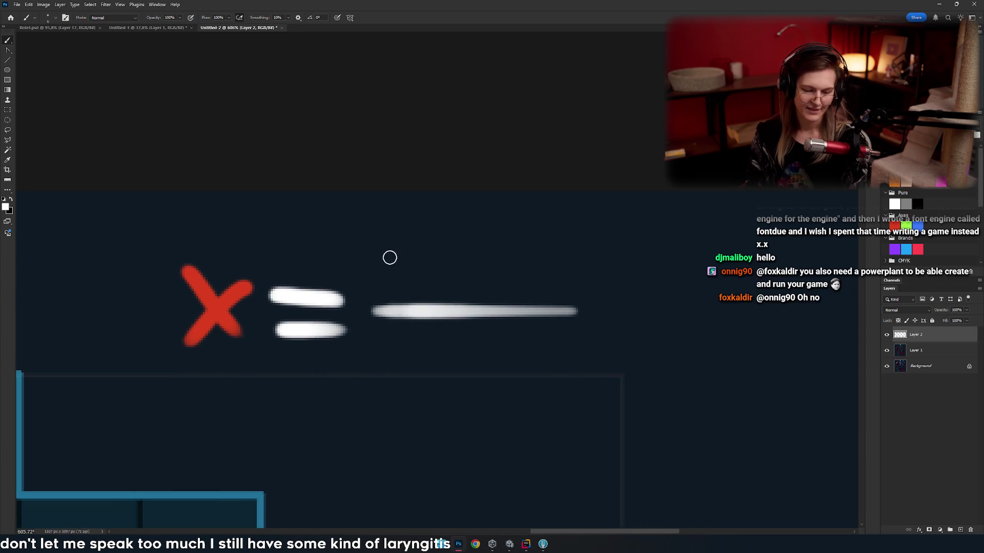
{"action": "left_click_drag", "start_coordinate": [450, 268], "coordinate": [376, 252]}
{"action": "mouse_move", "coordinate": [321, 211]}
{"action": "left_mouse_down"}
{"action": "mouse_move", "coordinate": [330, 251]}
{"action": "mouse_move", "coordinate": [352, 241]}
{"action": "mouse_move", "coordinate": [364, 269]}
{"action": "left_mouse_up"}
{"action": "key", "text": "ctrl+z"}
{"action": "key", "text": "ctrl+z"}
{"action": "mouse_move", "coordinate": [410, 211]}
{"action": "left_mouse_down"}
{"action": "mouse_move", "coordinate": [434, 227]}
{"action": "mouse_move", "coordinate": [443, 219]}
{"action": "left_mouse_up"}
{"action": "mouse_move", "coordinate": [461, 310]}
{"action": "left_mouse_down"}
{"action": "mouse_move", "coordinate": [409, 257]}
{"action": "mouse_move", "coordinate": [353, 268]}
{"action": "mouse_move", "coordinate": [344, 329]}
{"action": "left_mouse_up"}
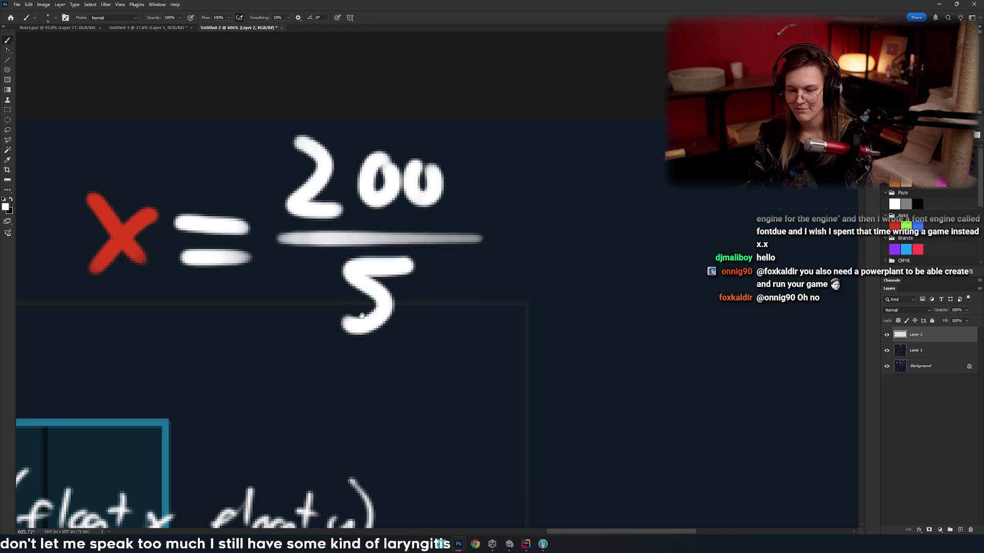
- Try white and cyan loops around the fraction, undo both, and leave room to its right
{"action": "scroll", "coordinate": [372, 314], "scroll_direction": "down", "scroll_amount": 3}
{"action": "mouse_move", "coordinate": [361, 228]}
{"action": "left_mouse_down"}
{"action": "mouse_move", "coordinate": [396, 365]}
{"action": "mouse_move", "coordinate": [462, 246]}
{"action": "mouse_move", "coordinate": [510, 260]}
{"action": "mouse_move", "coordinate": [463, 254]}
{"action": "left_mouse_up"}
{"action": "key", "text": "ctrl+z"}
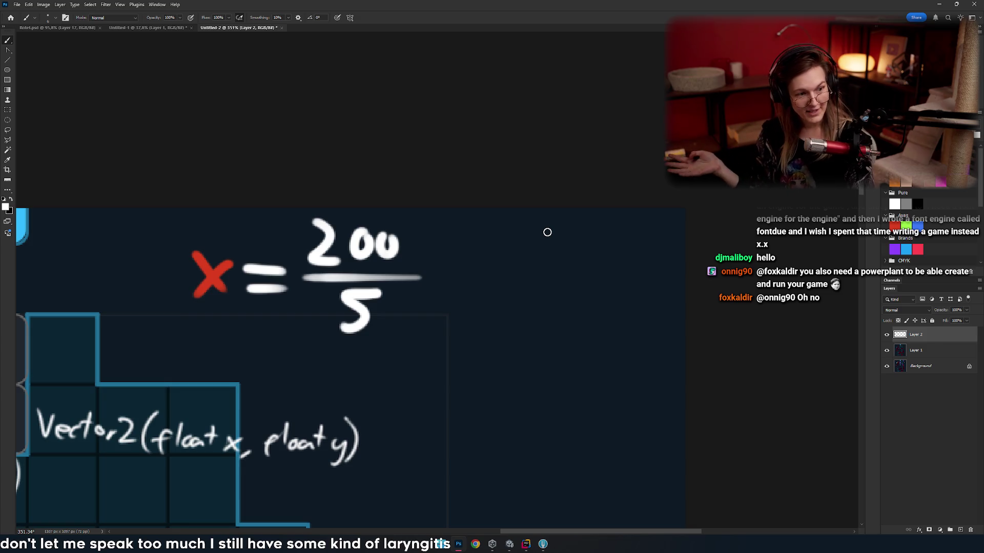
{"action": "key", "text": "x"}
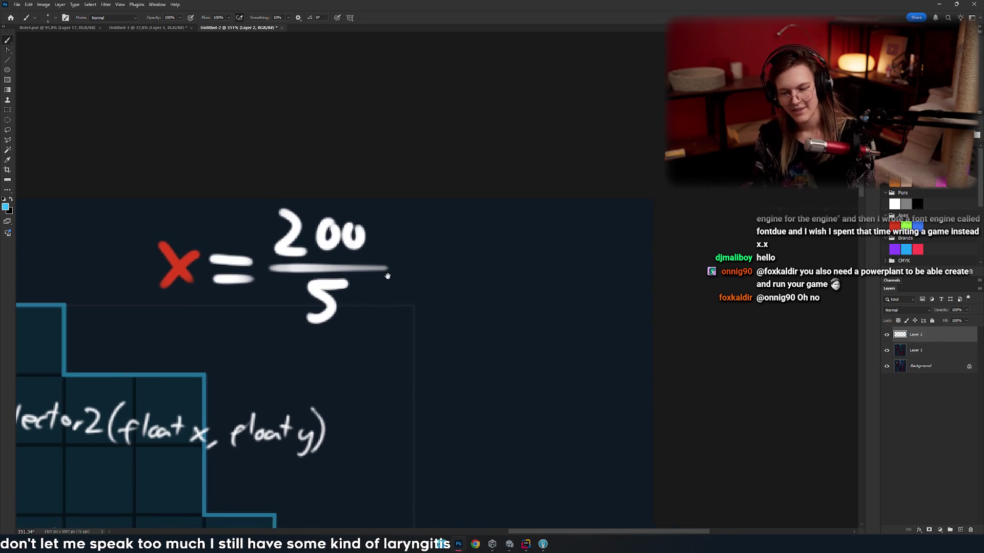
{"action": "scroll", "coordinate": [438, 185], "scroll_direction": "up", "scroll_amount": 4}
{"action": "mouse_move", "coordinate": [439, 185]}
{"action": "left_mouse_down"}
{"action": "mouse_move", "coordinate": [384, 149]}
{"action": "mouse_move", "coordinate": [433, 174]}
{"action": "left_mouse_up"}
{"action": "key", "text": "ctrl+z"}
{"action": "mouse_move", "coordinate": [330, 173]}
{"action": "left_mouse_down"}
{"action": "mouse_move", "coordinate": [308, 133]}
{"action": "mouse_move", "coordinate": [318, 154]}
{"action": "left_mouse_up"}
{"action": "left_click_drag", "start_coordinate": [477, 216], "coordinate": [352, 226]}
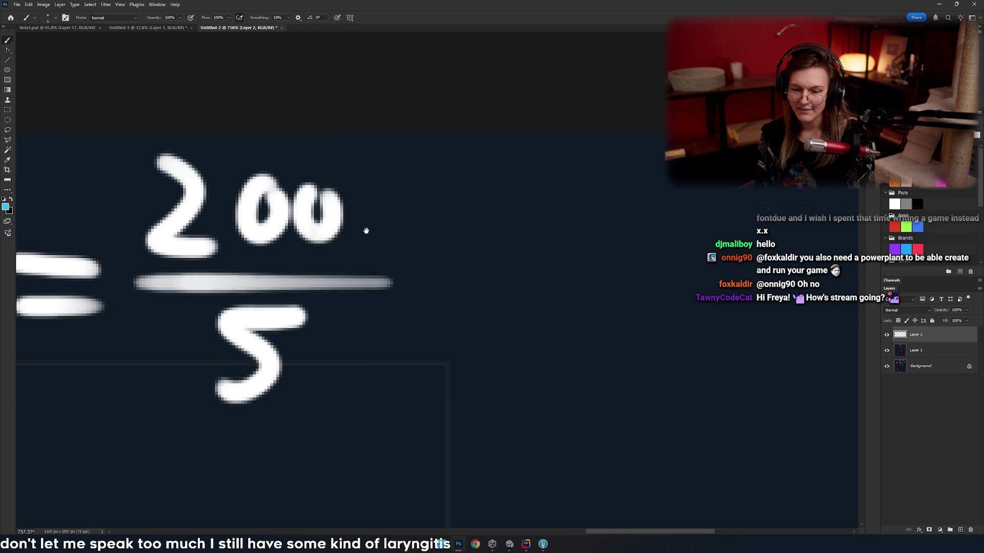
- Write 'int' in cyan to start the first code line beside the fraction
{"action": "scroll", "coordinate": [233, 202], "scroll_direction": "left", "scroll_amount": 5}
{"action": "scroll", "coordinate": [318, 200], "scroll_direction": "right", "scroll_amount": 2}
{"action": "scroll", "coordinate": [432, 215], "scroll_direction": "right", "scroll_amount": 4}
{"action": "left_click_drag", "start_coordinate": [432, 172], "coordinate": [432, 241]}
{"action": "key", "text": "ctrl+z"}
{"action": "left_click", "coordinate": [429, 166]}
{"action": "mouse_move", "coordinate": [434, 197]}
{"action": "left_mouse_down"}
{"action": "mouse_move", "coordinate": [438, 236]}
{"action": "mouse_move", "coordinate": [487, 236]}
{"action": "left_mouse_up"}
{"action": "scroll", "coordinate": [435, 240], "scroll_direction": "right", "scroll_amount": 2}
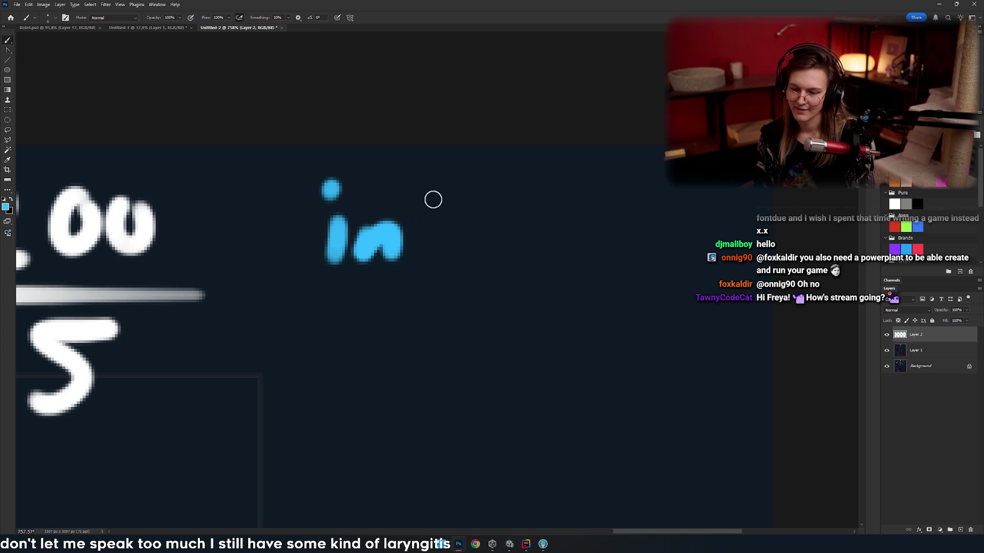
{"action": "left_click_drag", "start_coordinate": [412, 194], "coordinate": [408, 273]}
{"action": "left_click_drag", "start_coordinate": [393, 230], "coordinate": [432, 228]}
{"action": "scroll", "coordinate": [439, 248], "scroll_direction": "right", "scroll_amount": 1}
{"action": "scroll", "coordinate": [362, 213], "scroll_direction": "right", "scroll_amount": 3}
{"action": "key", "text": "ctrl+z"}
{"action": "left_click_drag", "start_coordinate": [362, 207], "coordinate": [354, 294]}
{"action": "left_click_drag", "start_coordinate": [333, 251], "coordinate": [381, 252]}
- Add a white n after it and a cyan 'int' starting the second line
{"action": "mouse_move", "coordinate": [448, 254]}
{"action": "left_mouse_down"}
{"action": "mouse_move", "coordinate": [379, 267]}
{"action": "mouse_move", "coordinate": [345, 298]}
{"action": "mouse_move", "coordinate": [384, 280]}
{"action": "mouse_move", "coordinate": [389, 313]}
{"action": "mouse_move", "coordinate": [395, 264]}
{"action": "left_mouse_up"}
{"action": "key", "text": "x"}
{"action": "mouse_move", "coordinate": [350, 285]}
{"action": "left_mouse_down"}
{"action": "mouse_move", "coordinate": [385, 287]}
{"action": "mouse_move", "coordinate": [402, 329]}
{"action": "left_mouse_up"}
{"action": "key", "text": "ctrl+z"}
{"action": "scroll", "coordinate": [340, 307], "scroll_direction": "left", "scroll_amount": 3}
{"action": "key", "text": "x"}
{"action": "left_click_drag", "start_coordinate": [379, 287], "coordinate": [379, 397]}
{"action": "left_click_drag", "start_coordinate": [359, 348], "coordinate": [392, 338]}
{"action": "left_click_drag", "start_coordinate": [313, 397], "coordinate": [341, 397]}
{"action": "left_click_drag", "start_coordinate": [295, 348], "coordinate": [297, 394]}
{"action": "left_click_drag", "start_coordinate": [262, 354], "coordinate": [262, 389]}
{"action": "left_click", "coordinate": [261, 328]}
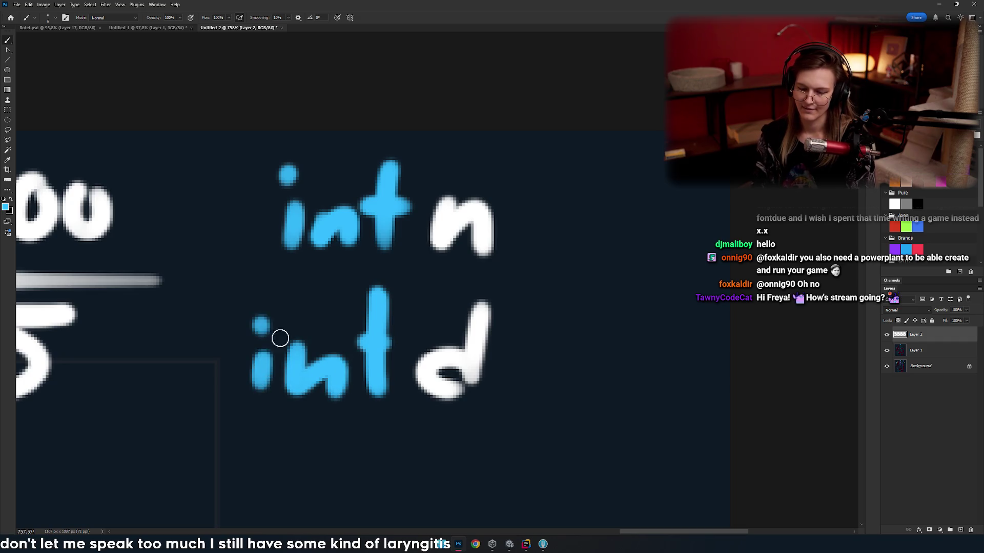
- Complete the lines as 'int n = 200' and 'int d = 5' in white
{"action": "scroll", "coordinate": [259, 329], "scroll_direction": "down", "scroll_amount": 3}
{"action": "mouse_move", "coordinate": [441, 307]}
{"action": "left_mouse_down"}
{"action": "mouse_move", "coordinate": [379, 298]}
{"action": "mouse_move", "coordinate": [393, 289]}
{"action": "left_mouse_up"}
{"action": "key", "text": "x"}
{"action": "left_click_drag", "start_coordinate": [367, 306], "coordinate": [395, 306]}
{"action": "left_click_drag", "start_coordinate": [353, 366], "coordinate": [381, 365]}
{"action": "left_click_drag", "start_coordinate": [354, 383], "coordinate": [482, 341]}
{"action": "left_click_drag", "start_coordinate": [475, 252], "coordinate": [509, 289]}
{"action": "left_click_drag", "start_coordinate": [525, 258], "coordinate": [547, 260]}
{"action": "mouse_move", "coordinate": [515, 341]}
{"action": "left_mouse_down"}
{"action": "mouse_move", "coordinate": [539, 279]}
{"action": "mouse_move", "coordinate": [514, 304]}
{"action": "left_mouse_up"}
{"action": "mouse_move", "coordinate": [586, 186]}
{"action": "left_mouse_down"}
{"action": "mouse_move", "coordinate": [635, 209]}
{"action": "mouse_move", "coordinate": [334, 246]}
{"action": "mouse_move", "coordinate": [648, 378]}
{"action": "left_mouse_up"}
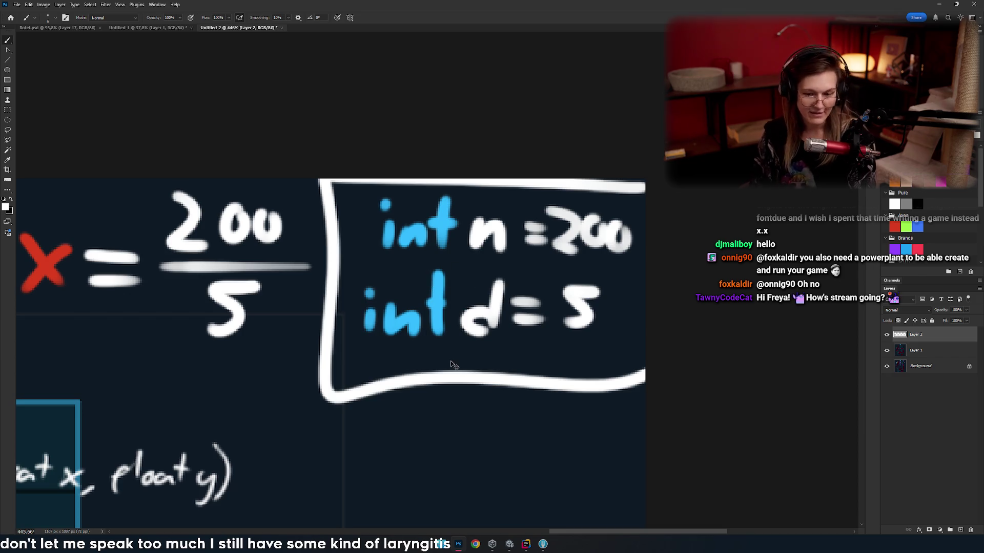
- Draw a white box around both int n/d code lines
{"action": "key", "text": "ctrl+z"}
{"action": "left_click_drag", "start_coordinate": [341, 180], "coordinate": [303, 185]}
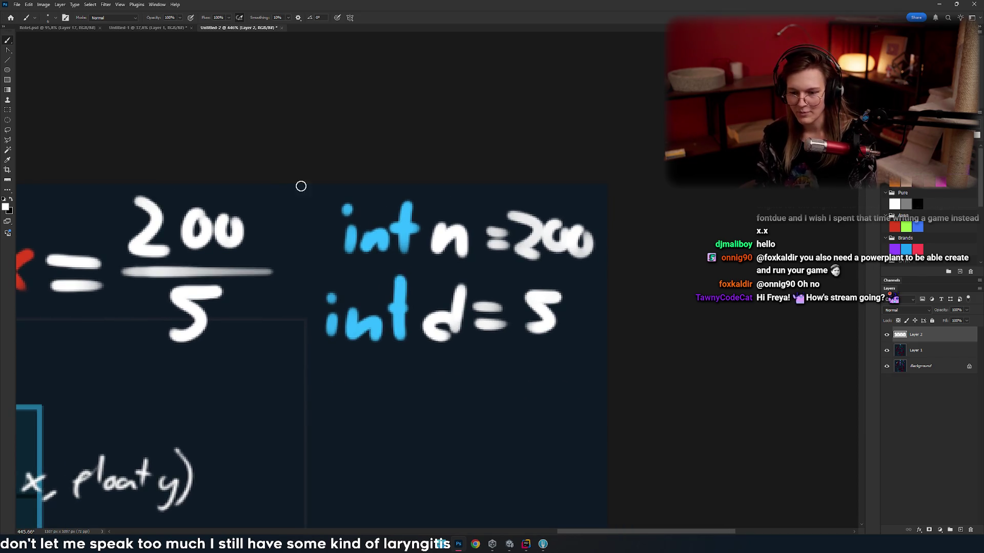
{"action": "mouse_move", "coordinate": [605, 187]}
{"action": "left_mouse_down"}
{"action": "mouse_move", "coordinate": [331, 182]}
{"action": "mouse_move", "coordinate": [309, 230]}
{"action": "mouse_move", "coordinate": [303, 358]}
{"action": "mouse_move", "coordinate": [598, 359]}
{"action": "mouse_move", "coordinate": [605, 189]}
{"action": "left_mouse_up"}
{"action": "scroll", "coordinate": [540, 310], "scroll_direction": "left", "scroll_amount": 3}
{"action": "scroll", "coordinate": [515, 320], "scroll_direction": "down", "scroll_amount": 3}
{"action": "scroll", "coordinate": [515, 320], "scroll_direction": "up", "scroll_amount": 2}
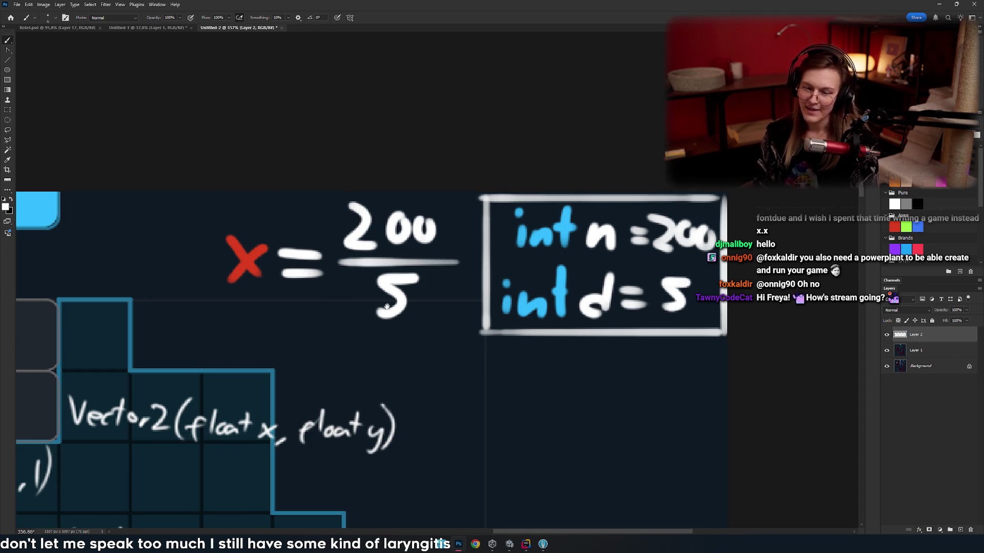
- Drop a loop around the fraction, then encircle the Vector2(float x, float y) label in white
{"action": "left_click_drag", "start_coordinate": [384, 306], "coordinate": [455, 279]}
{"action": "scroll", "coordinate": [363, 280], "scroll_direction": "down", "scroll_amount": 1}
{"action": "left_click_drag", "start_coordinate": [363, 279], "coordinate": [421, 201]}
{"action": "left_click_drag", "start_coordinate": [359, 307], "coordinate": [395, 246]}
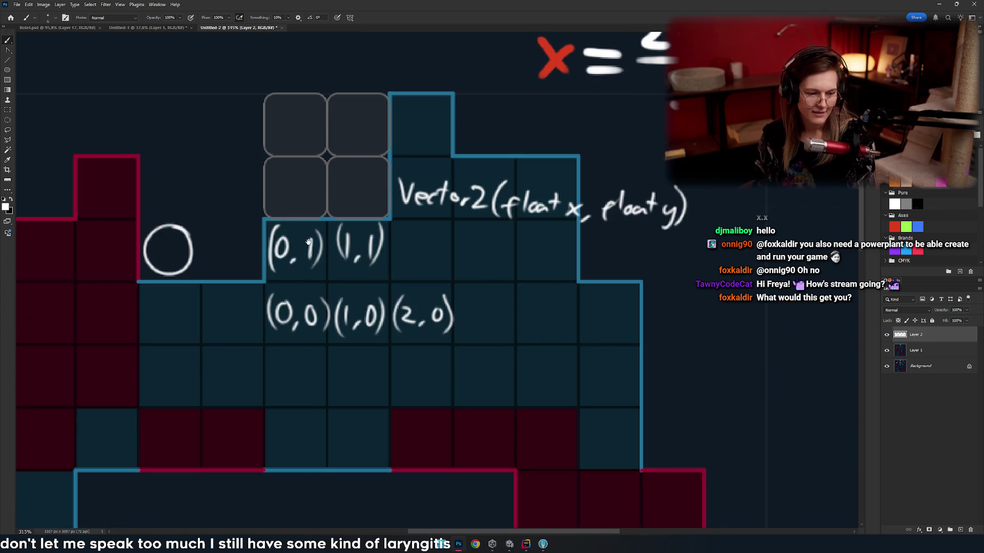
{"action": "left_click_drag", "start_coordinate": [389, 286], "coordinate": [308, 317]}
{"action": "mouse_move", "coordinate": [468, 249]}
{"action": "left_mouse_down"}
{"action": "mouse_move", "coordinate": [371, 301]}
{"action": "mouse_move", "coordinate": [234, 403]}
{"action": "left_mouse_up"}
{"action": "left_click_drag", "start_coordinate": [297, 341], "coordinate": [340, 329]}
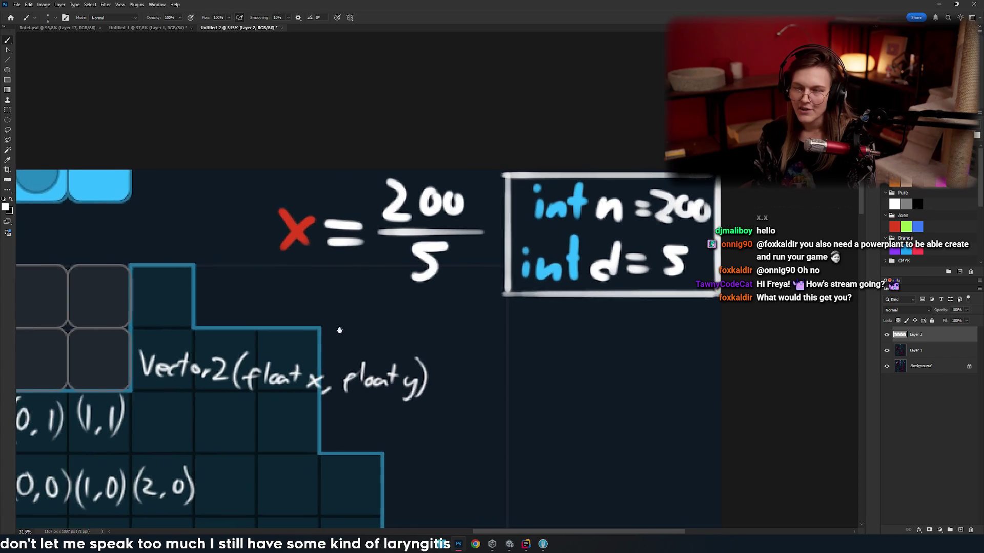
{"action": "scroll", "coordinate": [373, 290], "scroll_direction": "up", "scroll_amount": 3}
{"action": "mouse_move", "coordinate": [509, 252]}
{"action": "left_mouse_down"}
{"action": "mouse_move", "coordinate": [410, 227]}
{"action": "mouse_move", "coordinate": [490, 244]}
{"action": "left_mouse_up"}
{"action": "key", "text": "ctrl+z"}
{"action": "mouse_move", "coordinate": [279, 373]}
{"action": "left_mouse_down"}
{"action": "mouse_move", "coordinate": [378, 329]}
{"action": "mouse_move", "coordinate": [421, 292]}
{"action": "left_mouse_up"}
{"action": "left_click_drag", "start_coordinate": [538, 212], "coordinate": [446, 220]}
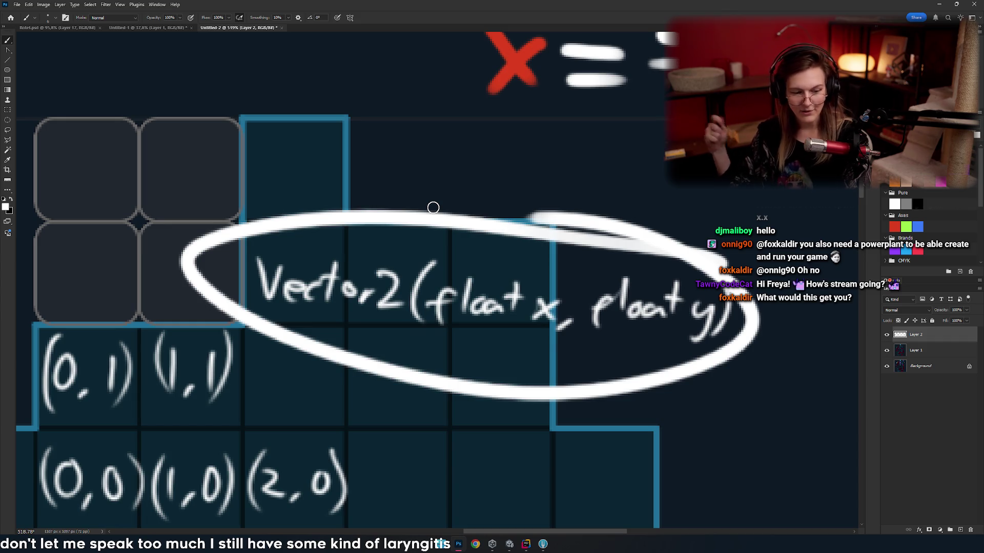
- Undo the Vector2 loop and brush a large '0.1' beneath the int n = 200, int d = 5 box
{"action": "key", "text": "ctrl+z"}
{"action": "mouse_move", "coordinate": [608, 353]}
{"action": "left_mouse_down"}
{"action": "mouse_move", "coordinate": [388, 333]}
{"action": "mouse_move", "coordinate": [362, 287]}
{"action": "mouse_move", "coordinate": [391, 327]}
{"action": "mouse_move", "coordinate": [393, 297]}
{"action": "mouse_move", "coordinate": [455, 314]}
{"action": "mouse_move", "coordinate": [358, 312]}
{"action": "left_mouse_up"}
{"action": "mouse_move", "coordinate": [358, 248]}
{"action": "left_mouse_down"}
{"action": "mouse_move", "coordinate": [329, 292]}
{"action": "mouse_move", "coordinate": [356, 245]}
{"action": "left_mouse_up"}
{"action": "left_click", "coordinate": [389, 311]}
{"action": "left_click_drag", "start_coordinate": [425, 244], "coordinate": [423, 319]}
{"action": "key", "text": "ctrl+z"}
{"action": "left_click_drag", "start_coordinate": [425, 248], "coordinate": [426, 321]}
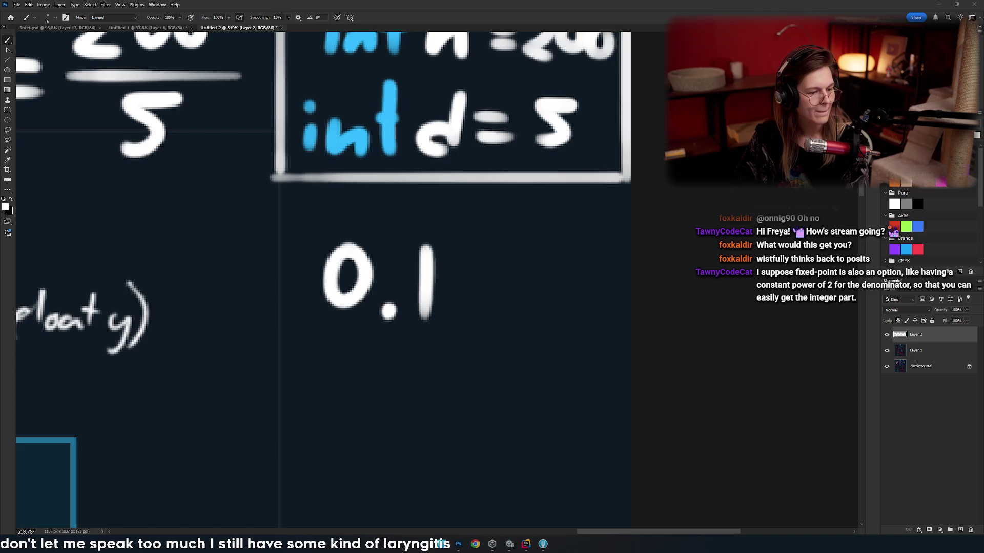
- Convert the decimal value 0.1 in the IEEE-754 converter
{"action": "key", "text": "alt+Tab"}
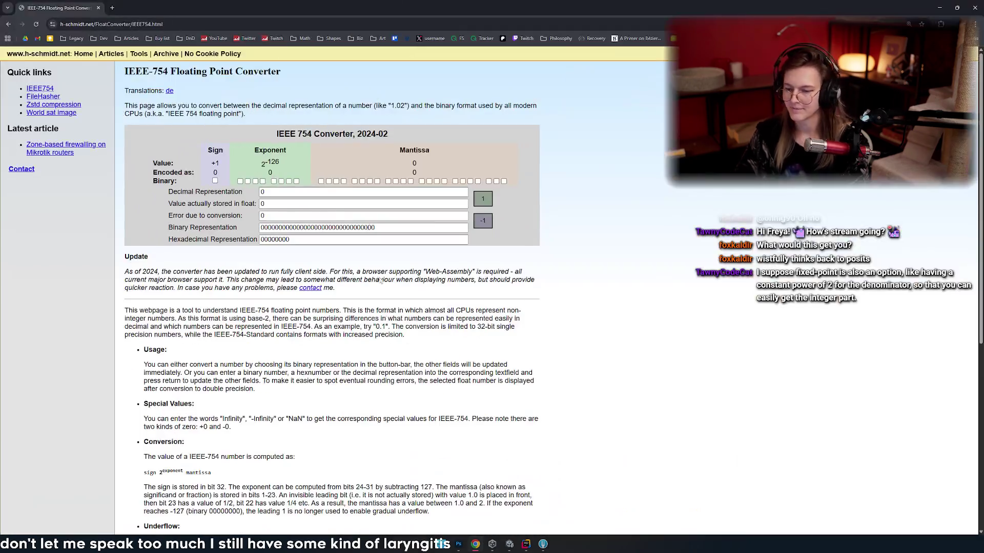
{"action": "scroll", "coordinate": [306, 262], "scroll_direction": "up", "scroll_amount": 4}
{"action": "scroll", "coordinate": [306, 261], "scroll_direction": "down", "scroll_amount": 4}
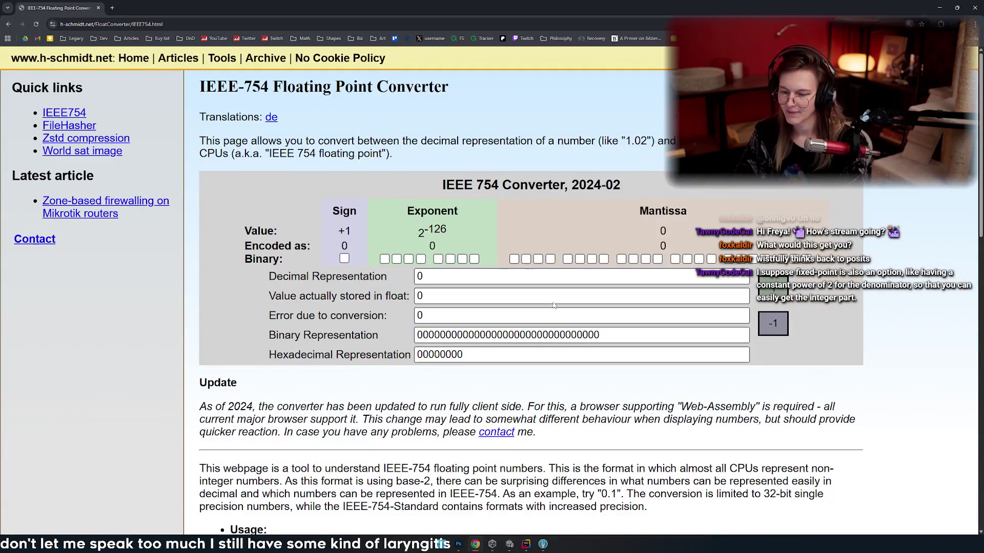
{"action": "left_click", "coordinate": [279, 272]}
{"action": "type", "text": ".1"}
{"action": "key", "text": "Return"}
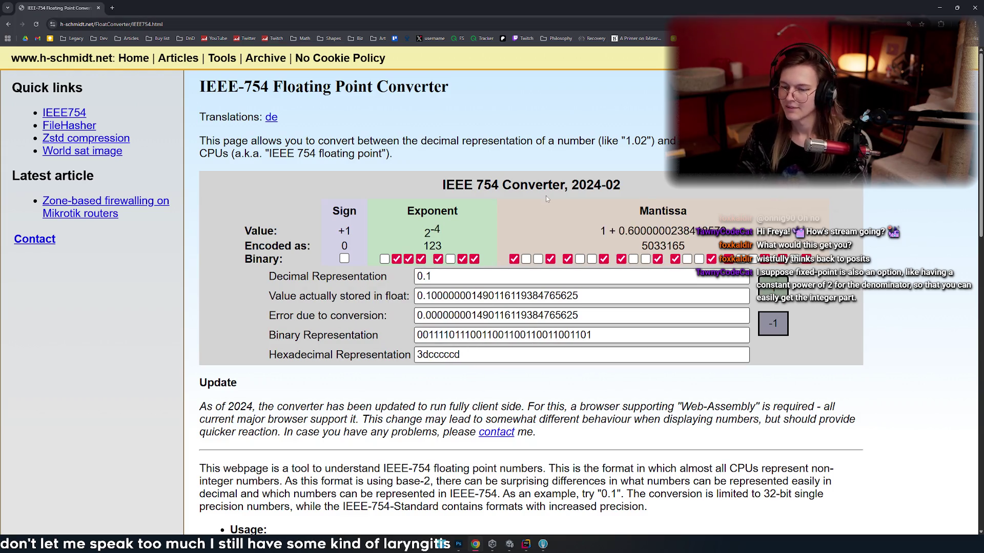
- Snap the converter to the left half, widen it, and zoom the page to 200%
{"action": "key", "text": "super+Left"}
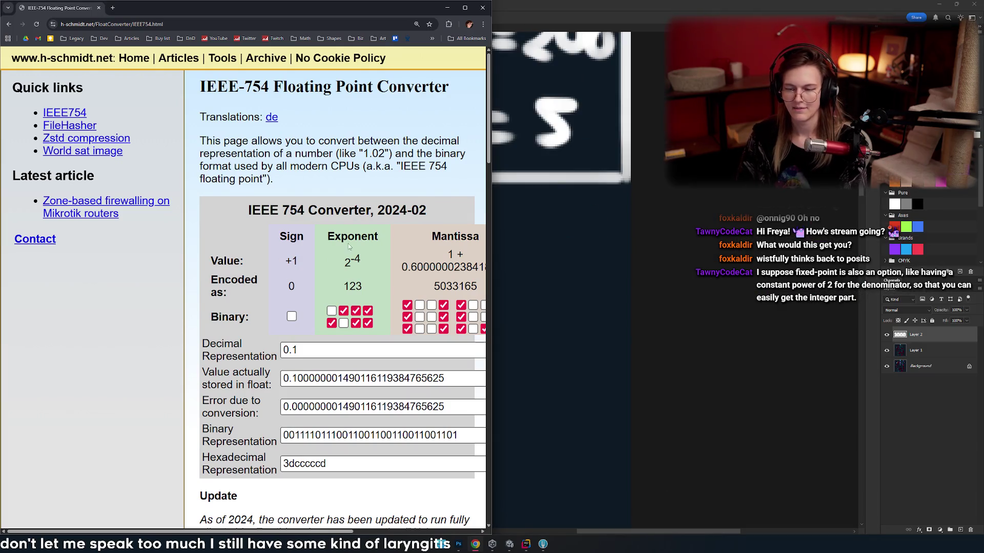
{"action": "mouse_move", "coordinate": [491, 185]}
{"action": "left_mouse_down"}
{"action": "mouse_move", "coordinate": [681, 185]}
{"action": "mouse_move", "coordinate": [665, 186]}
{"action": "left_mouse_up"}
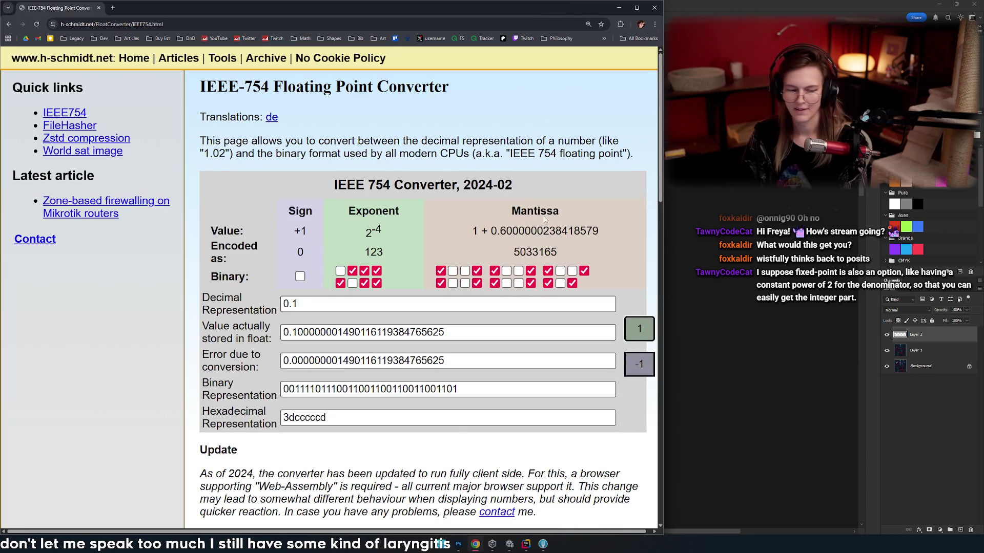
{"action": "key", "text": "ctrl+plus"}
{"action": "scroll", "coordinate": [386, 208], "scroll_direction": "down", "scroll_amount": 1}
{"action": "key", "text": "ctrl+plus"}
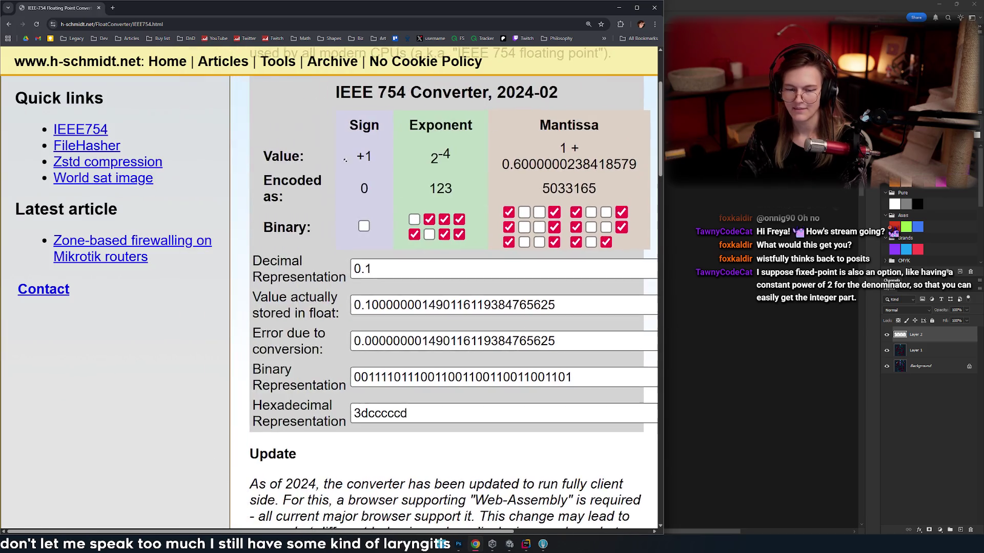
{"action": "key", "text": "ctrl+minus"}
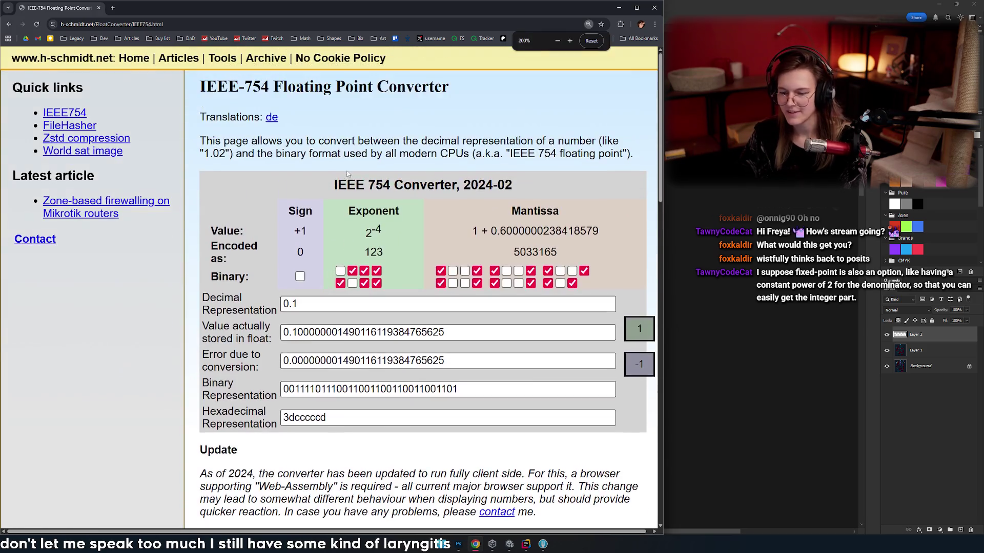
{"action": "key", "text": "ctrl+plus"}
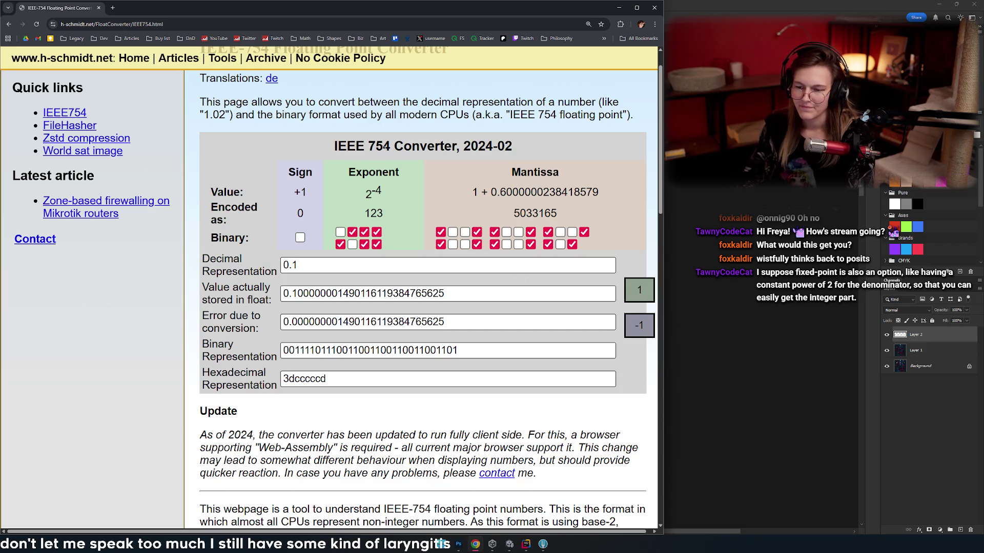
{"action": "scroll", "coordinate": [431, 287], "scroll_direction": "up", "scroll_amount": 1}
{"action": "double_click", "coordinate": [551, 153]}
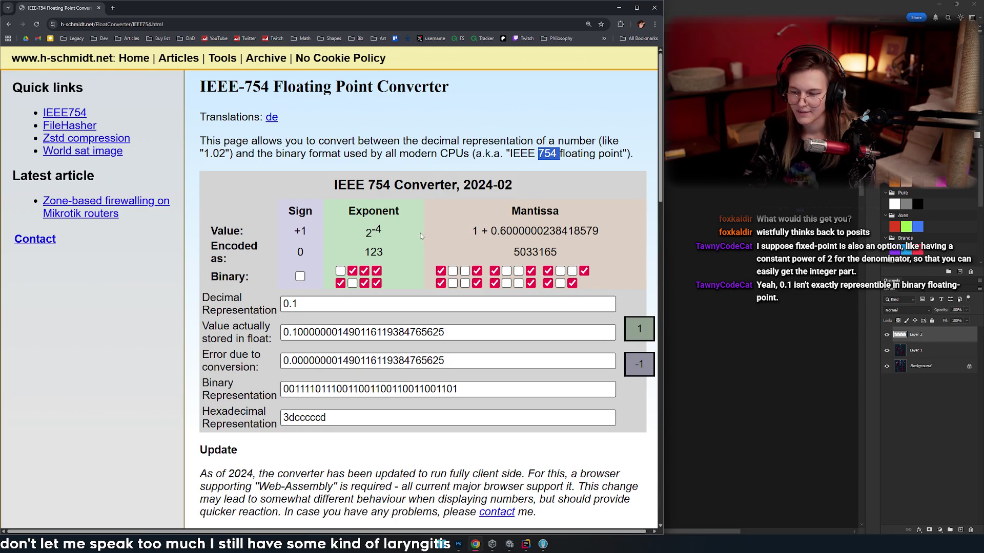
- Select the 0.1 input and the full stored float value to inspect them
{"action": "scroll", "coordinate": [425, 232], "scroll_direction": "down", "scroll_amount": 1}
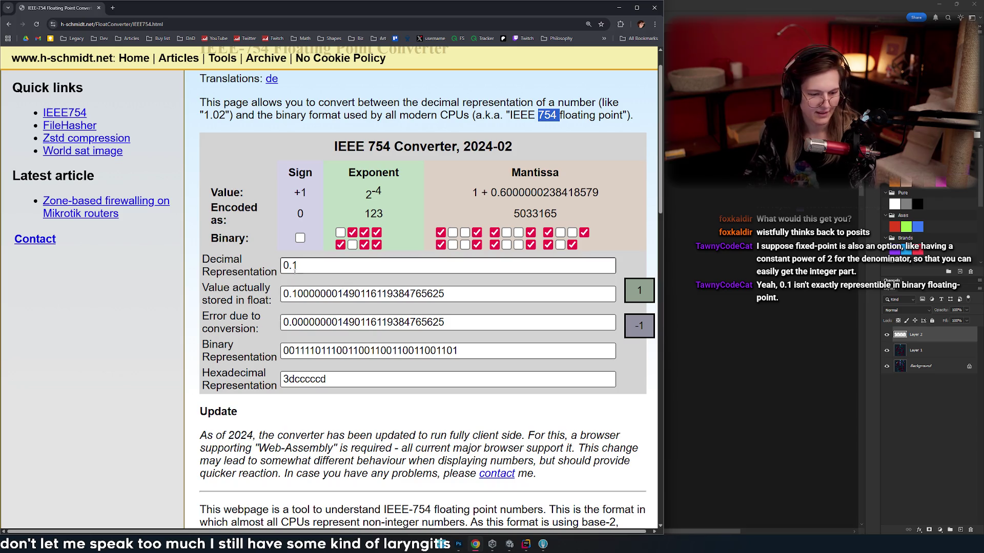
{"action": "scroll", "coordinate": [302, 266], "scroll_direction": "down", "scroll_amount": 1}
{"action": "double_click", "coordinate": [308, 227]}
{"action": "left_click_drag", "start_coordinate": [421, 255], "coordinate": [433, 258]}
{"action": "double_click", "coordinate": [314, 225]}
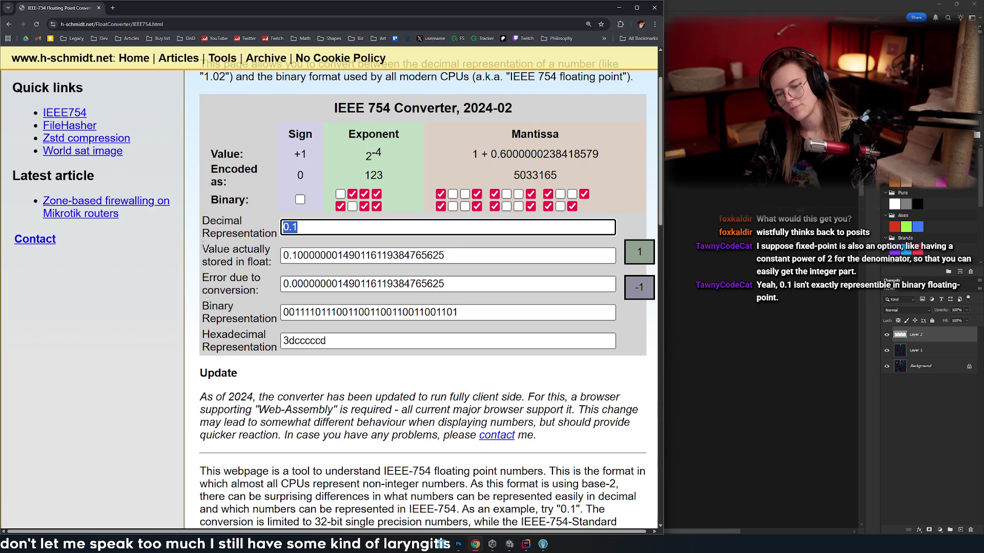
{"action": "triple_click", "coordinate": [461, 259]}
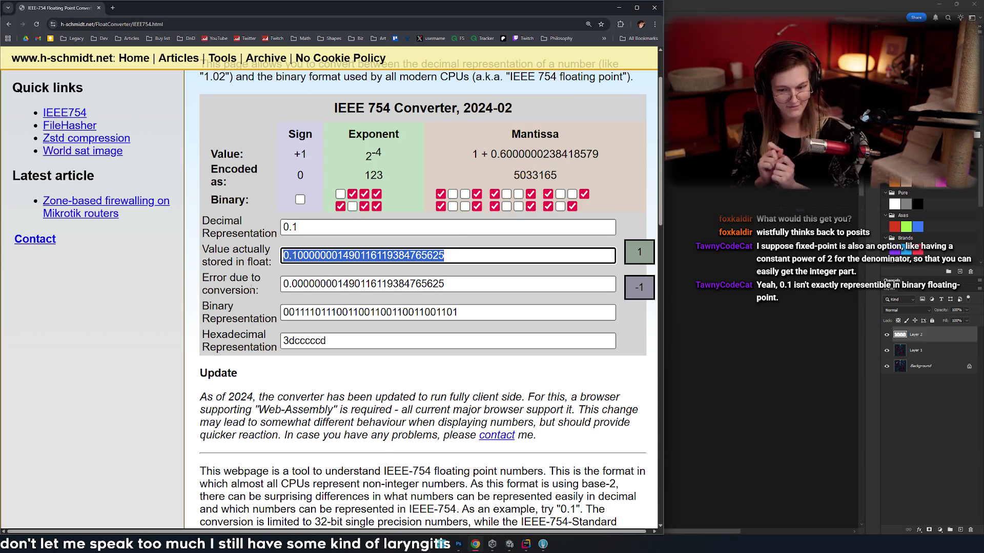
- Deselect, refocus the 0.1 input, and return to the Photoshop board
{"action": "left_click", "coordinate": [457, 274]}
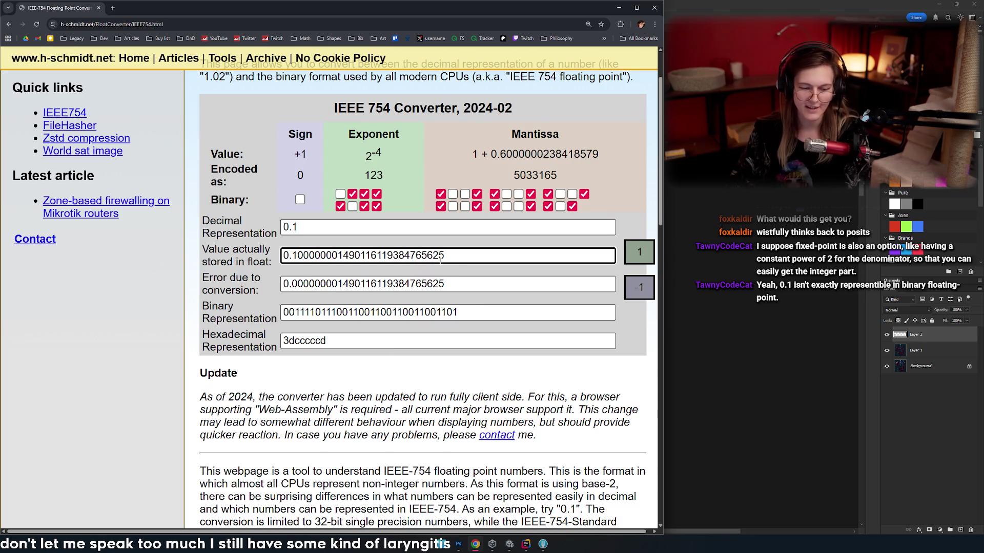
{"action": "left_click", "coordinate": [437, 290]}
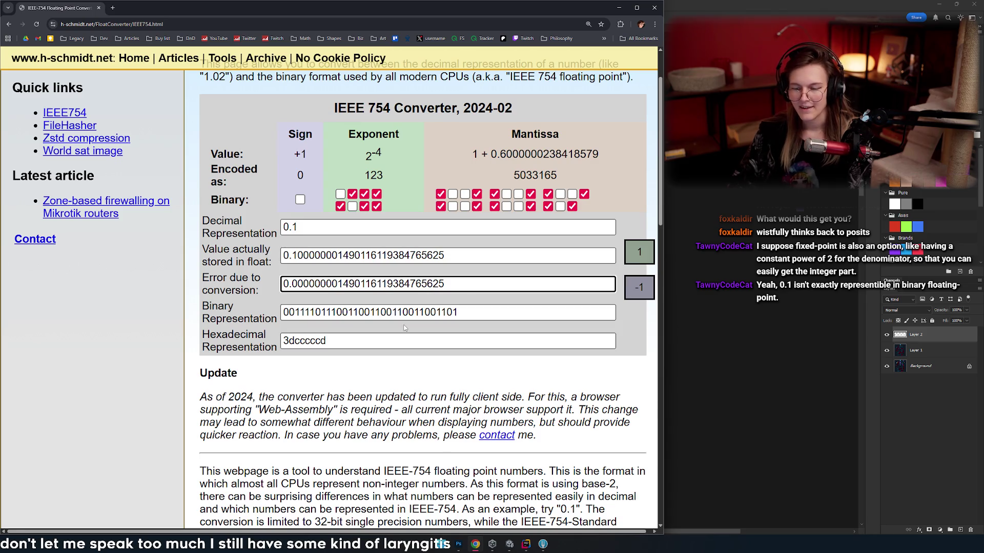
{"action": "left_click", "coordinate": [322, 227]}
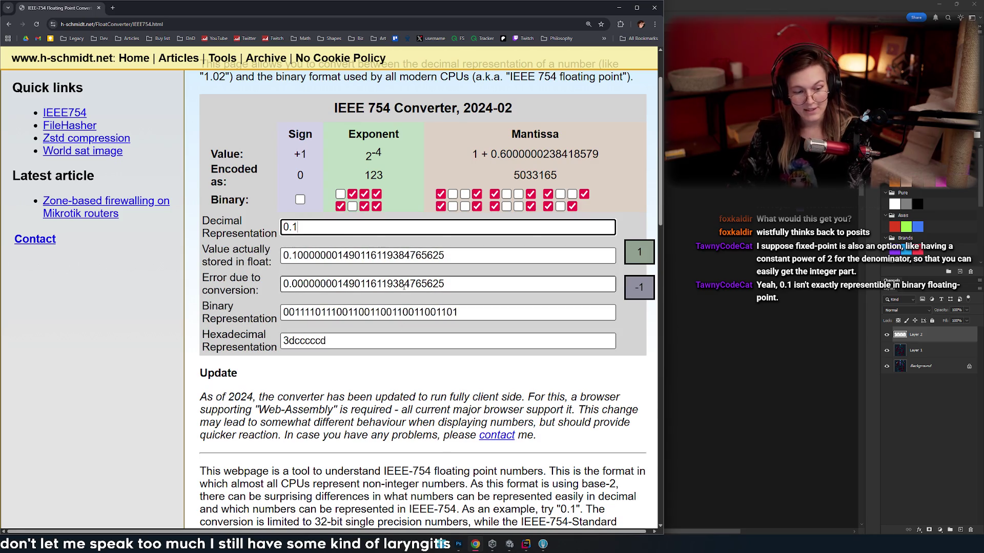
{"action": "left_click", "coordinate": [746, 345]}
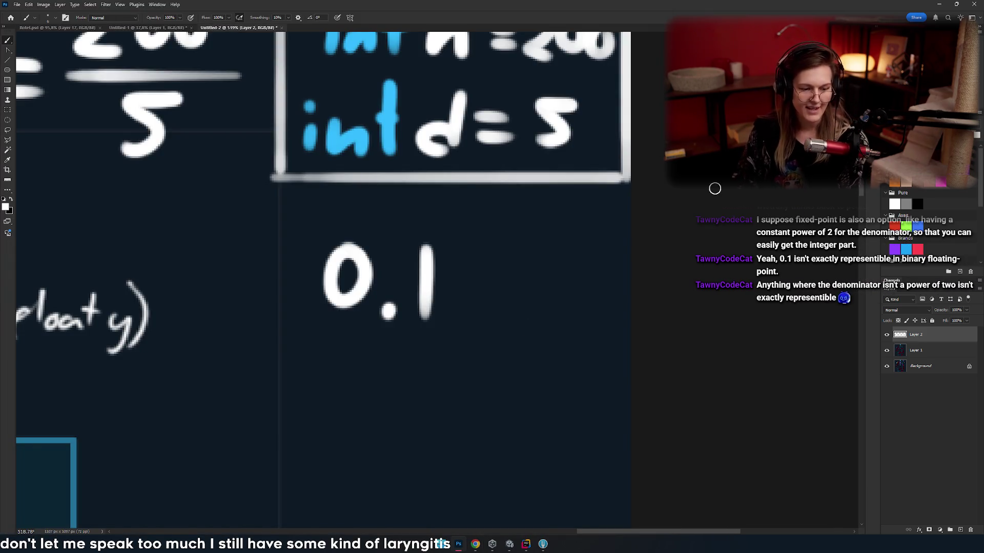
- Pan and zoom around the 0.1 drawing and the tile grid
{"action": "left_click_drag", "start_coordinate": [428, 133], "coordinate": [471, 117]}
{"action": "mouse_move", "coordinate": [539, 157]}
{"action": "left_mouse_down"}
{"action": "mouse_move", "coordinate": [571, 114]}
{"action": "mouse_move", "coordinate": [556, 114]}
{"action": "left_mouse_up"}
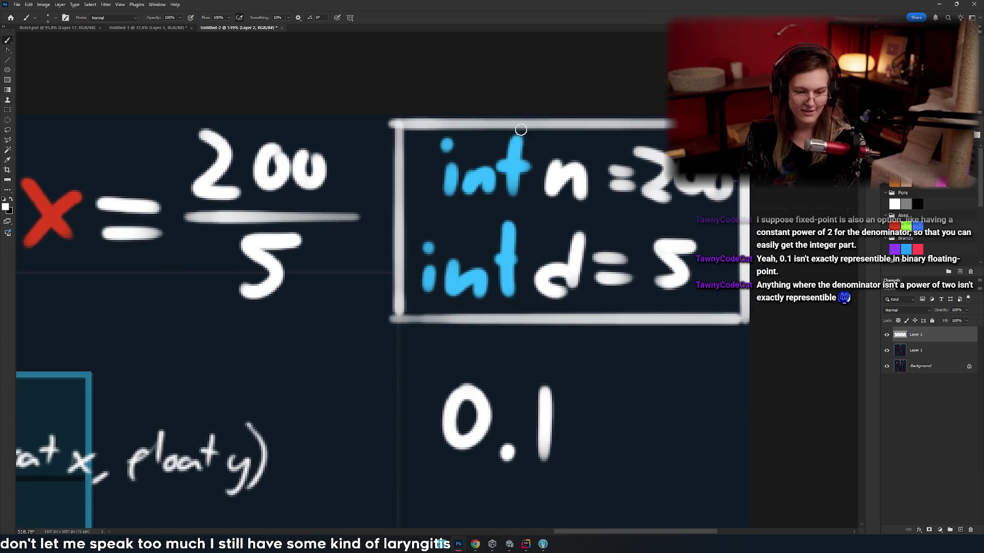
{"action": "scroll", "coordinate": [463, 110], "scroll_direction": "down", "scroll_amount": 5}
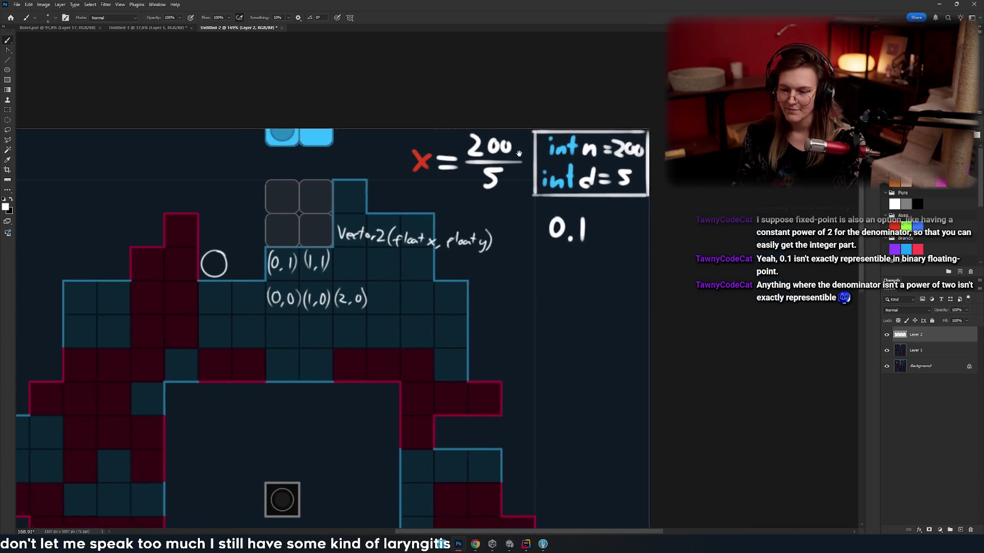
{"action": "scroll", "coordinate": [407, 164], "scroll_direction": "up", "scroll_amount": 5}
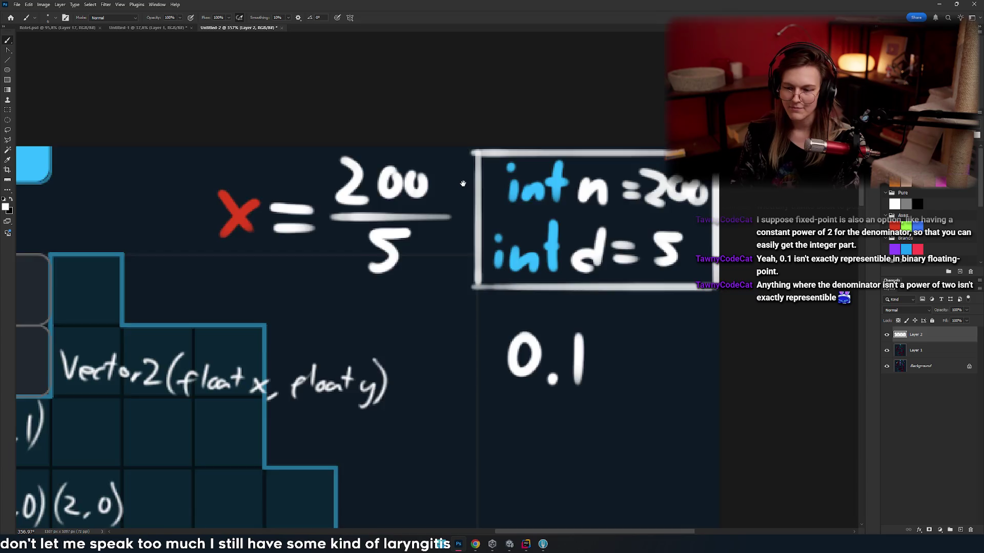
{"action": "scroll", "coordinate": [463, 184], "scroll_direction": "down", "scroll_amount": 6}
{"action": "scroll", "coordinate": [479, 172], "scroll_direction": "up", "scroll_amount": 4}
{"action": "mouse_move", "coordinate": [478, 171]}
{"action": "left_mouse_down"}
{"action": "mouse_move", "coordinate": [409, 144]}
{"action": "mouse_move", "coordinate": [455, 176]}
{"action": "mouse_move", "coordinate": [479, 159]}
{"action": "left_mouse_up"}
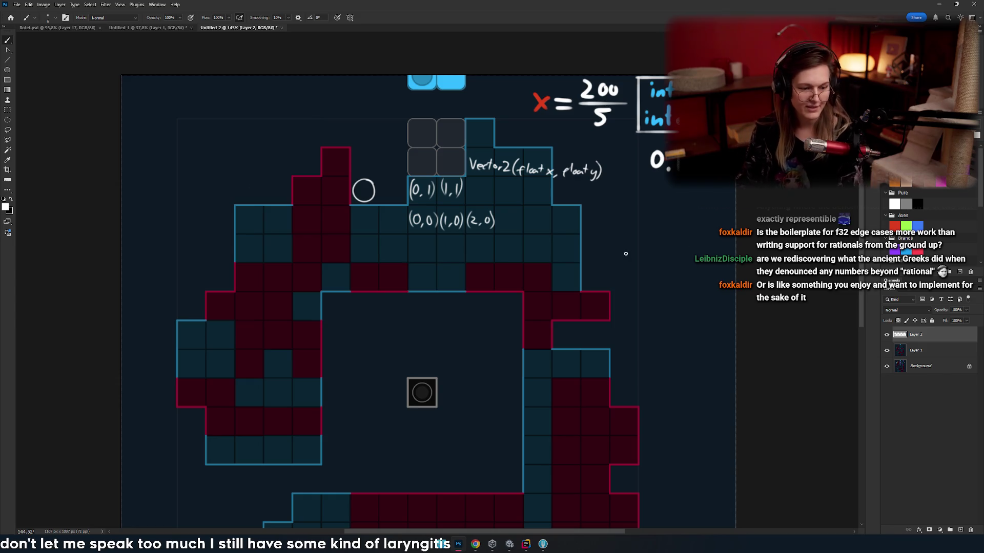
- Paint a white dot on the red tiles below and left of the open circle
{"action": "mouse_move", "coordinate": [506, 311]}
{"action": "left_mouse_down"}
{"action": "mouse_move", "coordinate": [661, 253]}
{"action": "mouse_move", "coordinate": [481, 257]}
{"action": "mouse_move", "coordinate": [597, 275]}
{"action": "mouse_move", "coordinate": [512, 259]}
{"action": "left_mouse_up"}
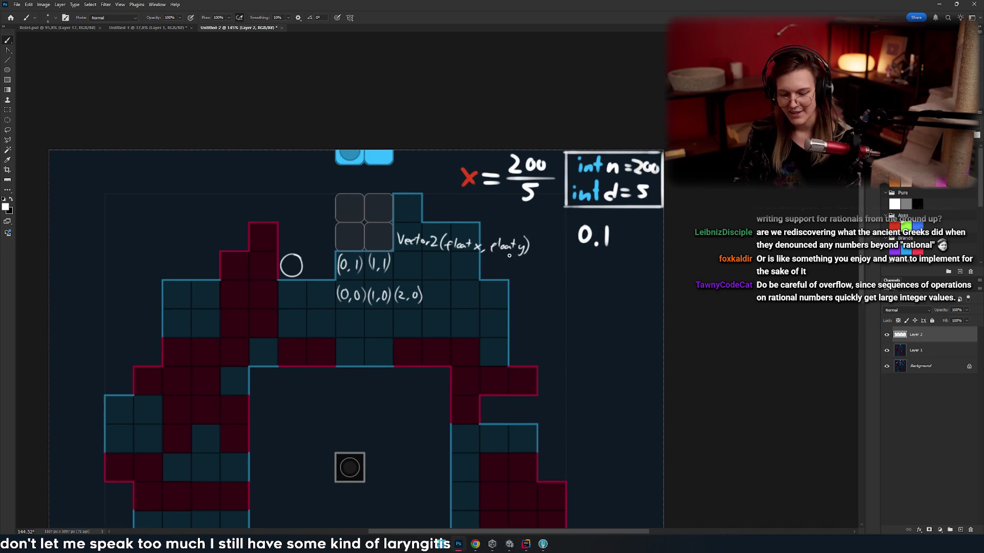
{"action": "scroll", "coordinate": [512, 259], "scroll_direction": "down", "scroll_amount": 4}
{"action": "scroll", "coordinate": [613, 246], "scroll_direction": "up", "scroll_amount": 8}
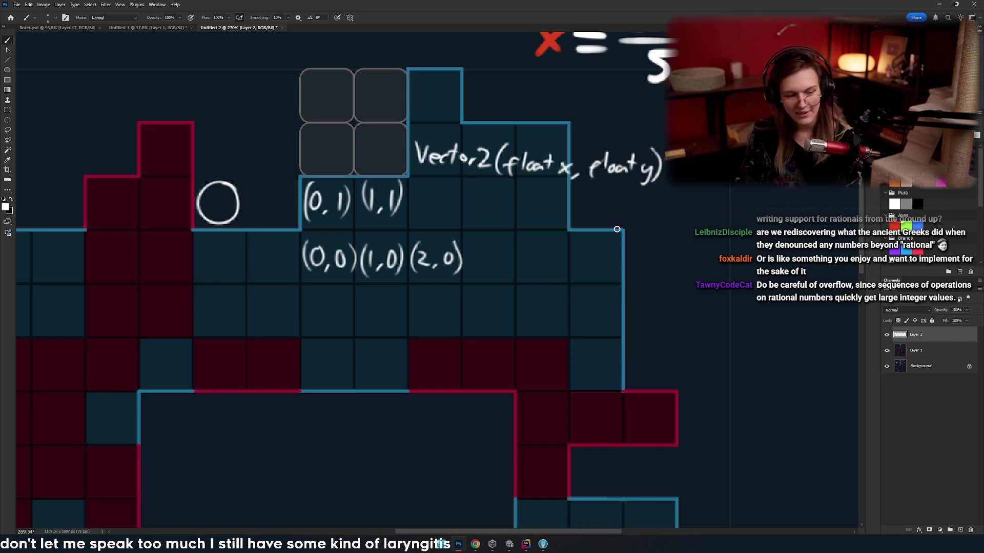
{"action": "scroll", "coordinate": [519, 214], "scroll_direction": "down", "scroll_amount": 5}
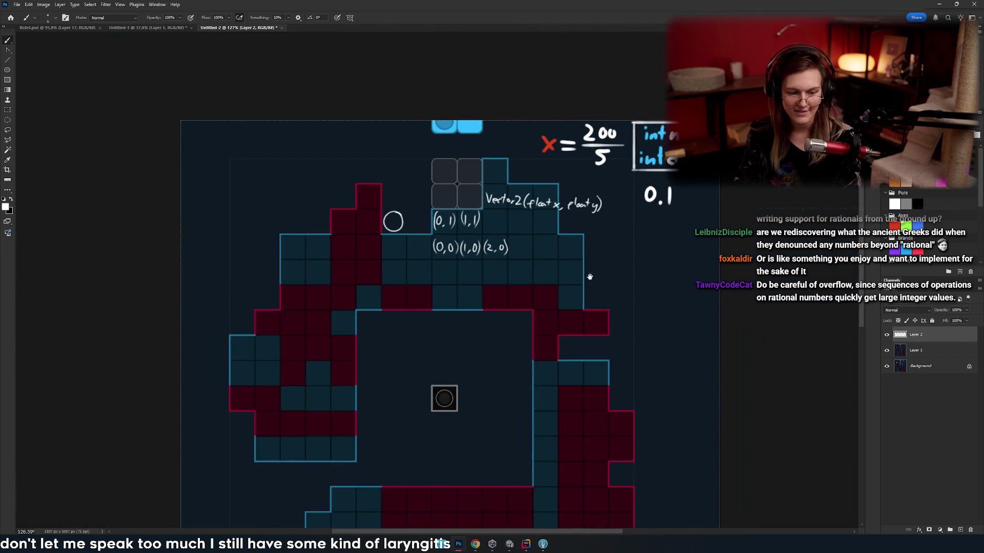
{"action": "left_click_drag", "start_coordinate": [561, 319], "coordinate": [581, 268]}
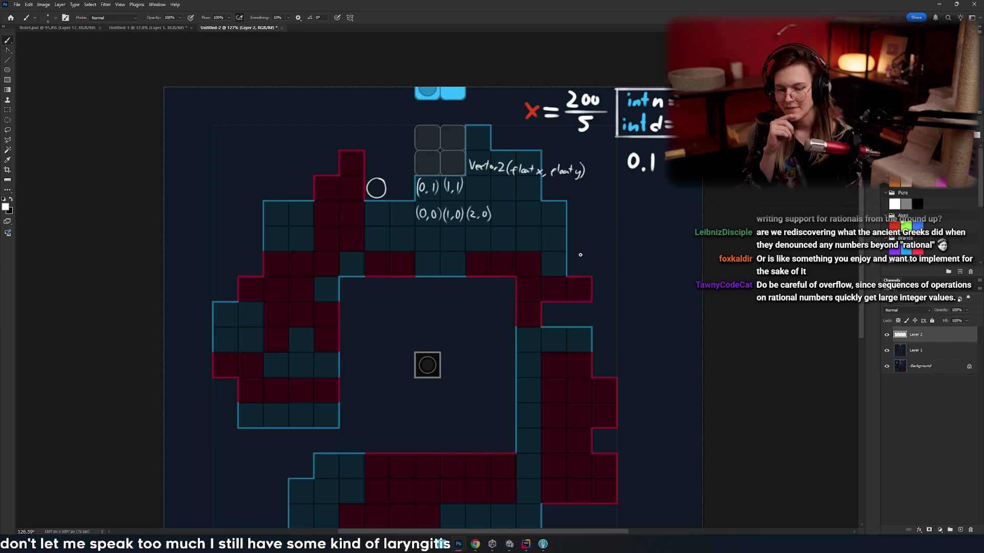
{"action": "mouse_move", "coordinate": [580, 255]}
{"action": "left_mouse_down"}
{"action": "mouse_move", "coordinate": [608, 220]}
{"action": "mouse_move", "coordinate": [567, 264]}
{"action": "mouse_move", "coordinate": [554, 225]}
{"action": "mouse_move", "coordinate": [504, 242]}
{"action": "left_mouse_up"}
{"action": "scroll", "coordinate": [543, 267], "scroll_direction": "up", "scroll_amount": 3}
{"action": "scroll", "coordinate": [528, 220], "scroll_direction": "left", "scroll_amount": 3}
{"action": "scroll", "coordinate": [548, 202], "scroll_direction": "up", "scroll_amount": 3}
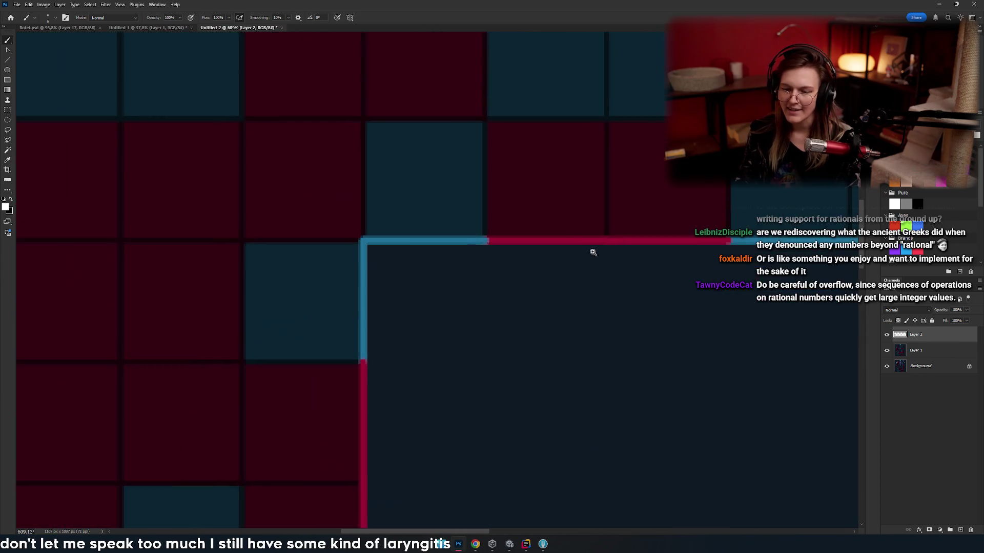
{"action": "scroll", "coordinate": [598, 257], "scroll_direction": "down", "scroll_amount": 2}
{"action": "scroll", "coordinate": [528, 128], "scroll_direction": "left", "scroll_amount": 1}
{"action": "left_click", "coordinate": [522, 181]}
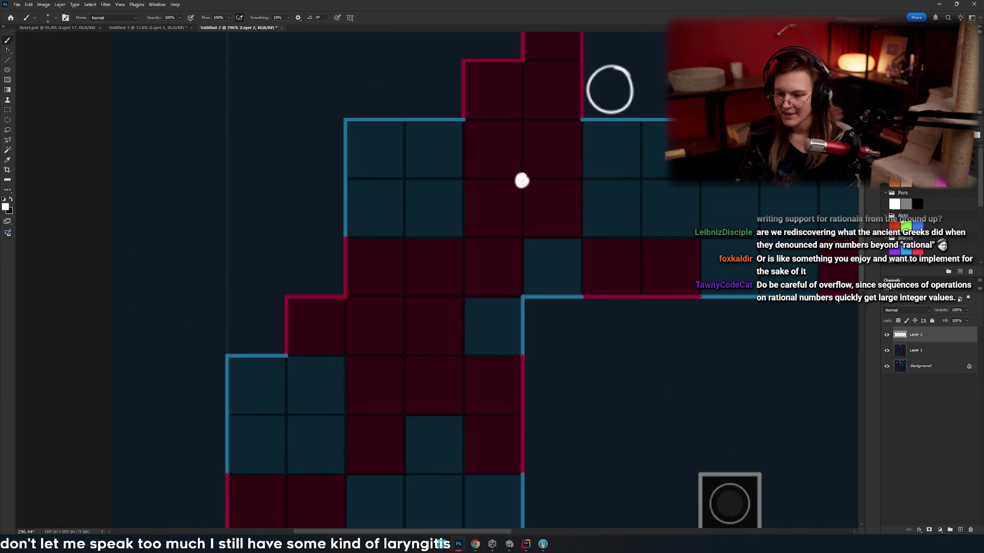
- Paint white dots further down-left and beside the diagonal line's middle
{"action": "scroll", "coordinate": [452, 277], "scroll_direction": "down", "scroll_amount": 2}
{"action": "left_click", "coordinate": [368, 342]}
{"action": "left_click_drag", "start_coordinate": [367, 342], "coordinate": [335, 397]}
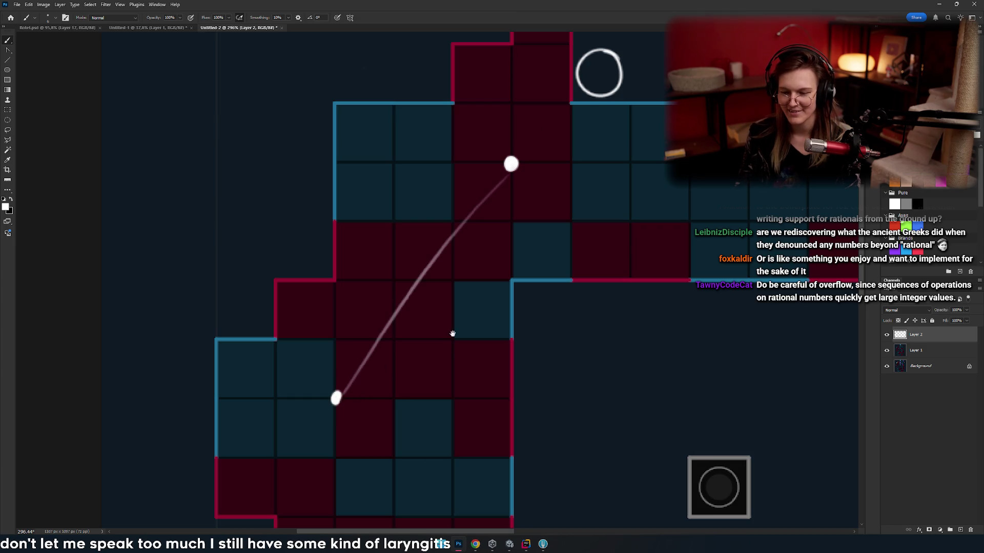
{"action": "scroll", "coordinate": [450, 330], "scroll_direction": "down", "scroll_amount": 1}
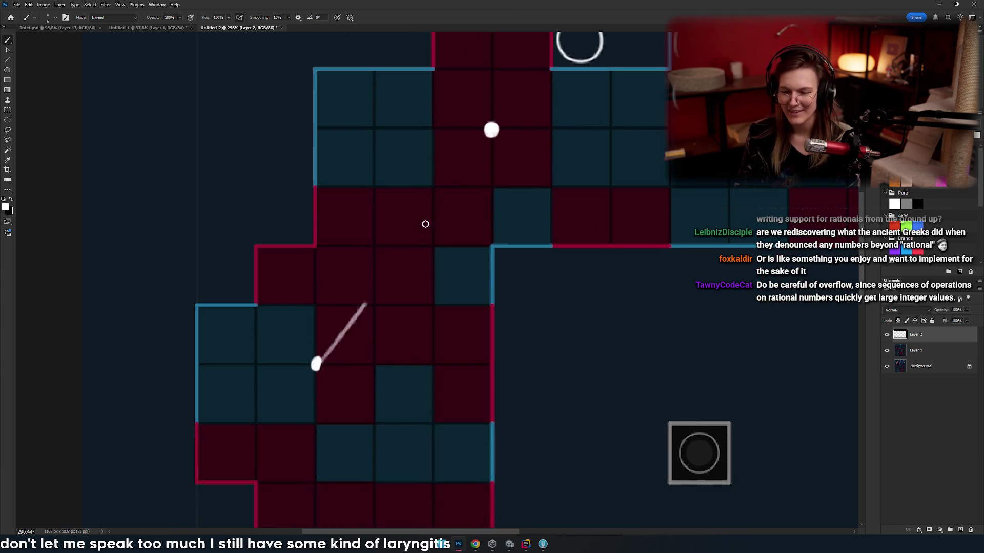
{"action": "scroll", "coordinate": [432, 198], "scroll_direction": "up", "scroll_amount": 1}
{"action": "left_click_drag", "start_coordinate": [432, 199], "coordinate": [403, 211]}
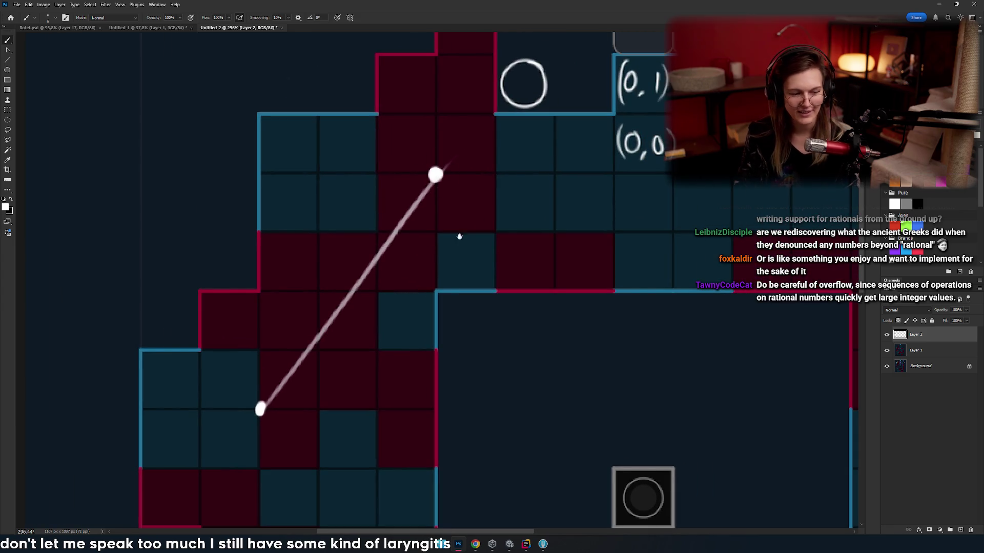
{"action": "scroll", "coordinate": [443, 245], "scroll_direction": "down", "scroll_amount": 4}
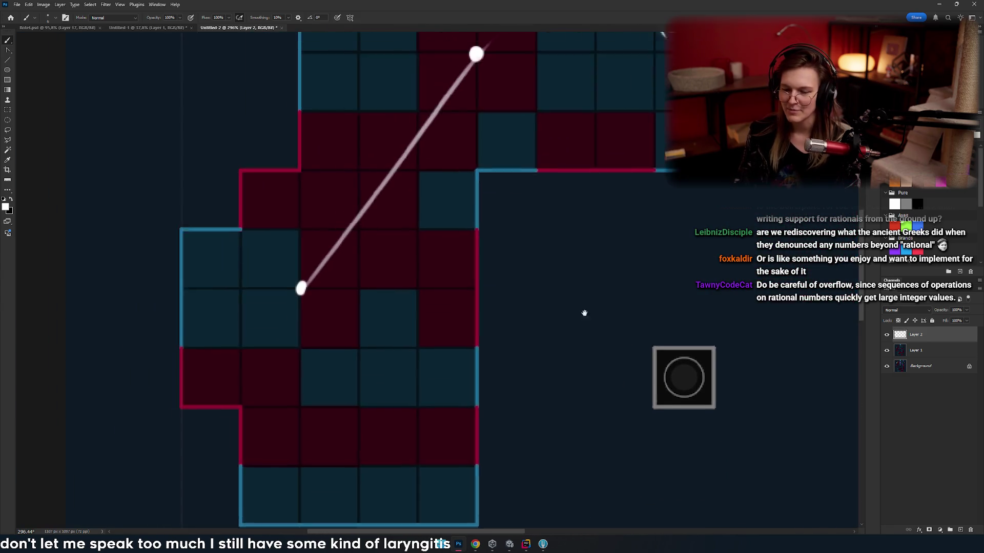
{"action": "left_click", "coordinate": [436, 237]}
{"action": "left_click_drag", "start_coordinate": [560, 308], "coordinate": [463, 299]}
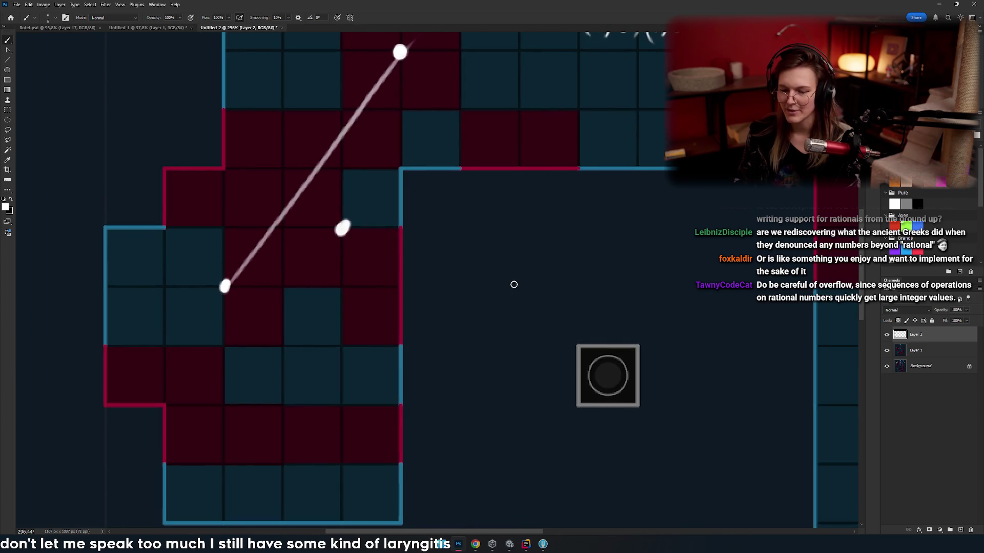
{"action": "left_click_drag", "start_coordinate": [518, 216], "coordinate": [518, 242]}
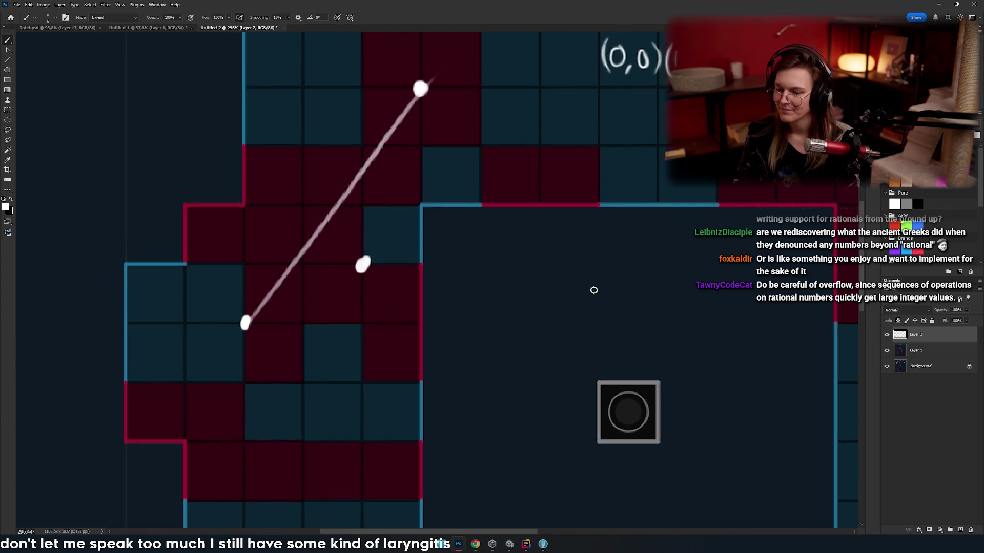
- Draw a straight white line from the middle dot to a new dot on its right, then circle the crossing point
{"action": "left_click", "coordinate": [603, 327]}
{"action": "mouse_move", "coordinate": [390, 265]}
{"action": "left_mouse_down"}
{"action": "mouse_move", "coordinate": [512, 280]}
{"action": "mouse_move", "coordinate": [722, 336]}
{"action": "left_mouse_up"}
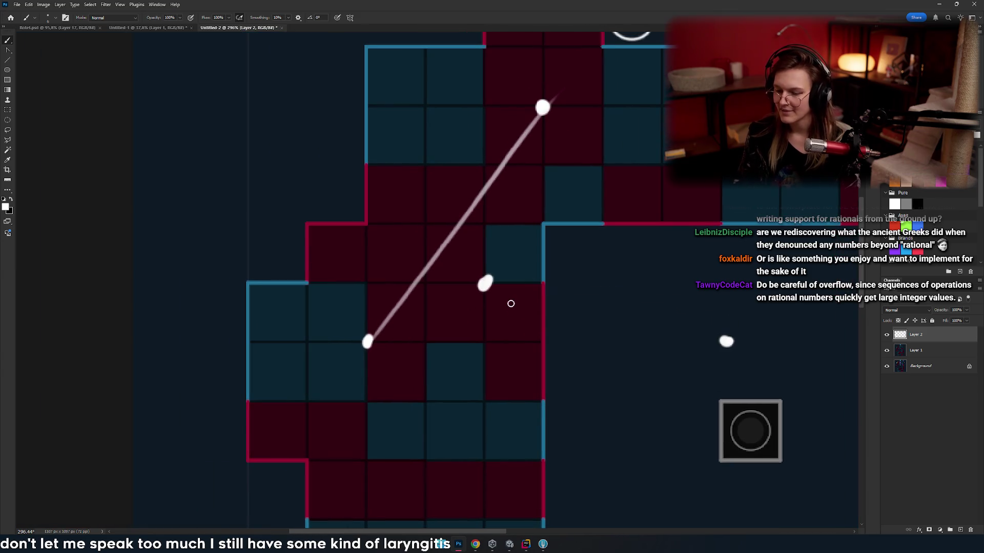
{"action": "key", "text": "ctrl+z"}
{"action": "left_click", "coordinate": [750, 348], "text": "shift"}
{"action": "mouse_move", "coordinate": [429, 264]}
{"action": "left_mouse_down"}
{"action": "mouse_move", "coordinate": [319, 238]}
{"action": "mouse_move", "coordinate": [338, 257]}
{"action": "mouse_move", "coordinate": [441, 296]}
{"action": "mouse_move", "coordinate": [345, 281]}
{"action": "mouse_move", "coordinate": [253, 243]}
{"action": "mouse_move", "coordinate": [206, 200]}
{"action": "left_mouse_up"}
{"action": "scroll", "coordinate": [435, 297], "scroll_direction": "up", "scroll_amount": 3}
{"action": "left_click_drag", "start_coordinate": [309, 244], "coordinate": [310, 245]}
- Mark the point on the diagonal with a small, clean white ring, replacing the large looped scribble
{"action": "mouse_move", "coordinate": [450, 275]}
{"action": "left_mouse_down"}
{"action": "mouse_move", "coordinate": [411, 308]}
{"action": "mouse_move", "coordinate": [461, 281]}
{"action": "mouse_move", "coordinate": [422, 264]}
{"action": "mouse_move", "coordinate": [410, 303]}
{"action": "mouse_move", "coordinate": [439, 299]}
{"action": "mouse_move", "coordinate": [496, 266]}
{"action": "left_mouse_up"}
{"action": "left_click_drag", "start_coordinate": [397, 259], "coordinate": [405, 253]}
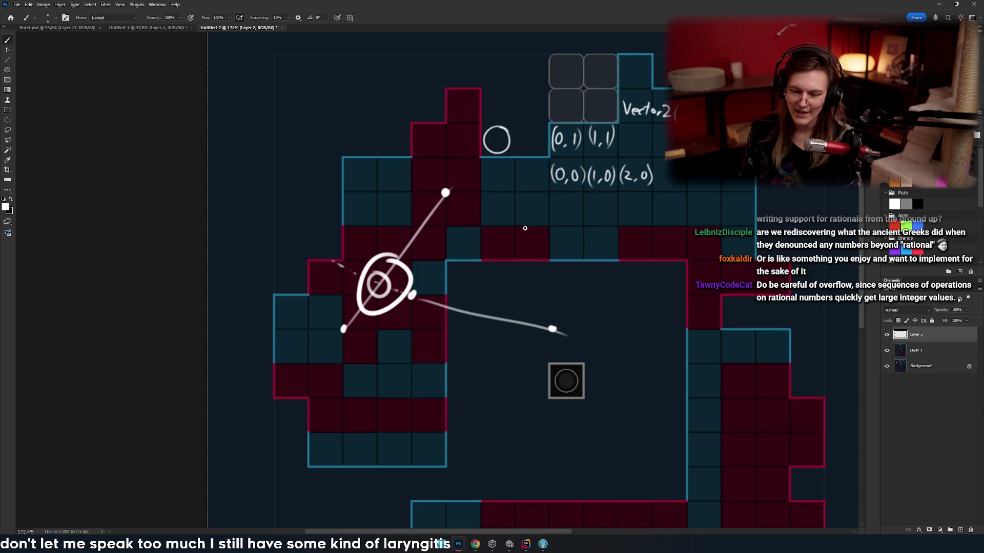
{"action": "mouse_move", "coordinate": [552, 266]}
{"action": "left_mouse_down"}
{"action": "mouse_move", "coordinate": [446, 331]}
{"action": "mouse_move", "coordinate": [347, 363]}
{"action": "mouse_move", "coordinate": [513, 266]}
{"action": "mouse_move", "coordinate": [543, 266]}
{"action": "left_mouse_up"}
{"action": "key", "text": "ctrl+z"}
{"action": "mouse_move", "coordinate": [438, 245]}
{"action": "left_mouse_down"}
{"action": "mouse_move", "coordinate": [444, 281]}
{"action": "mouse_move", "coordinate": [438, 247]}
{"action": "left_mouse_up"}
{"action": "left_click_drag", "start_coordinate": [510, 219], "coordinate": [468, 242]}
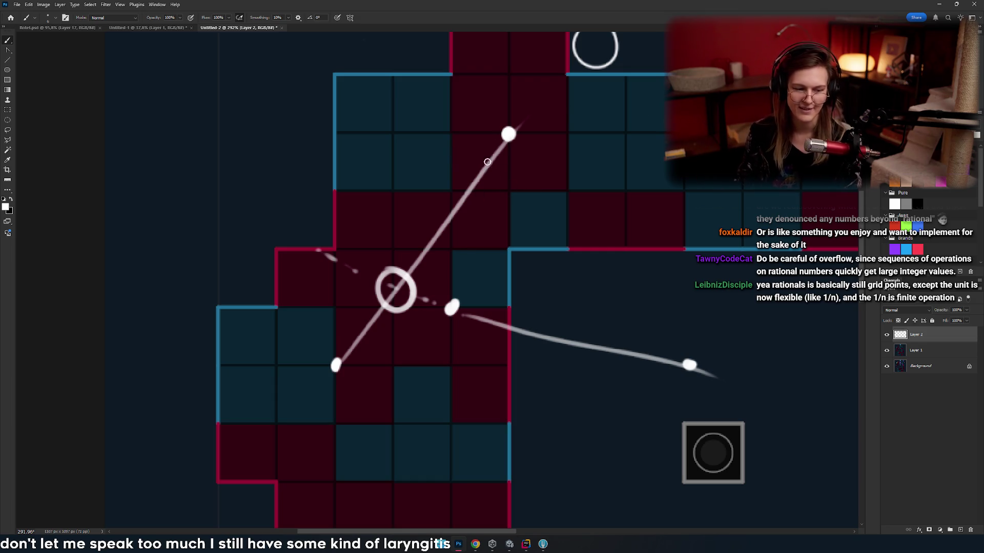
- Move to the empty top-left space and handwrite the letter R above the grid
{"action": "scroll", "coordinate": [488, 165], "scroll_direction": "down", "scroll_amount": 1}
{"action": "scroll", "coordinate": [523, 220], "scroll_direction": "right", "scroll_amount": 3}
{"action": "scroll", "coordinate": [589, 226], "scroll_direction": "up", "scroll_amount": 2}
{"action": "scroll", "coordinate": [540, 193], "scroll_direction": "right", "scroll_amount": 1}
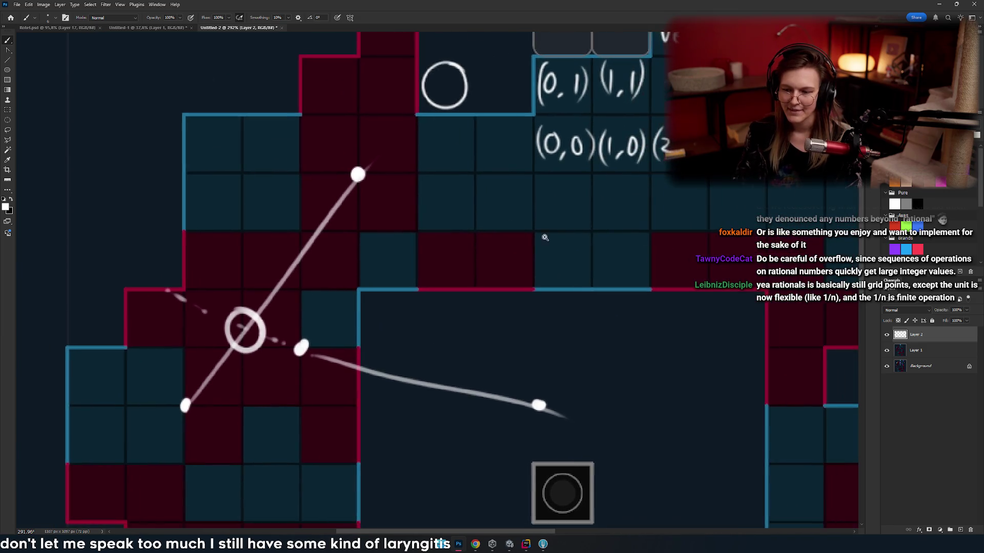
{"action": "scroll", "coordinate": [534, 235], "scroll_direction": "down", "scroll_amount": 5}
{"action": "scroll", "coordinate": [538, 194], "scroll_direction": "up", "scroll_amount": 5}
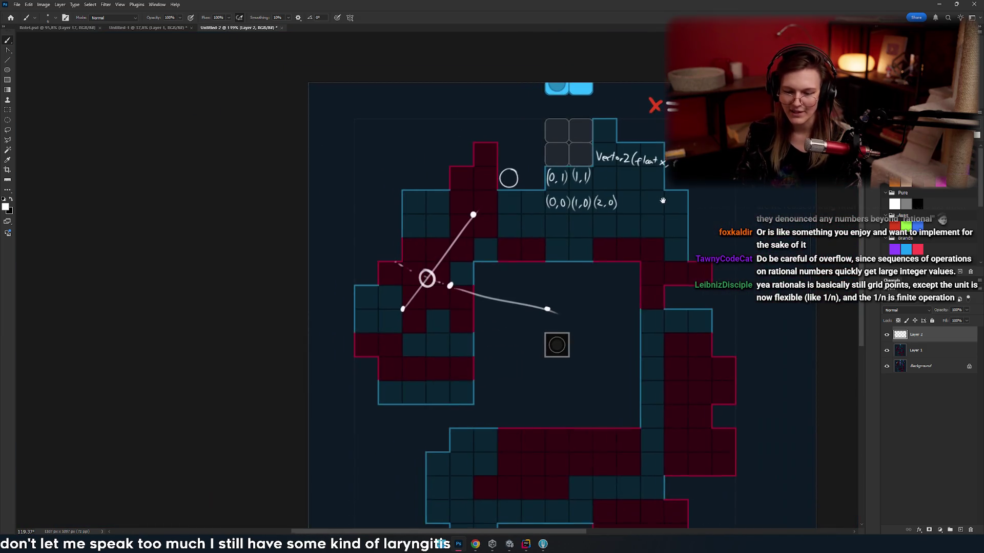
{"action": "scroll", "coordinate": [571, 209], "scroll_direction": "up", "scroll_amount": 5}
{"action": "scroll", "coordinate": [571, 209], "scroll_direction": "left", "scroll_amount": 3}
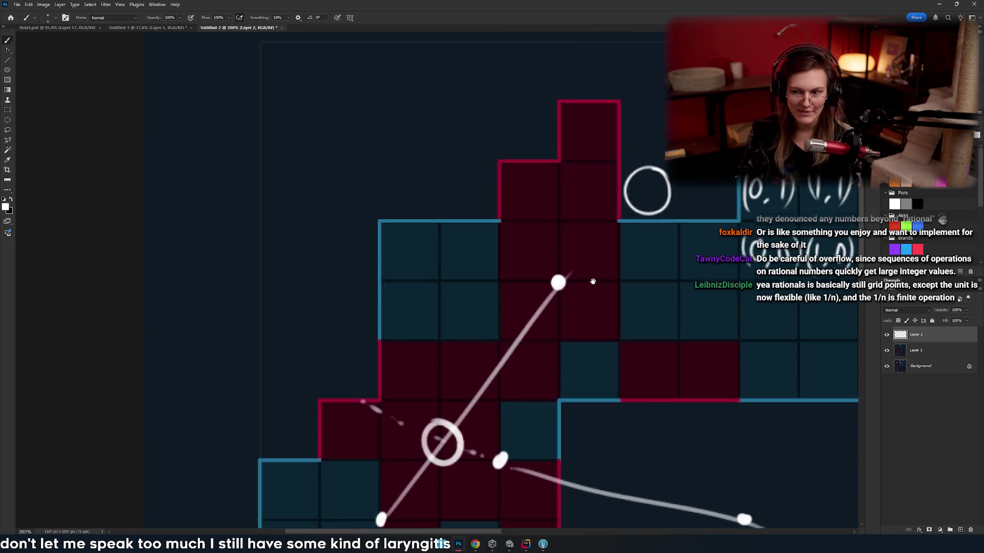
{"action": "key", "text": "ctrl+z"}
{"action": "mouse_move", "coordinate": [340, 195]}
{"action": "left_mouse_down"}
{"action": "mouse_move", "coordinate": [338, 251]}
{"action": "mouse_move", "coordinate": [368, 254]}
{"action": "mouse_move", "coordinate": [354, 226]}
{"action": "mouse_move", "coordinate": [370, 256]}
{"action": "left_mouse_up"}
{"action": "key", "text": "ctrl+z"}
- Add a superscript 2 after the R, then handwrite Q² to its right
{"action": "mouse_move", "coordinate": [365, 180]}
{"action": "left_mouse_down"}
{"action": "mouse_move", "coordinate": [397, 205]}
{"action": "mouse_move", "coordinate": [379, 183]}
{"action": "mouse_move", "coordinate": [384, 194]}
{"action": "mouse_move", "coordinate": [433, 184]}
{"action": "left_mouse_up"}
{"action": "scroll", "coordinate": [431, 178], "scroll_direction": "left", "scroll_amount": 2}
{"action": "scroll", "coordinate": [466, 205], "scroll_direction": "right", "scroll_amount": 4}
{"action": "left_click_drag", "start_coordinate": [525, 177], "coordinate": [538, 179]}
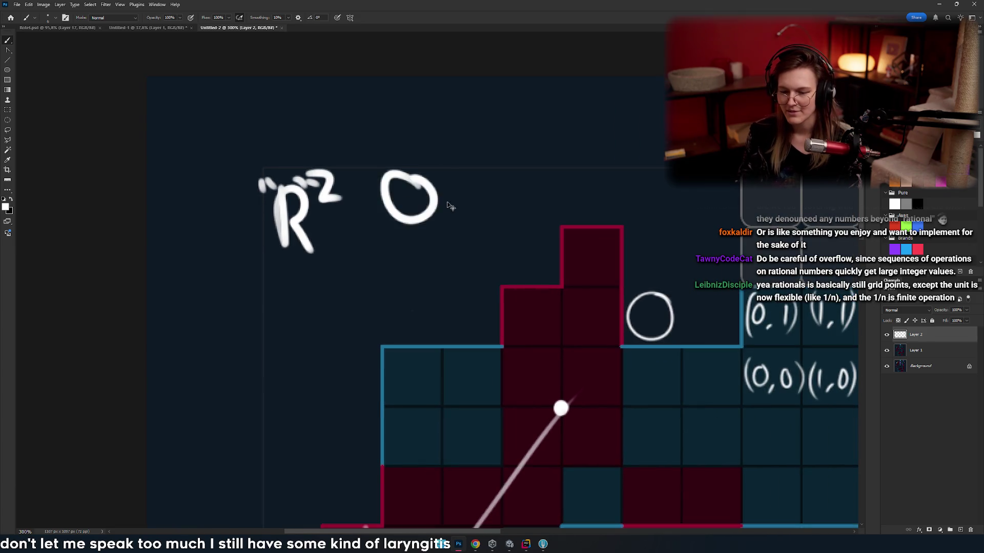
{"action": "left_click_drag", "start_coordinate": [413, 218], "coordinate": [446, 241]}
{"action": "scroll", "coordinate": [451, 241], "scroll_direction": "up", "scroll_amount": 1}
{"action": "scroll", "coordinate": [451, 241], "scroll_direction": "right", "scroll_amount": 1}
{"action": "left_click_drag", "start_coordinate": [423, 179], "coordinate": [456, 203]}
{"action": "key", "text": "ctrl+z"}
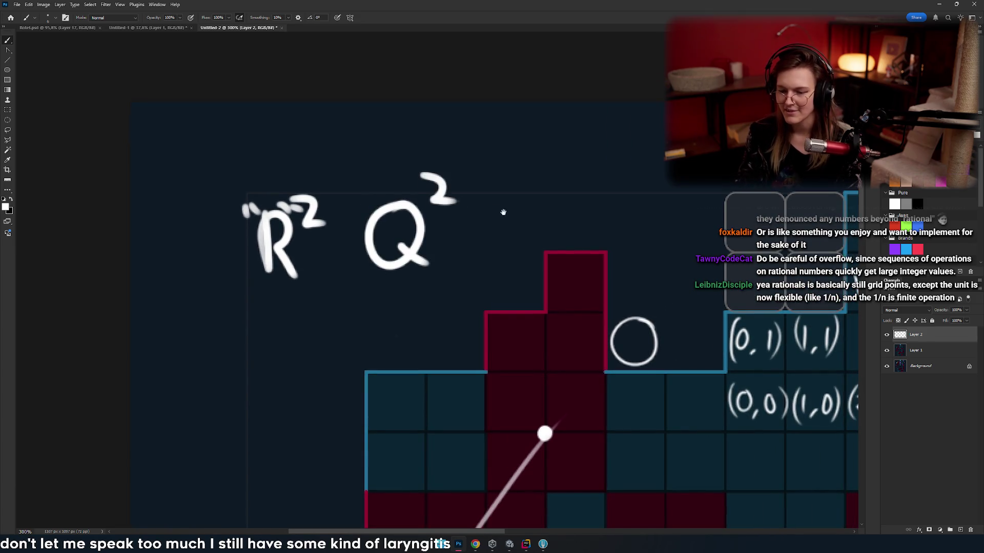
{"action": "scroll", "coordinate": [444, 150], "scroll_direction": "down", "scroll_amount": 3}
{"action": "scroll", "coordinate": [444, 150], "scroll_direction": "right", "scroll_amount": 4}
{"action": "scroll", "coordinate": [480, 220], "scroll_direction": "up", "scroll_amount": 2}
{"action": "scroll", "coordinate": [479, 220], "scroll_direction": "left", "scroll_amount": 3}
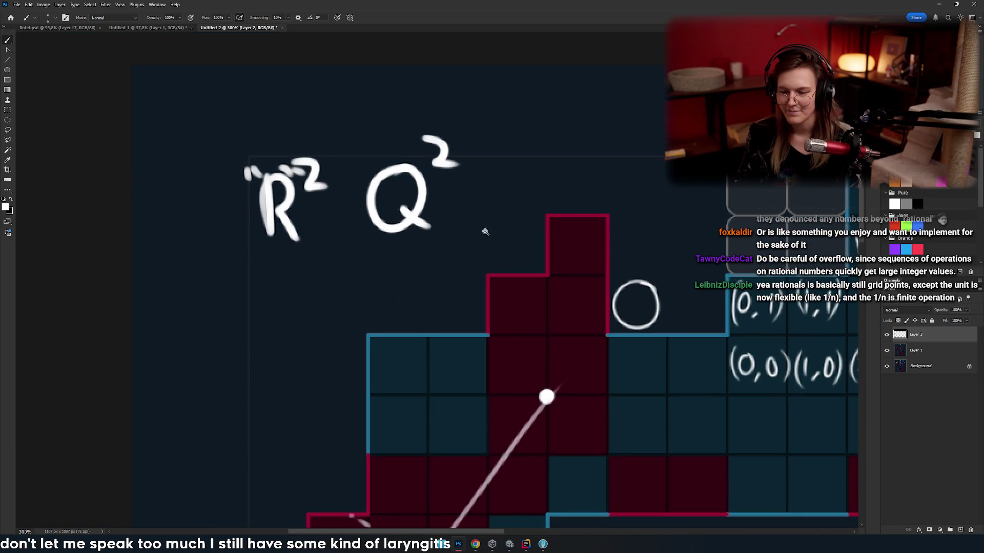
{"action": "scroll", "coordinate": [475, 207], "scroll_direction": "down", "scroll_amount": 3}
{"action": "scroll", "coordinate": [475, 207], "scroll_direction": "down", "scroll_amount": 3}
{"action": "scroll", "coordinate": [455, 221], "scroll_direction": "up", "scroll_amount": 3}
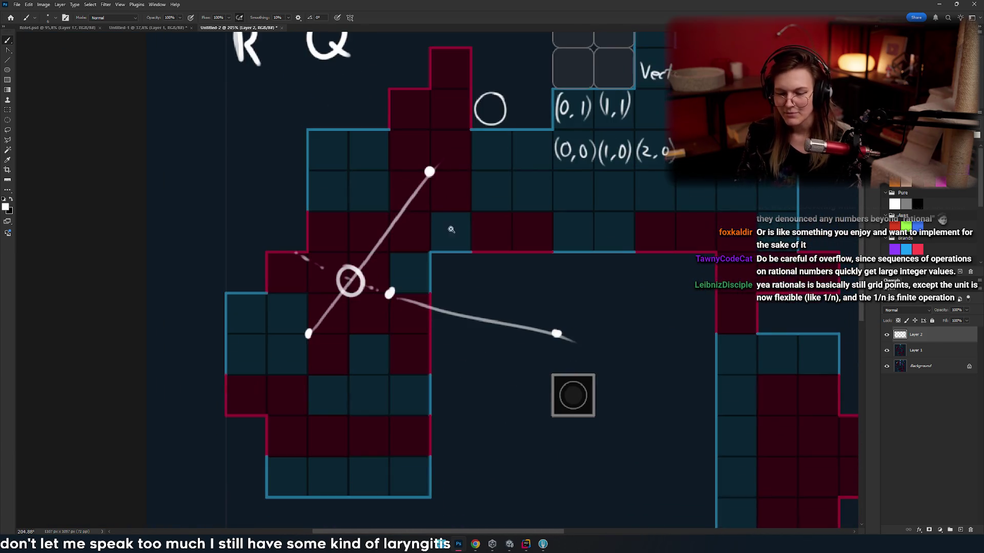
- Try an ellipse around both labels and then around Q², undoing each
{"action": "left_click_drag", "start_coordinate": [488, 200], "coordinate": [514, 227]}
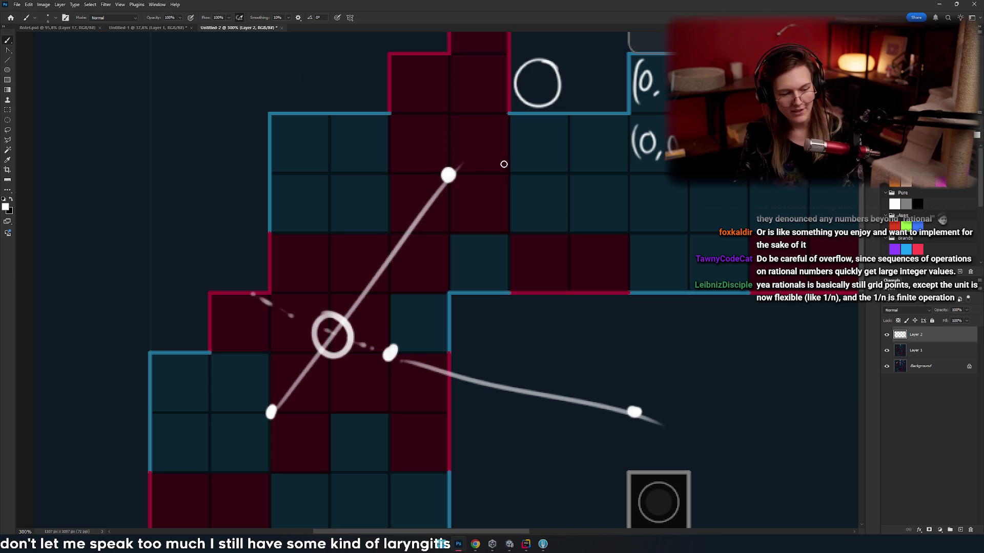
{"action": "left_click_drag", "start_coordinate": [476, 171], "coordinate": [602, 405]}
{"action": "mouse_move", "coordinate": [569, 109]}
{"action": "left_mouse_down"}
{"action": "mouse_move", "coordinate": [384, 119]}
{"action": "mouse_move", "coordinate": [419, 131]}
{"action": "mouse_move", "coordinate": [452, 297]}
{"action": "left_mouse_up"}
{"action": "key", "text": "ctrl+z"}
{"action": "key", "text": "ctrl+z"}
{"action": "left_click_drag", "start_coordinate": [525, 189], "coordinate": [499, 149]}
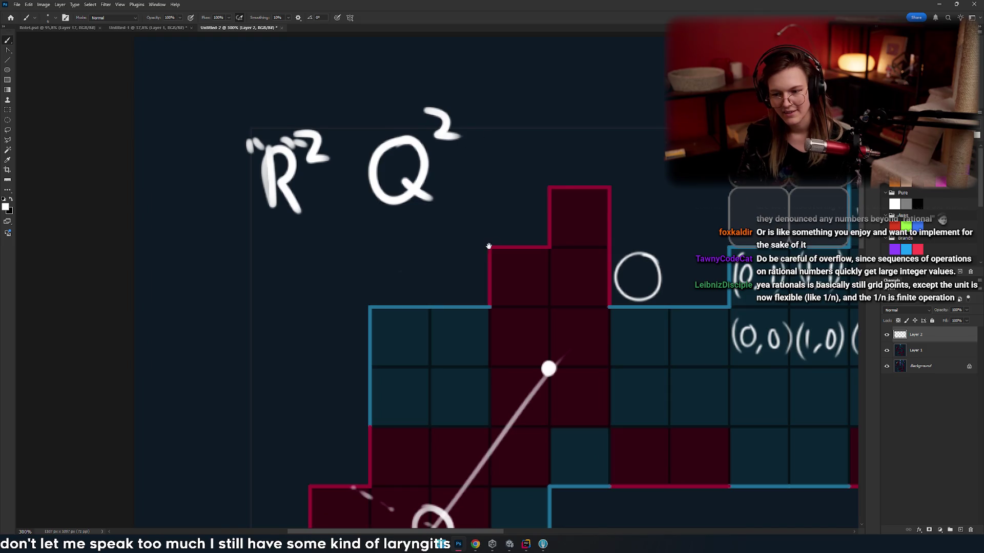
{"action": "scroll", "coordinate": [489, 247], "scroll_direction": "down", "scroll_amount": 3}
{"action": "scroll", "coordinate": [475, 148], "scroll_direction": "up", "scroll_amount": 4}
{"action": "mouse_move", "coordinate": [515, 163]}
{"action": "left_mouse_down"}
{"action": "mouse_move", "coordinate": [435, 325]}
{"action": "mouse_move", "coordinate": [448, 168]}
{"action": "left_mouse_up"}
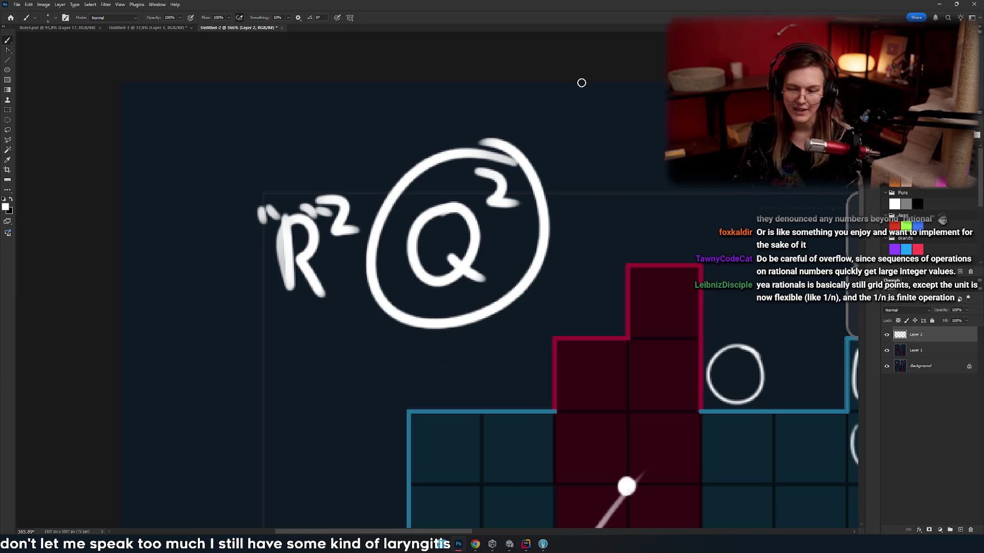
{"action": "key", "text": "ctrl+z"}
- Attempt to circle Q² three more times, undoing every attempt so it stays uncircled
{"action": "scroll", "coordinate": [517, 251], "scroll_direction": "down", "scroll_amount": 5}
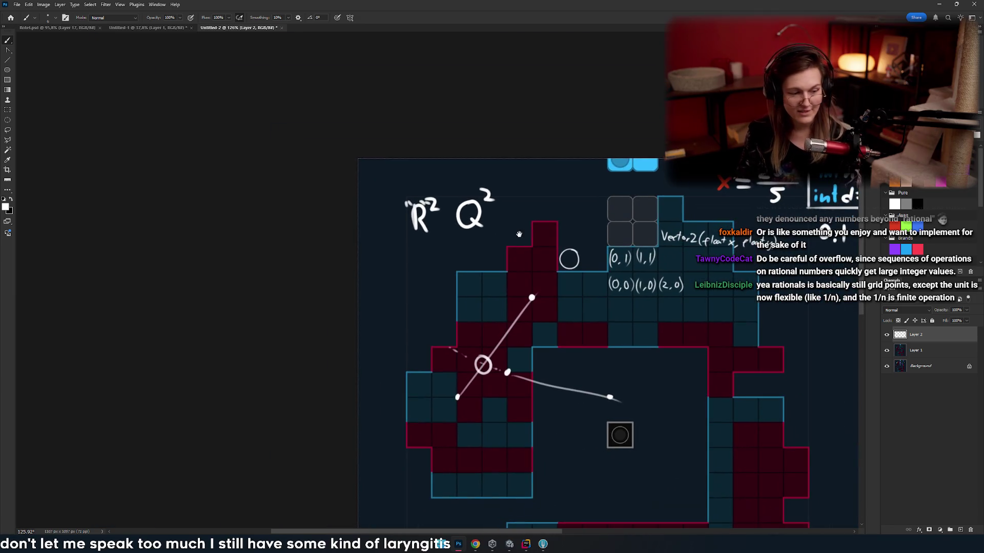
{"action": "left_click_drag", "start_coordinate": [509, 239], "coordinate": [474, 206]}
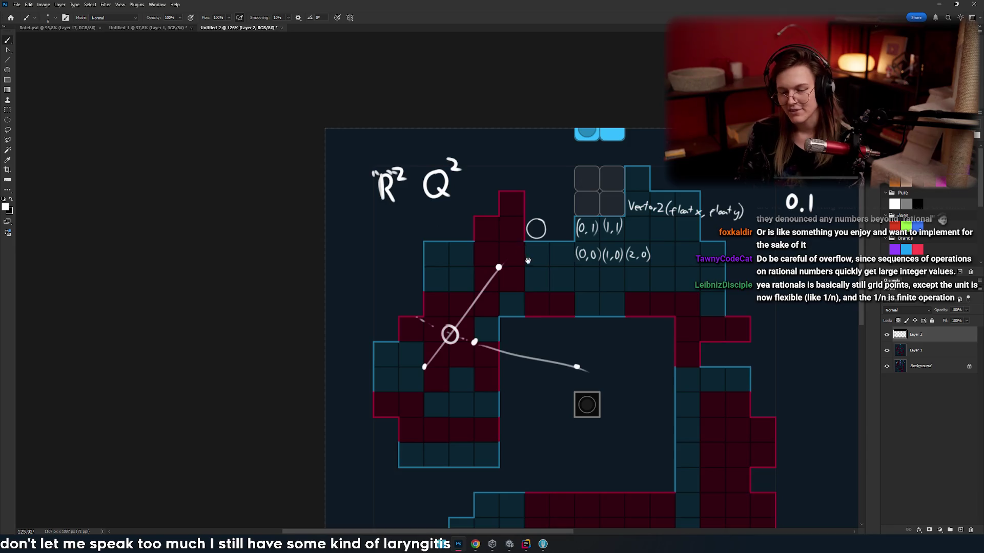
{"action": "scroll", "coordinate": [487, 256], "scroll_direction": "up", "scroll_amount": 3}
{"action": "scroll", "coordinate": [486, 257], "scroll_direction": "up", "scroll_amount": 3}
{"action": "mouse_move", "coordinate": [498, 144]}
{"action": "left_mouse_down"}
{"action": "mouse_move", "coordinate": [321, 351]}
{"action": "mouse_move", "coordinate": [417, 127]}
{"action": "left_mouse_up"}
{"action": "key", "text": "ctrl+z"}
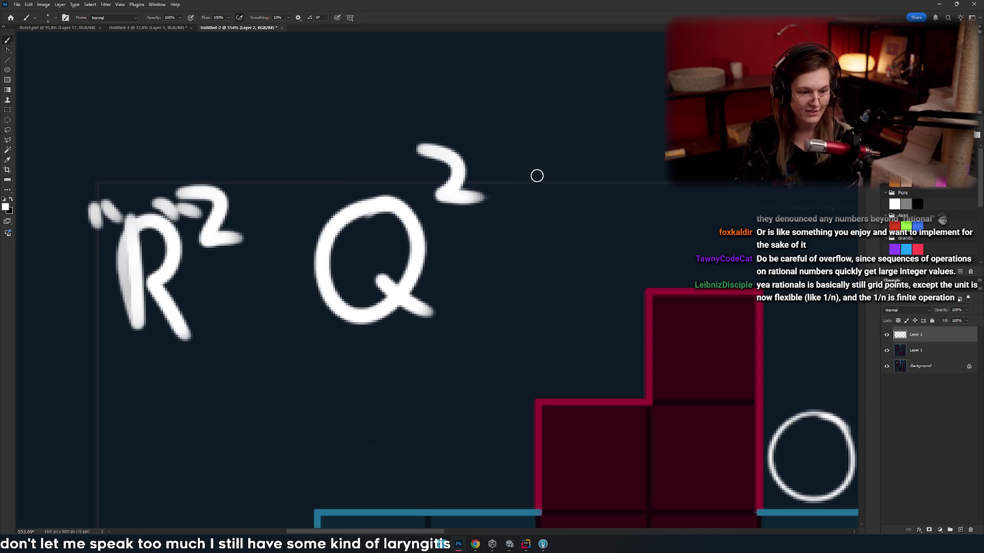
{"action": "scroll", "coordinate": [514, 228], "scroll_direction": "down", "scroll_amount": 5}
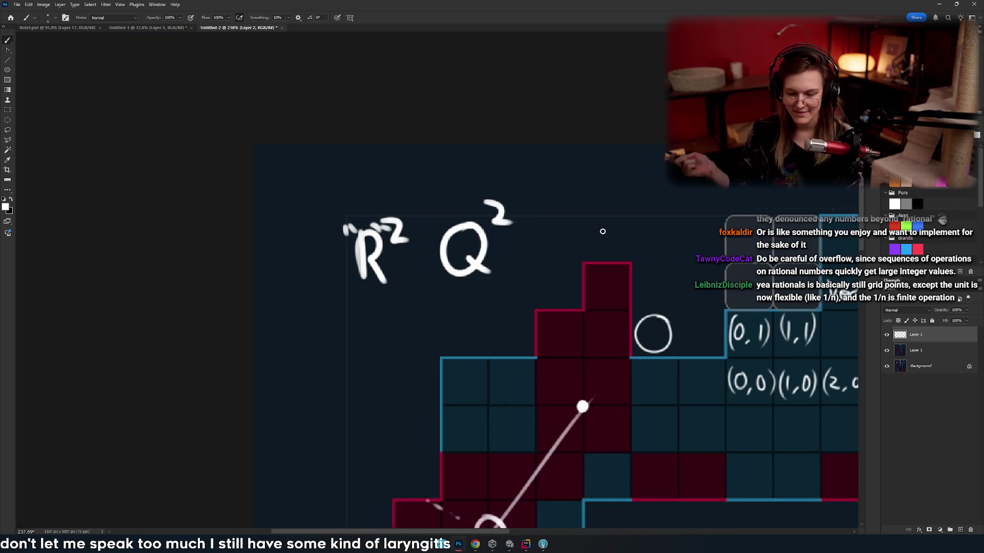
{"action": "mouse_move", "coordinate": [551, 178]}
{"action": "left_mouse_down"}
{"action": "mouse_move", "coordinate": [496, 166]}
{"action": "mouse_move", "coordinate": [358, 246]}
{"action": "mouse_move", "coordinate": [451, 277]}
{"action": "mouse_move", "coordinate": [469, 180]}
{"action": "left_mouse_up"}
{"action": "key", "text": "ctrl+z"}
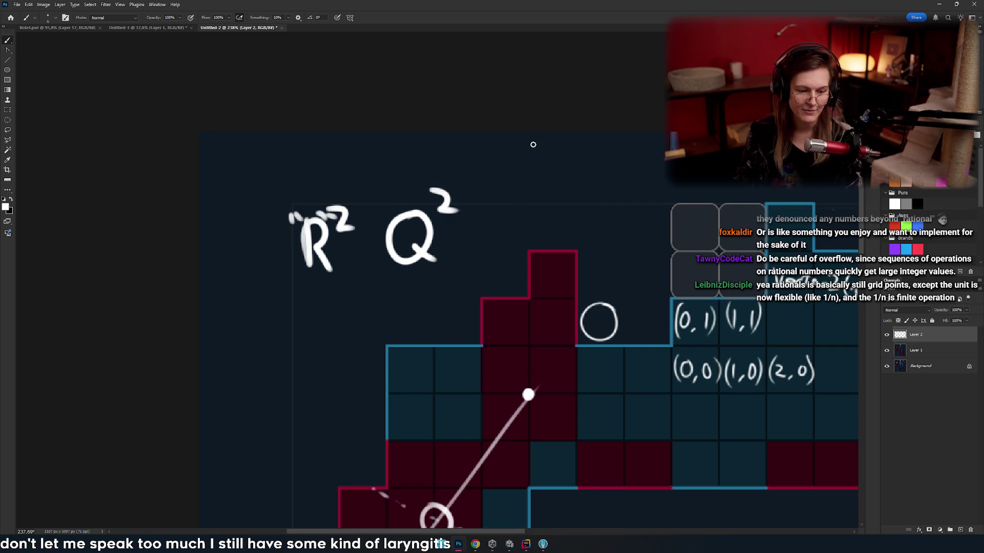
{"action": "mouse_move", "coordinate": [624, 267]}
{"action": "left_mouse_down"}
{"action": "mouse_move", "coordinate": [563, 248]}
{"action": "mouse_move", "coordinate": [589, 235]}
{"action": "left_mouse_up"}
{"action": "scroll", "coordinate": [382, 213], "scroll_direction": "up", "scroll_amount": 3}
{"action": "left_click_drag", "start_coordinate": [377, 143], "coordinate": [530, 186]}
{"action": "key", "text": "ctrl+z"}
- Bring the x formula and int box into view
{"action": "mouse_move", "coordinate": [473, 292]}
{"action": "left_mouse_down"}
{"action": "mouse_move", "coordinate": [450, 218]}
{"action": "mouse_move", "coordinate": [552, 247]}
{"action": "left_mouse_up"}
{"action": "scroll", "coordinate": [479, 248], "scroll_direction": "down", "scroll_amount": 6}
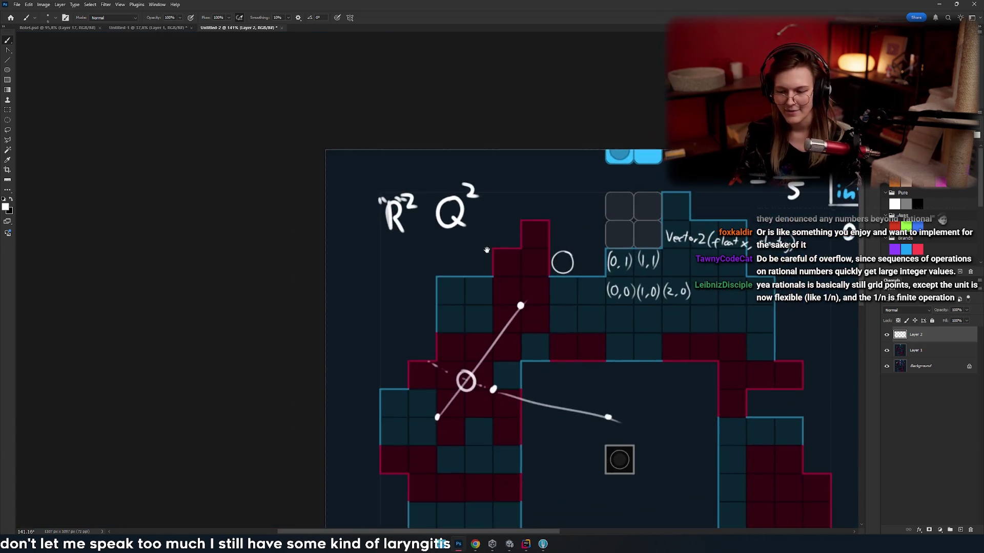
{"action": "scroll", "coordinate": [469, 258], "scroll_direction": "up", "scroll_amount": 2}
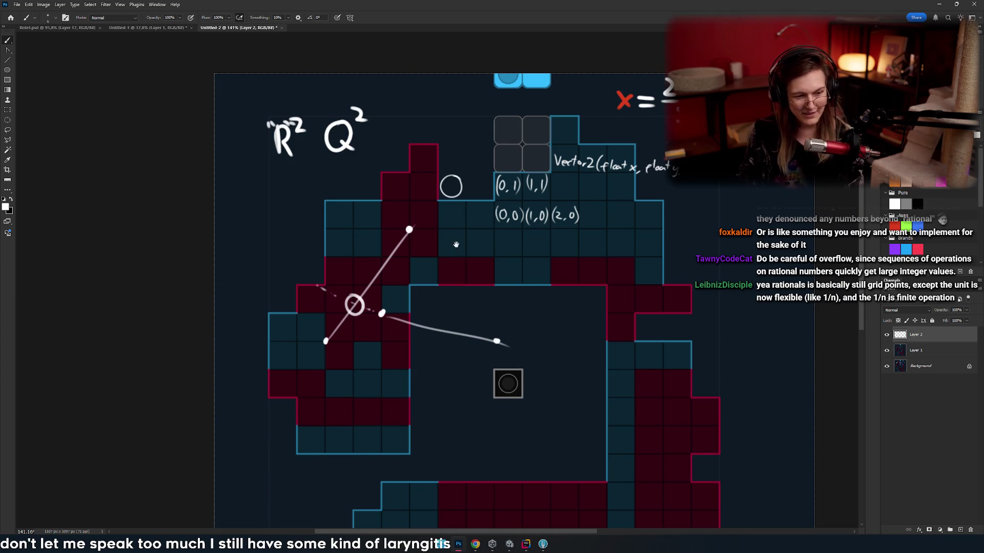
{"action": "left_click_drag", "start_coordinate": [484, 266], "coordinate": [505, 272]}
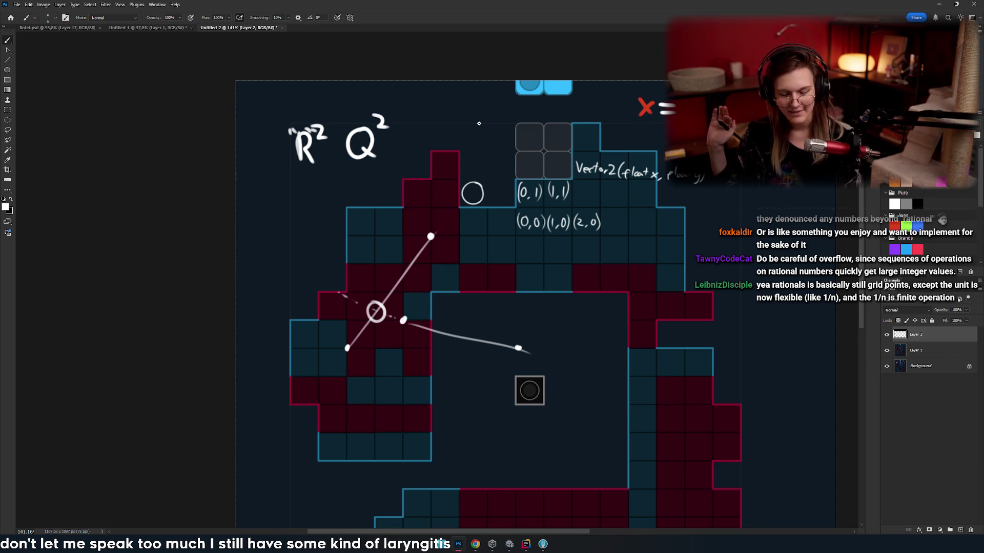
{"action": "left_click_drag", "start_coordinate": [639, 305], "coordinate": [545, 285]}
- Draw a blue arrow up-left from a new origin dot and label it b
{"action": "mouse_move", "coordinate": [482, 243]}
{"action": "left_mouse_down"}
{"action": "mouse_move", "coordinate": [448, 273]}
{"action": "mouse_move", "coordinate": [497, 213]}
{"action": "mouse_move", "coordinate": [455, 249]}
{"action": "left_mouse_up"}
{"action": "left_click", "coordinate": [407, 329]}
{"action": "key", "text": "ctrl+z"}
{"action": "mouse_move", "coordinate": [391, 285]}
{"action": "left_mouse_down"}
{"action": "mouse_move", "coordinate": [417, 328]}
{"action": "mouse_move", "coordinate": [349, 205]}
{"action": "left_mouse_up"}
{"action": "left_click", "coordinate": [416, 327]}
{"action": "key", "text": "ctrl+z"}
{"action": "mouse_move", "coordinate": [417, 328]}
{"action": "left_mouse_down"}
{"action": "mouse_move", "coordinate": [354, 194]}
{"action": "mouse_move", "coordinate": [369, 200]}
{"action": "left_mouse_up"}
{"action": "left_click_drag", "start_coordinate": [330, 181], "coordinate": [337, 213]}
{"action": "mouse_move", "coordinate": [335, 283]}
{"action": "left_mouse_down"}
{"action": "mouse_move", "coordinate": [377, 274]}
{"action": "mouse_move", "coordinate": [395, 306]}
{"action": "left_mouse_up"}
{"action": "left_click_drag", "start_coordinate": [452, 286], "coordinate": [447, 314]}
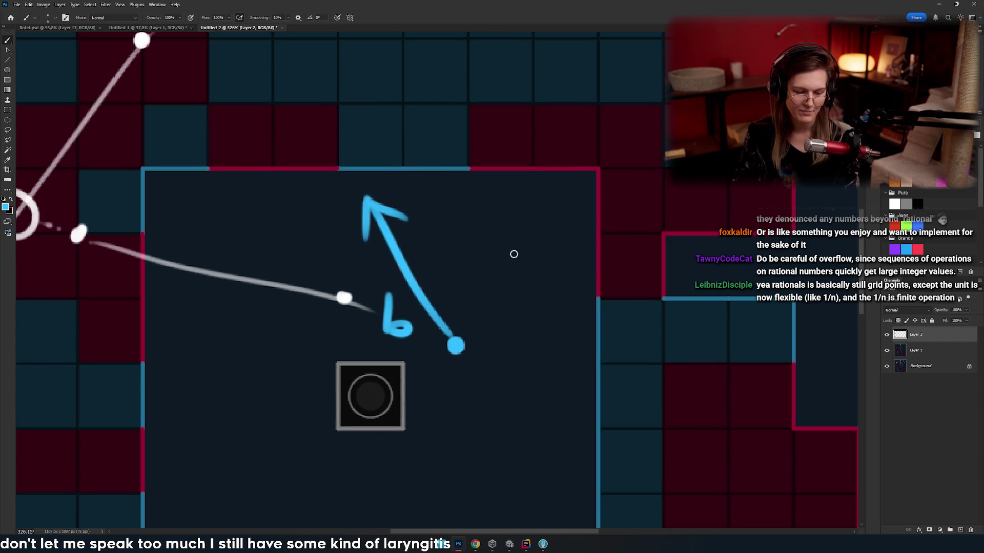
- Draw a long red arrow rising from the same dot and label it a
{"action": "left_click_drag", "start_coordinate": [464, 347], "coordinate": [468, 216]}
{"action": "key", "text": "ctrl+z"}
{"action": "mouse_move", "coordinate": [486, 320]}
{"action": "left_mouse_down"}
{"action": "mouse_move", "coordinate": [514, 388]}
{"action": "mouse_move", "coordinate": [477, 264]}
{"action": "left_mouse_up"}
{"action": "left_click_drag", "start_coordinate": [476, 215], "coordinate": [476, 183]}
{"action": "key", "text": "ctrl+z"}
{"action": "mouse_move", "coordinate": [484, 414]}
{"action": "left_mouse_down"}
{"action": "mouse_move", "coordinate": [463, 242]}
{"action": "mouse_move", "coordinate": [487, 191]}
{"action": "left_mouse_up"}
{"action": "left_click_drag", "start_coordinate": [455, 163], "coordinate": [432, 200]}
{"action": "left_click_drag", "start_coordinate": [513, 167], "coordinate": [491, 176]}
{"action": "mouse_move", "coordinate": [501, 160]}
{"action": "left_mouse_down"}
{"action": "mouse_move", "coordinate": [508, 179]}
{"action": "mouse_move", "coordinate": [600, 224]}
{"action": "mouse_move", "coordinate": [530, 181]}
{"action": "left_mouse_up"}
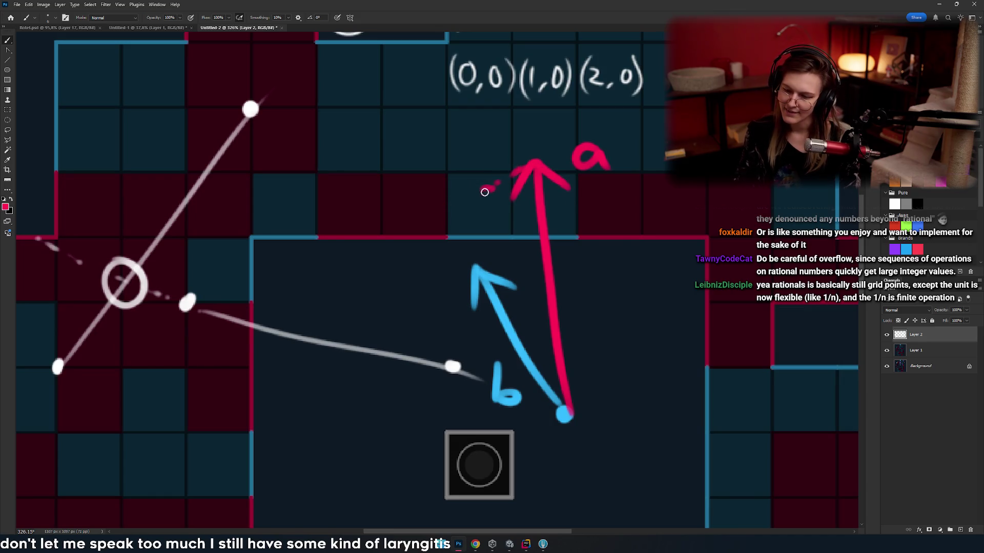
- Extend b with a long thin blue line and add a right-angle mark toward a
{"action": "left_click_drag", "start_coordinate": [479, 264], "coordinate": [441, 210]}
{"action": "key", "text": "ctrl+z"}
{"action": "left_click_drag", "start_coordinate": [479, 264], "coordinate": [389, 108]}
{"action": "key", "text": "ctrl+z"}
{"action": "left_click_drag", "start_coordinate": [479, 264], "coordinate": [352, 74]}
{"action": "left_click_drag", "start_coordinate": [457, 208], "coordinate": [459, 236]}
- Try circling vectors b and a with ellipses, undoing every attempt
{"action": "mouse_move", "coordinate": [585, 220]}
{"action": "left_mouse_down"}
{"action": "mouse_move", "coordinate": [436, 261]}
{"action": "mouse_move", "coordinate": [418, 225]}
{"action": "mouse_move", "coordinate": [405, 250]}
{"action": "mouse_move", "coordinate": [445, 307]}
{"action": "left_mouse_up"}
{"action": "key", "text": "ctrl+z"}
{"action": "left_click_drag", "start_coordinate": [477, 259], "coordinate": [425, 239]}
{"action": "key", "text": "ctrl+z"}
{"action": "left_click_drag", "start_coordinate": [451, 169], "coordinate": [446, 172]}
{"action": "key", "text": "ctrl+z"}
{"action": "left_click_drag", "start_coordinate": [470, 255], "coordinate": [478, 224]}
{"action": "mouse_move", "coordinate": [431, 269]}
{"action": "left_mouse_down"}
{"action": "mouse_move", "coordinate": [323, 259]}
{"action": "mouse_move", "coordinate": [391, 204]}
{"action": "left_mouse_up"}
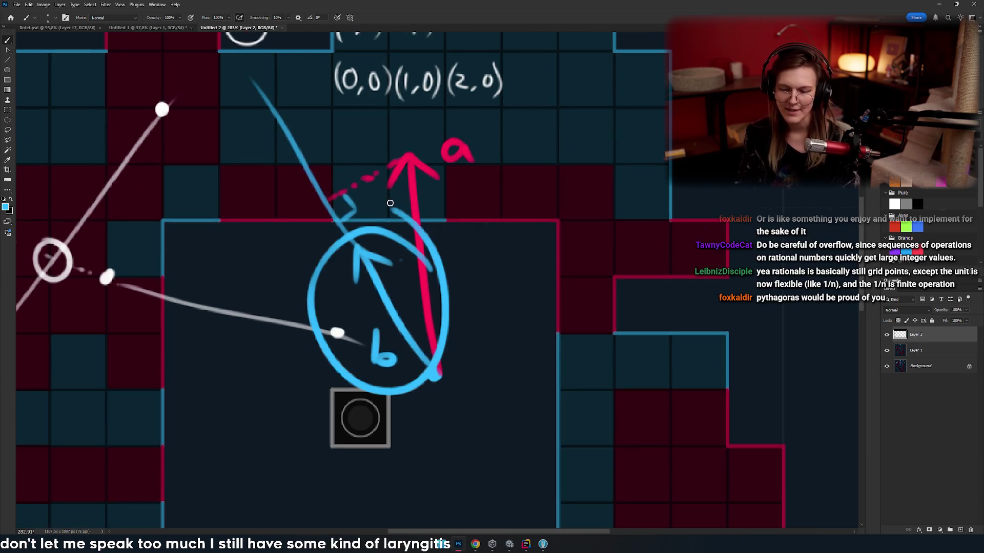
{"action": "key", "text": "ctrl+z"}
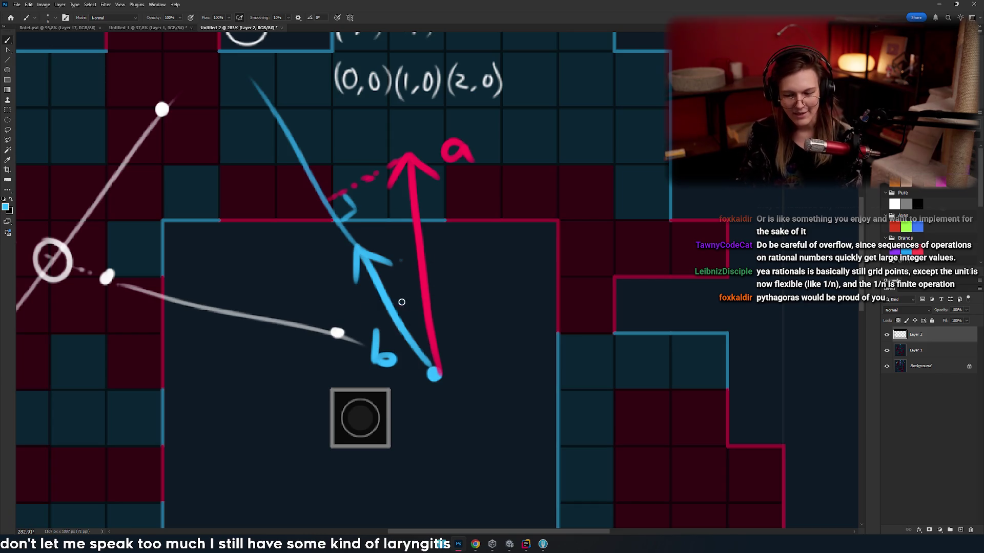
{"action": "left_click_drag", "start_coordinate": [406, 303], "coordinate": [399, 303]}
{"action": "key", "text": "ctrl+z"}
{"action": "mouse_move", "coordinate": [510, 228]}
{"action": "left_mouse_down"}
{"action": "mouse_move", "coordinate": [544, 259]}
{"action": "mouse_move", "coordinate": [481, 199]}
{"action": "left_mouse_up"}
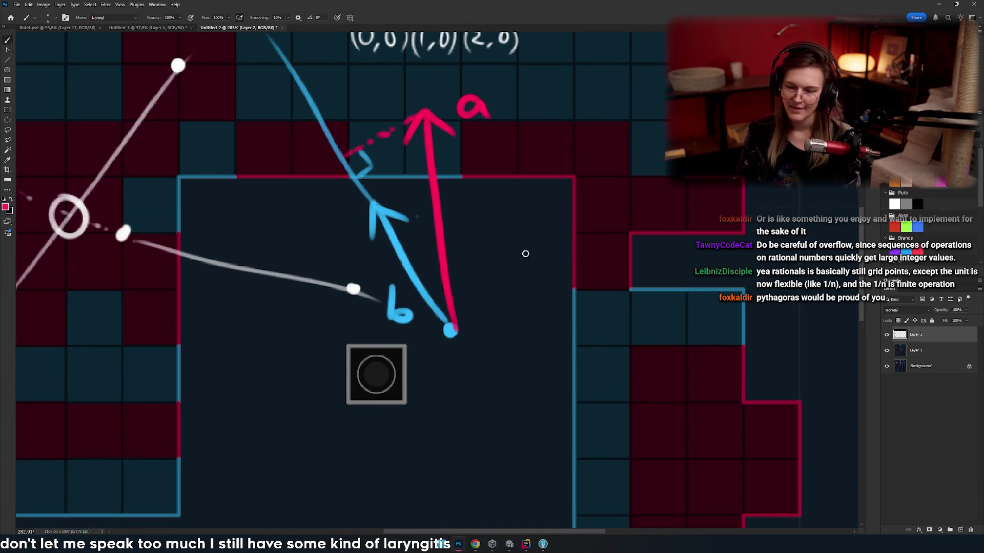
- Handwrite a blue b with a hat to the right of vector a
{"action": "scroll", "coordinate": [512, 252], "scroll_direction": "left", "scroll_amount": 1}
{"action": "scroll", "coordinate": [586, 292], "scroll_direction": "up", "scroll_amount": 3}
{"action": "scroll", "coordinate": [462, 230], "scroll_direction": "right", "scroll_amount": 4}
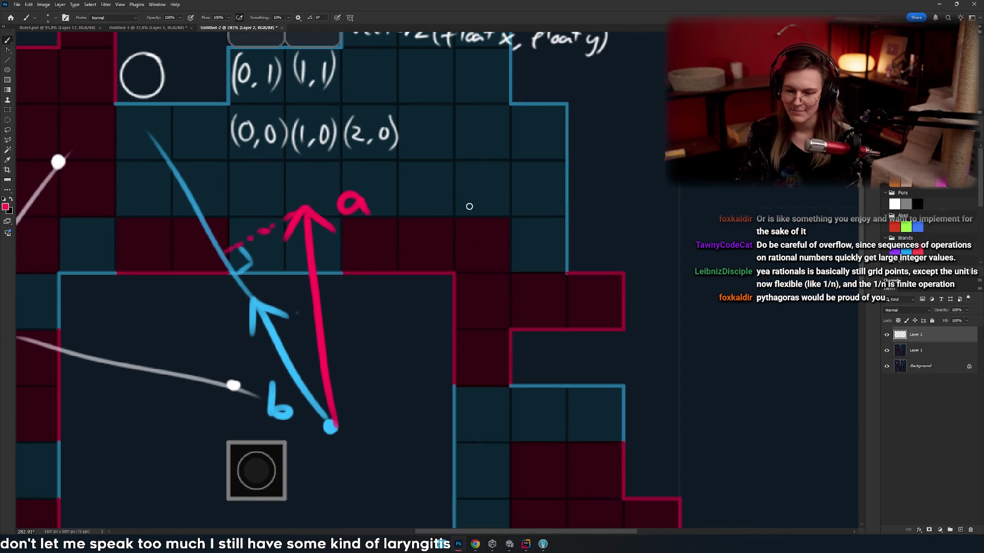
{"action": "left_click_drag", "start_coordinate": [464, 207], "coordinate": [451, 241]}
{"action": "key", "text": "ctrl+z"}
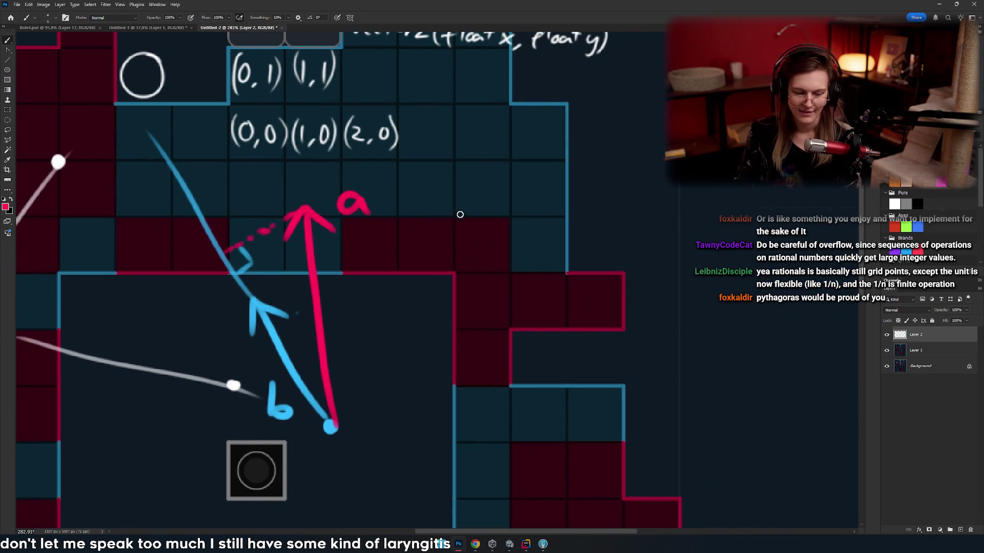
{"action": "left_click_drag", "start_coordinate": [463, 215], "coordinate": [465, 259]}
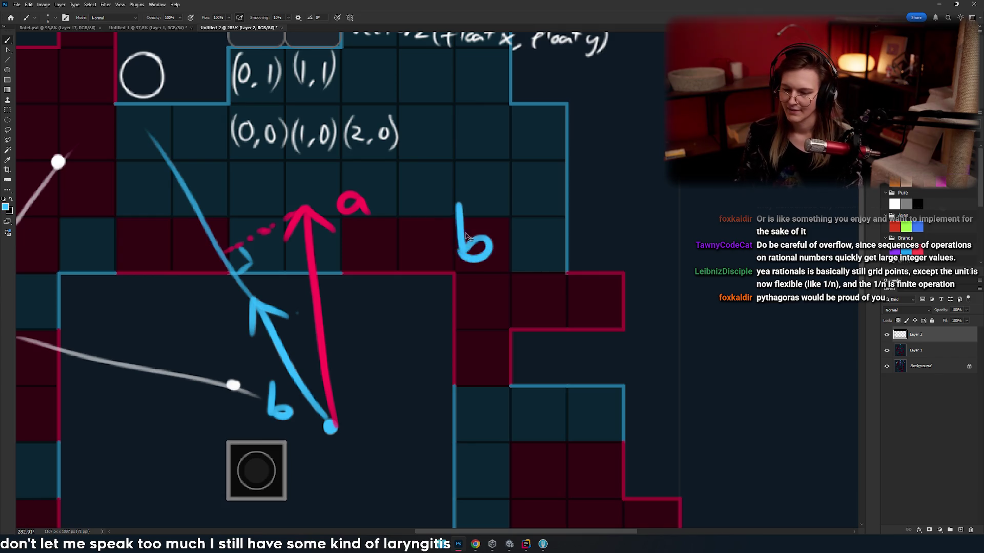
{"action": "key", "text": "ctrl+z"}
{"action": "left_click_drag", "start_coordinate": [449, 212], "coordinate": [452, 262]}
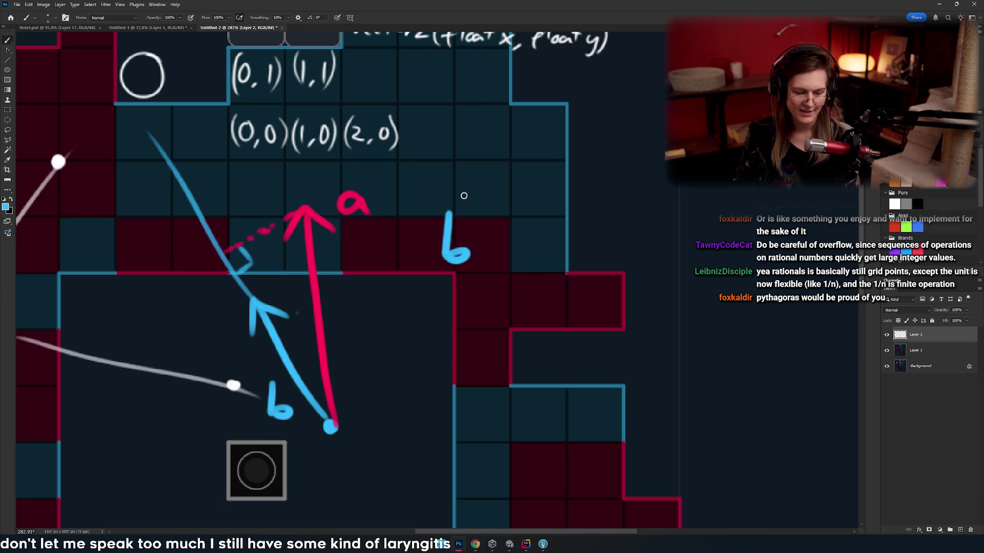
{"action": "left_click_drag", "start_coordinate": [439, 211], "coordinate": [473, 210]}
{"action": "key", "text": "ctrl+z"}
- Complete the first formula as b̂(b̂·a), with a pink a and closing parenthesis
{"action": "scroll", "coordinate": [488, 191], "scroll_direction": "right", "scroll_amount": 1}
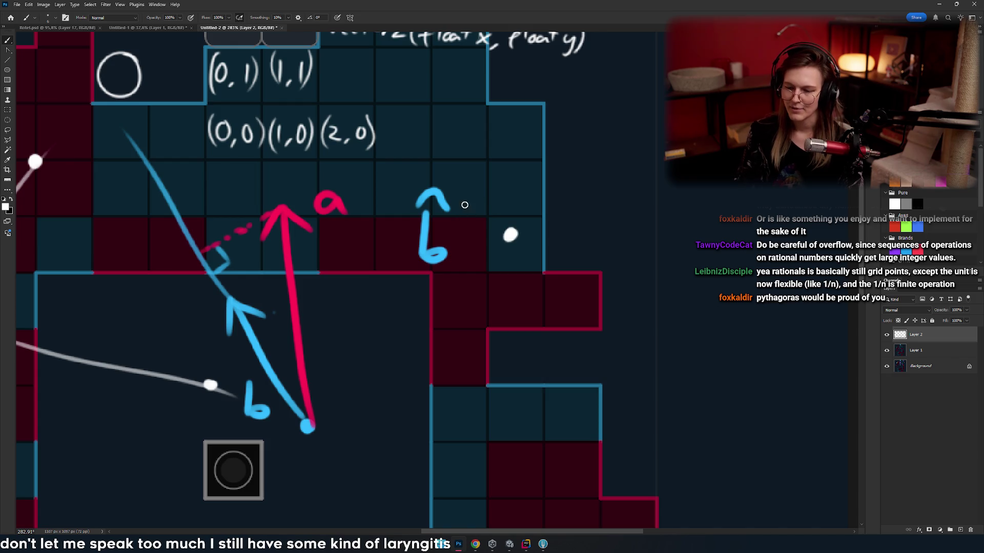
{"action": "left_click_drag", "start_coordinate": [473, 194], "coordinate": [476, 275]}
{"action": "key", "text": "x"}
{"action": "mouse_move", "coordinate": [476, 210]}
{"action": "left_mouse_down"}
{"action": "mouse_move", "coordinate": [477, 258]}
{"action": "mouse_move", "coordinate": [496, 218]}
{"action": "left_mouse_up"}
{"action": "key", "text": "ctrl+z"}
{"action": "scroll", "coordinate": [551, 204], "scroll_direction": "right", "scroll_amount": 2}
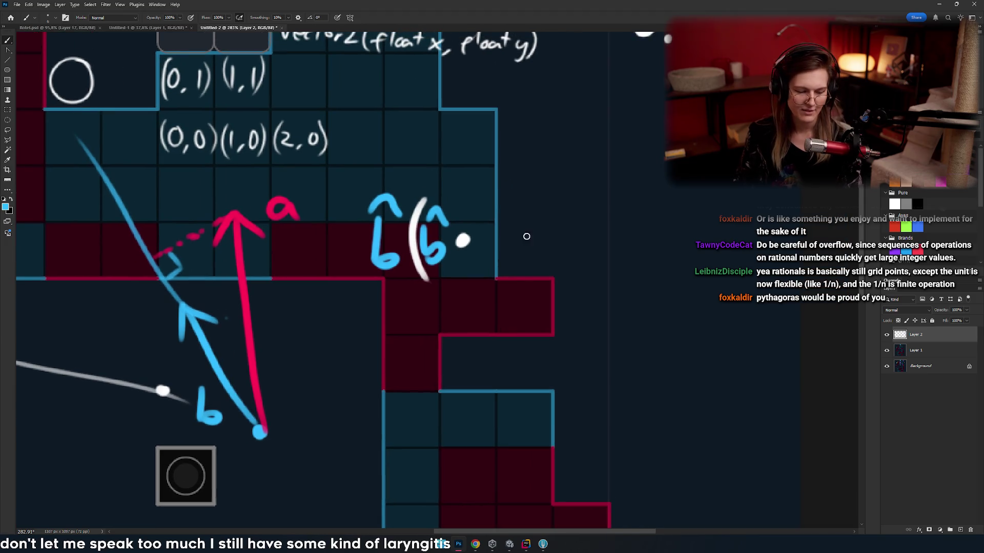
{"action": "left_click_drag", "start_coordinate": [492, 237], "coordinate": [508, 253]}
{"action": "scroll", "coordinate": [523, 215], "scroll_direction": "left", "scroll_amount": 1}
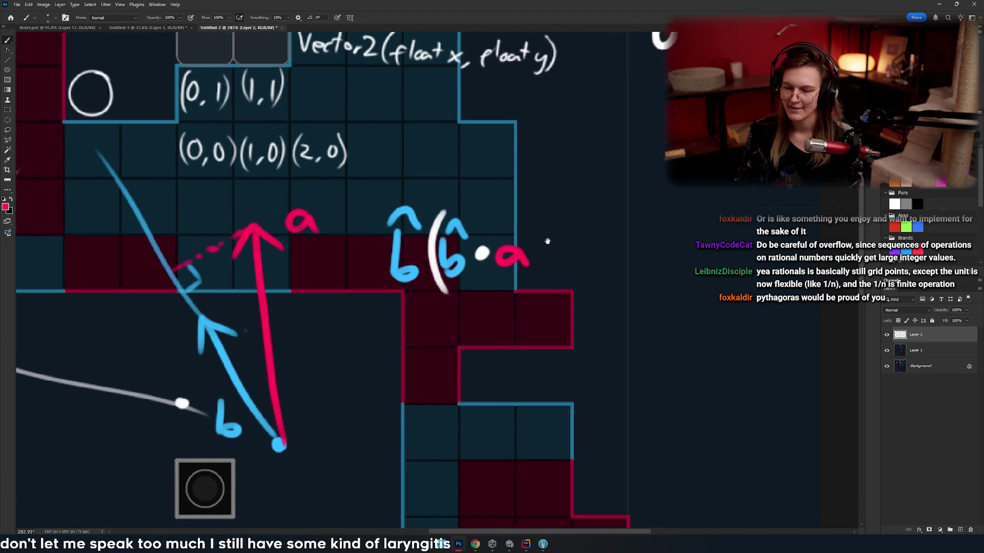
{"action": "left_click_drag", "start_coordinate": [528, 200], "coordinate": [525, 292]}
{"action": "key", "text": "ctrl+z"}
{"action": "mouse_move", "coordinate": [533, 232]}
{"action": "left_mouse_down"}
{"action": "mouse_move", "coordinate": [600, 187]}
{"action": "mouse_move", "coordinate": [639, 191]}
{"action": "left_mouse_up"}
- Try a loop around the inner b, undo it, and reposition the canvas below
{"action": "scroll", "coordinate": [638, 191], "scroll_direction": "down", "scroll_amount": 1}
{"action": "scroll", "coordinate": [639, 191], "scroll_direction": "left", "scroll_amount": 1}
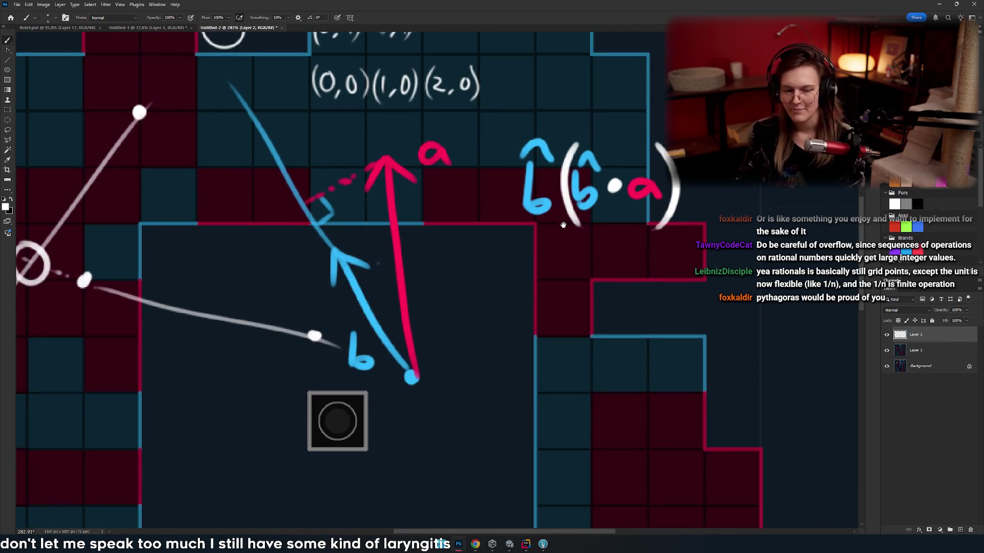
{"action": "left_click_drag", "start_coordinate": [544, 138], "coordinate": [589, 146]}
{"action": "key", "text": "ctrl+z"}
{"action": "key", "text": "ctrl+z"}
{"action": "scroll", "coordinate": [608, 248], "scroll_direction": "right", "scroll_amount": 2}
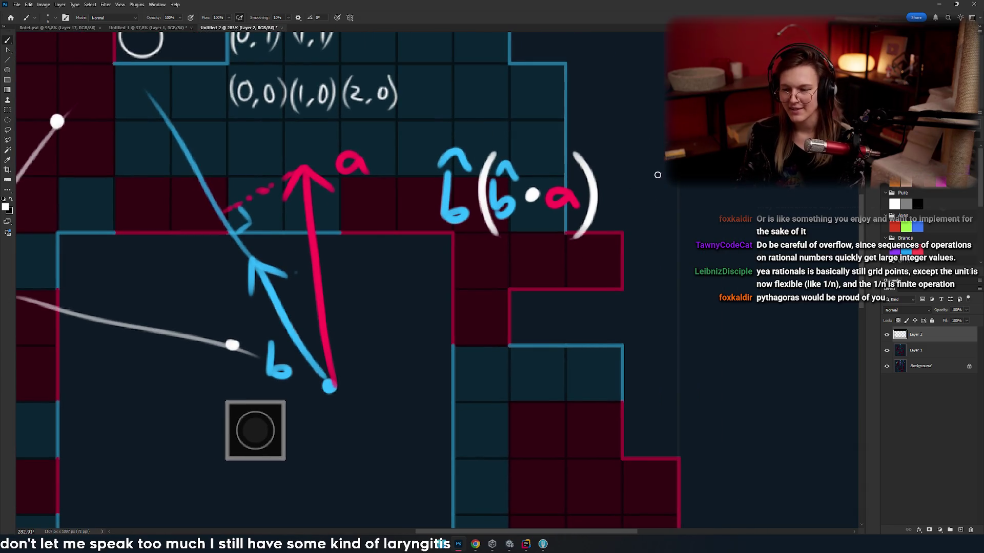
{"action": "scroll", "coordinate": [599, 249], "scroll_direction": "down", "scroll_amount": 1}
{"action": "scroll", "coordinate": [599, 249], "scroll_direction": "right", "scroll_amount": 1}
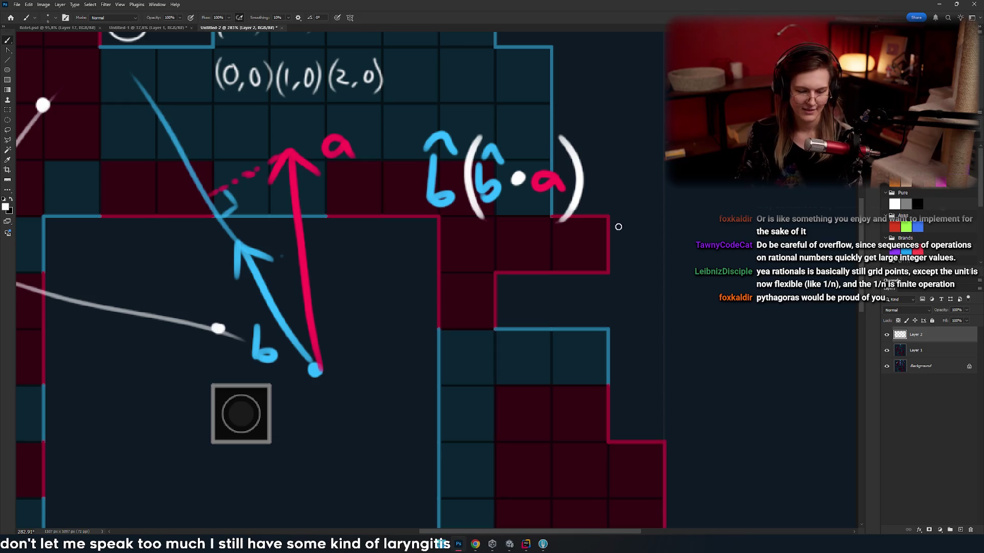
{"action": "left_click_drag", "start_coordinate": [502, 276], "coordinate": [554, 249]}
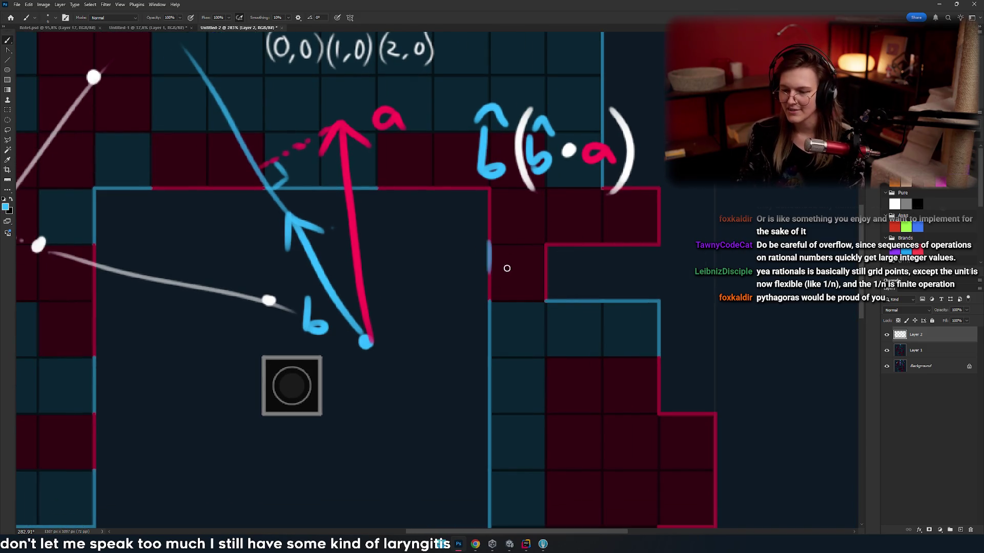
- Start the second formula below with a blue b, parenthesis and pink a·b numerator
{"action": "mouse_move", "coordinate": [479, 224]}
{"action": "left_mouse_down"}
{"action": "mouse_move", "coordinate": [479, 287]}
{"action": "mouse_move", "coordinate": [500, 268]}
{"action": "mouse_move", "coordinate": [492, 289]}
{"action": "left_mouse_up"}
{"action": "scroll", "coordinate": [471, 278], "scroll_direction": "right", "scroll_amount": 2}
{"action": "key", "text": "ctrl+z"}
{"action": "left_click_drag", "start_coordinate": [388, 241], "coordinate": [394, 300]}
{"action": "scroll", "coordinate": [422, 287], "scroll_direction": "right", "scroll_amount": 1}
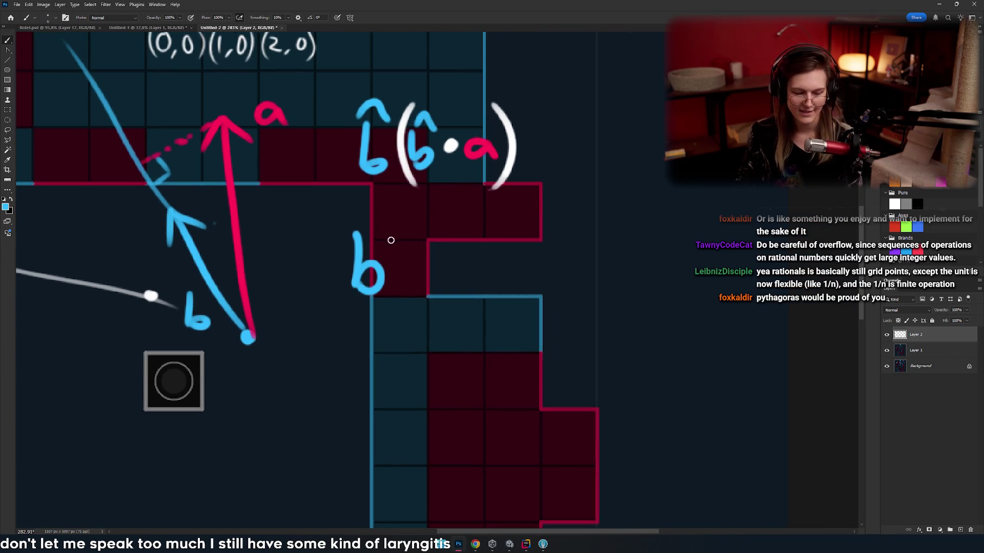
{"action": "mouse_move", "coordinate": [421, 211]}
{"action": "left_mouse_down"}
{"action": "mouse_move", "coordinate": [420, 308]}
{"action": "mouse_move", "coordinate": [400, 308]}
{"action": "mouse_move", "coordinate": [417, 336]}
{"action": "left_mouse_up"}
{"action": "key", "text": "ctrl+z"}
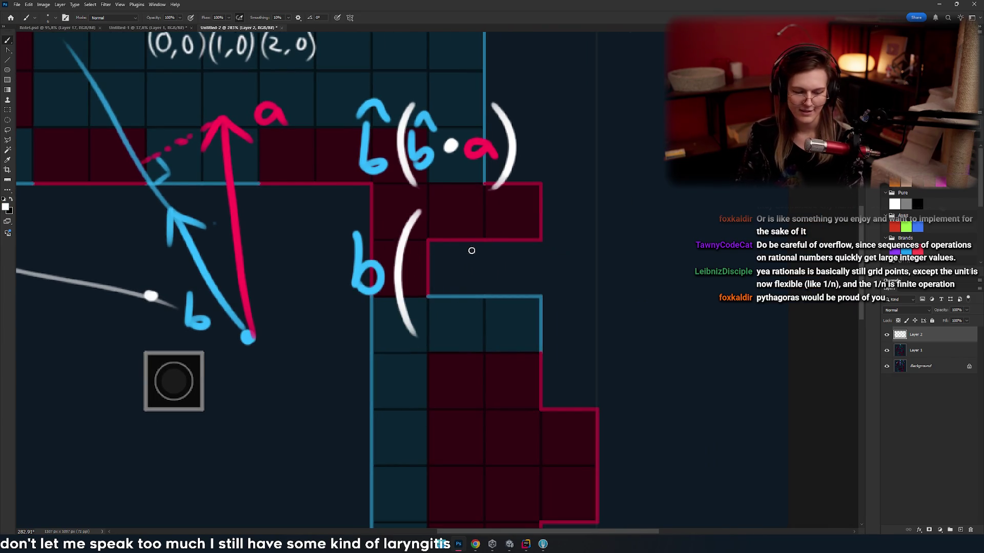
{"action": "mouse_move", "coordinate": [443, 238]}
{"action": "left_mouse_down"}
{"action": "mouse_move", "coordinate": [429, 252]}
{"action": "mouse_move", "coordinate": [449, 237]}
{"action": "left_mouse_up"}
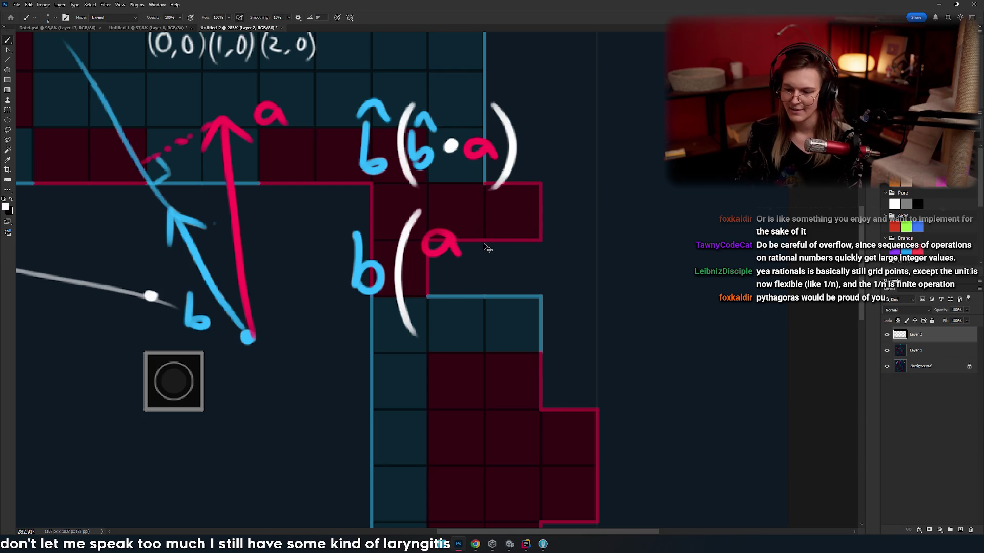
{"action": "left_click_drag", "start_coordinate": [498, 218], "coordinate": [509, 240]}
{"action": "key", "text": "ctrl+z"}
- Add the fraction line under a·b and write the b·b denominator
{"action": "scroll", "coordinate": [535, 238], "scroll_direction": "right", "scroll_amount": 2}
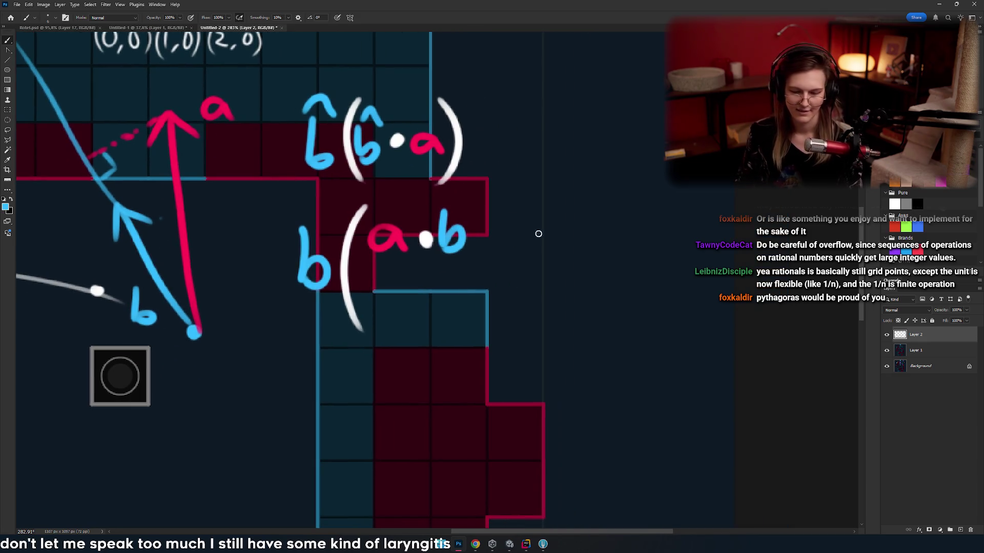
{"action": "key", "text": "ctrl+z"}
{"action": "left_click_drag", "start_coordinate": [475, 202], "coordinate": [467, 330]}
{"action": "scroll", "coordinate": [451, 271], "scroll_direction": "left", "scroll_amount": 2}
{"action": "left_click_drag", "start_coordinate": [412, 252], "coordinate": [539, 250]}
{"action": "key", "text": "ctrl+z"}
{"action": "mouse_move", "coordinate": [435, 260]}
{"action": "left_mouse_down"}
{"action": "mouse_move", "coordinate": [440, 291]}
{"action": "mouse_move", "coordinate": [484, 276]}
{"action": "mouse_move", "coordinate": [504, 301]}
{"action": "mouse_move", "coordinate": [513, 290]}
{"action": "mouse_move", "coordinate": [544, 296]}
{"action": "left_mouse_up"}
{"action": "key", "text": "ctrl+z"}
{"action": "key", "text": "x"}
{"action": "mouse_move", "coordinate": [610, 209]}
{"action": "left_mouse_down"}
{"action": "mouse_move", "coordinate": [639, 306]}
{"action": "mouse_move", "coordinate": [615, 205]}
{"action": "left_mouse_up"}
- Write an equals sign and a yellow c before both projection formulas
{"action": "key", "text": "ctrl+z"}
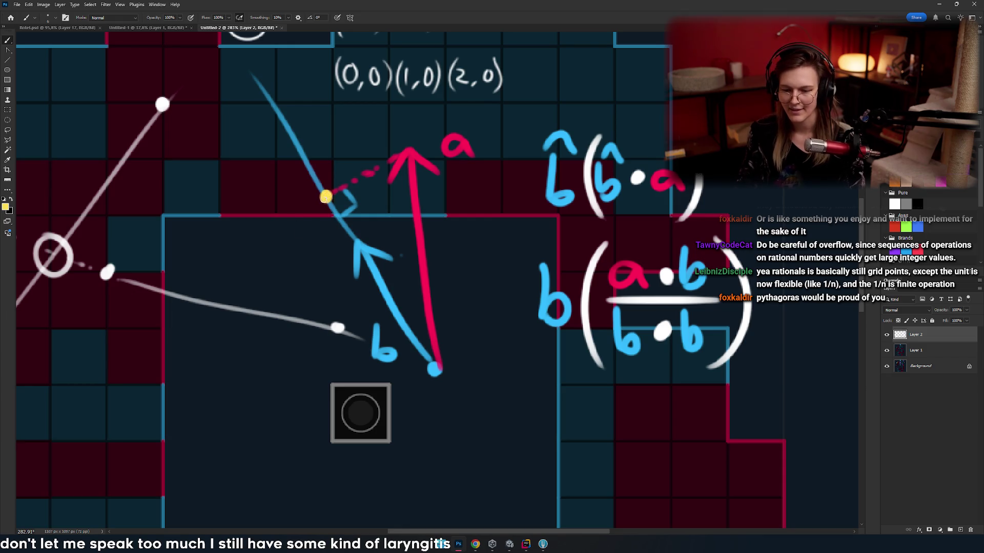
{"action": "left_click_drag", "start_coordinate": [516, 237], "coordinate": [463, 239]}
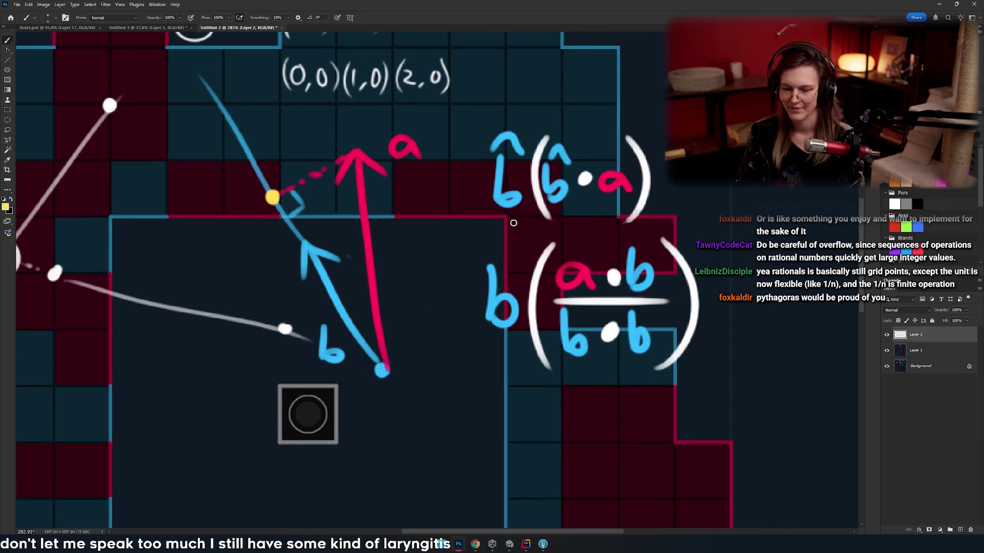
{"action": "key", "text": "ctrl+z"}
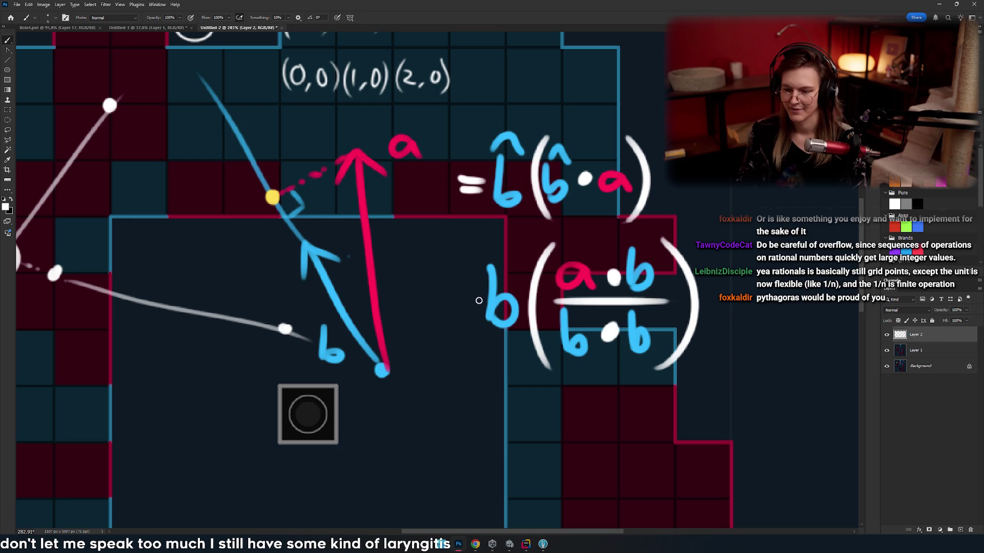
{"action": "left_click_drag", "start_coordinate": [467, 308], "coordinate": [479, 308]}
{"action": "left_click_drag", "start_coordinate": [469, 200], "coordinate": [466, 232]}
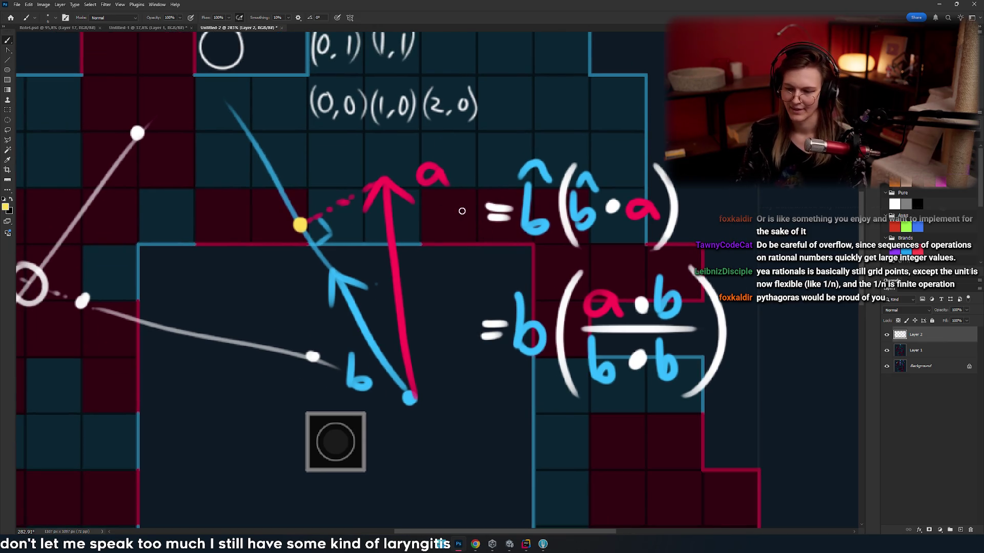
{"action": "left_click_drag", "start_coordinate": [472, 316], "coordinate": [472, 340]}
{"action": "left_click_drag", "start_coordinate": [504, 259], "coordinate": [439, 279]}
{"action": "key", "text": "ctrl+z"}
{"action": "key", "text": "ctrl+z"}
{"action": "mouse_move", "coordinate": [399, 218]}
{"action": "left_mouse_down"}
{"action": "mouse_move", "coordinate": [395, 249]}
{"action": "mouse_move", "coordinate": [404, 248]}
{"action": "left_mouse_up"}
{"action": "key", "text": "ctrl+z"}
{"action": "mouse_move", "coordinate": [403, 336]}
{"action": "left_mouse_down"}
{"action": "mouse_move", "coordinate": [400, 362]}
{"action": "mouse_move", "coordinate": [378, 364]}
{"action": "mouse_move", "coordinate": [378, 353]}
{"action": "left_mouse_up"}
{"action": "key", "text": "ctrl+z"}
- Give Layer 2 a Stroke layer style in a dark colour
{"action": "left_click_drag", "start_coordinate": [708, 335], "coordinate": [740, 331]}
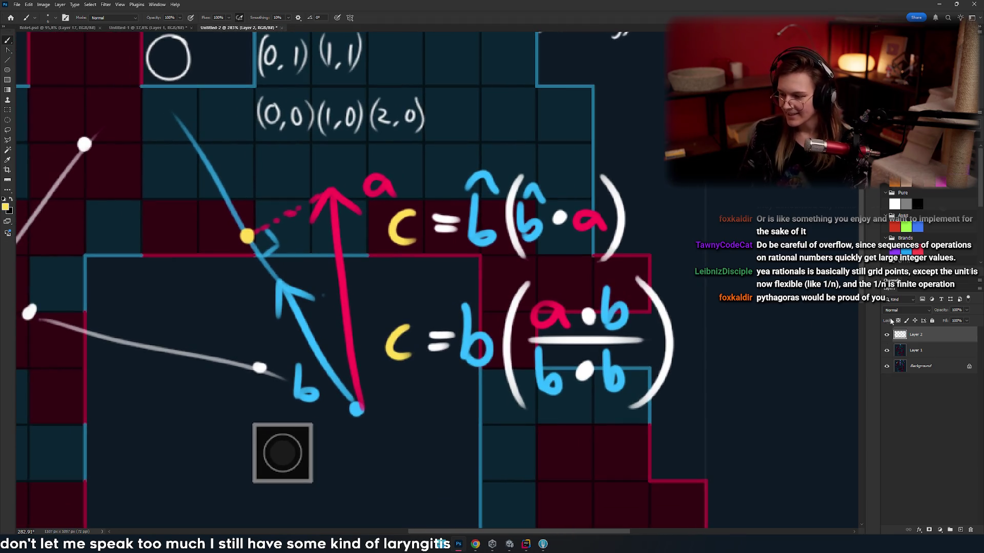
{"action": "double_click", "coordinate": [949, 337]}
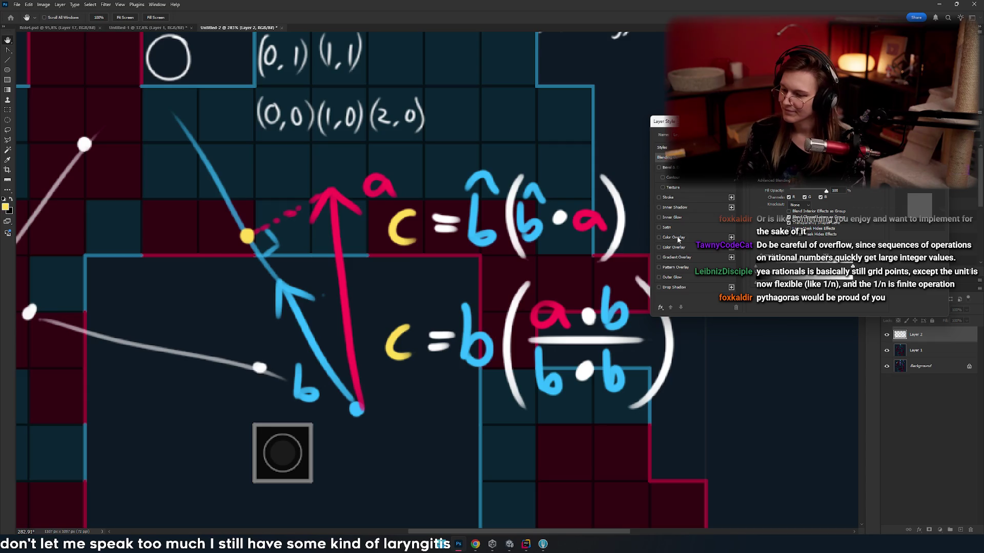
{"action": "left_click", "coordinate": [668, 199]}
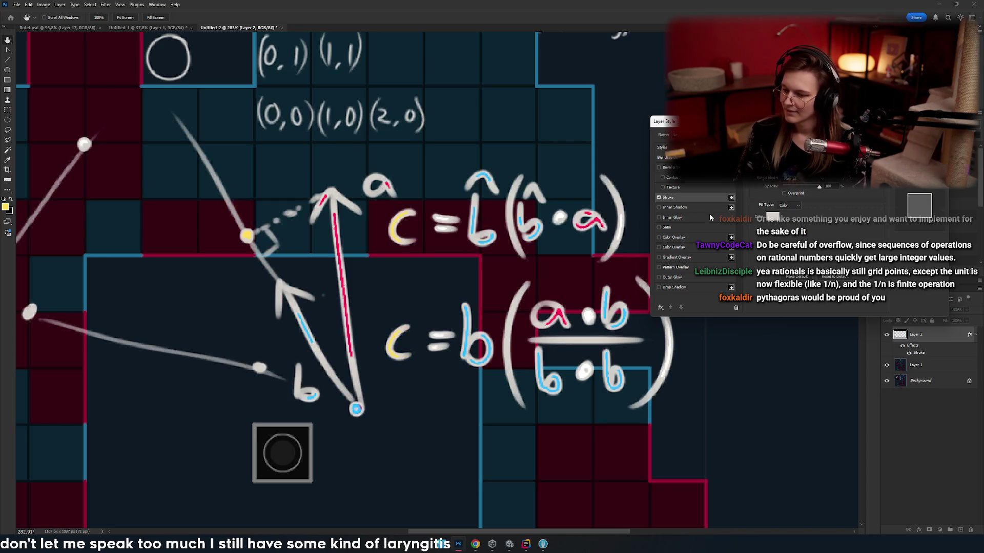
{"action": "left_click", "coordinate": [772, 216]}
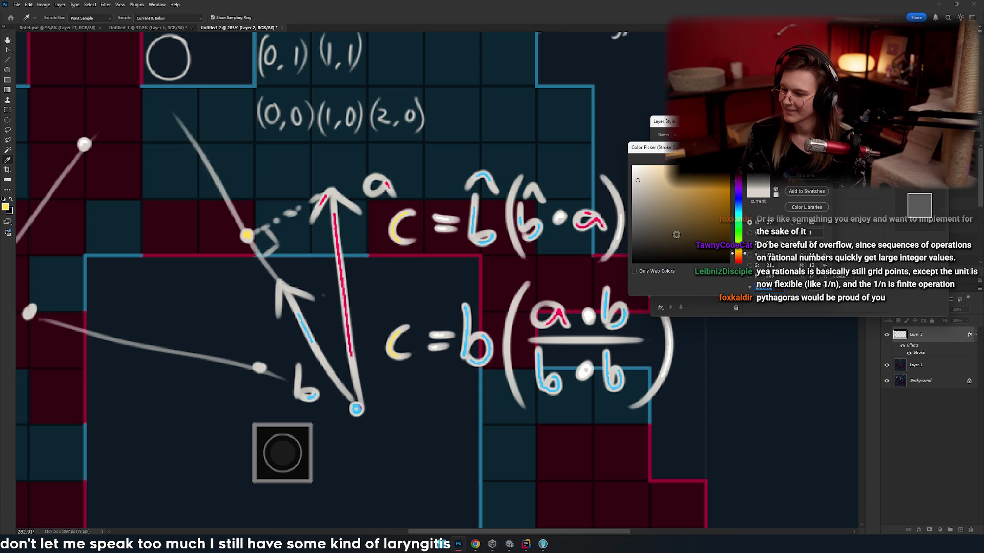
{"action": "left_click", "coordinate": [693, 249]}
{"action": "left_click", "coordinate": [807, 160]}
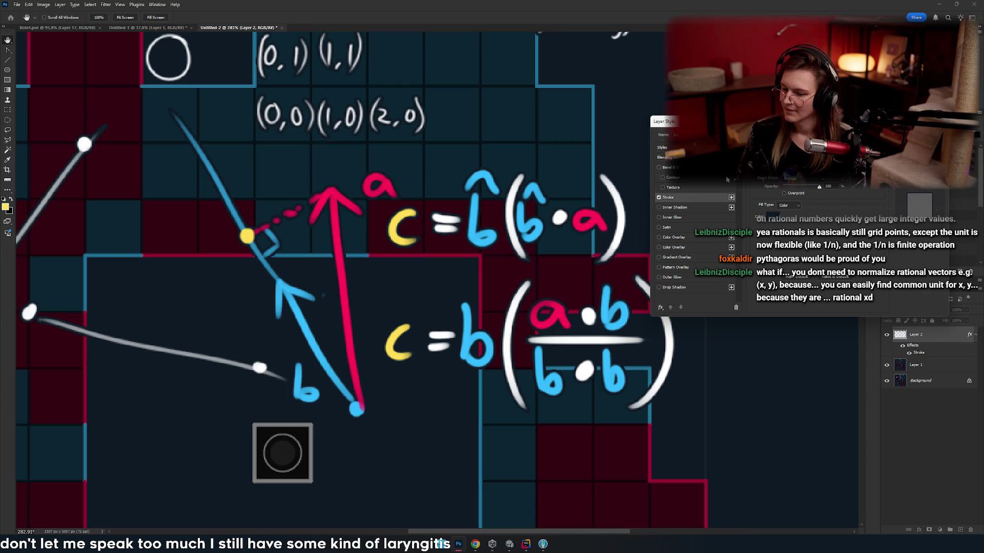
{"action": "key", "text": "Return"}
- Return to the Brush tool and scroll over the board to check the outline
{"action": "key", "text": "b"}
{"action": "scroll", "coordinate": [579, 269], "scroll_direction": "down", "scroll_amount": 5}
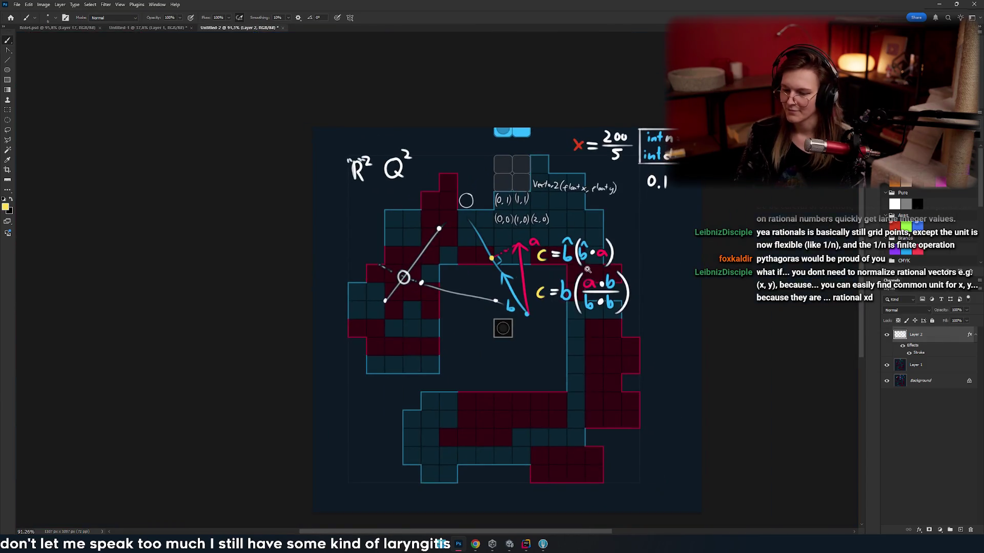
{"action": "scroll", "coordinate": [590, 288], "scroll_direction": "up", "scroll_amount": 4}
{"action": "scroll", "coordinate": [591, 288], "scroll_direction": "down", "scroll_amount": 1}
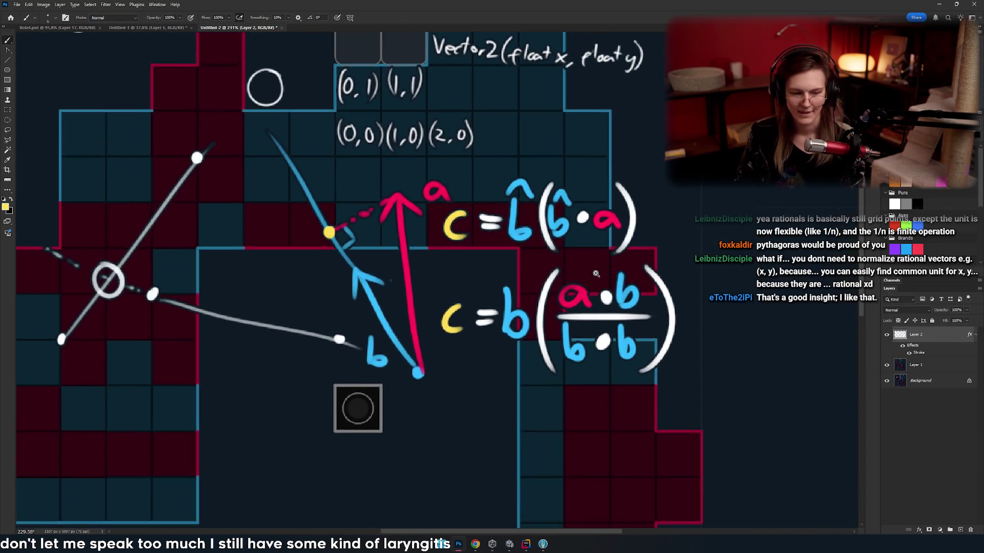
{"action": "scroll", "coordinate": [564, 279], "scroll_direction": "up", "scroll_amount": 2}
{"action": "scroll", "coordinate": [564, 276], "scroll_direction": "down", "scroll_amount": 1}
{"action": "scroll", "coordinate": [613, 253], "scroll_direction": "up", "scroll_amount": 4}
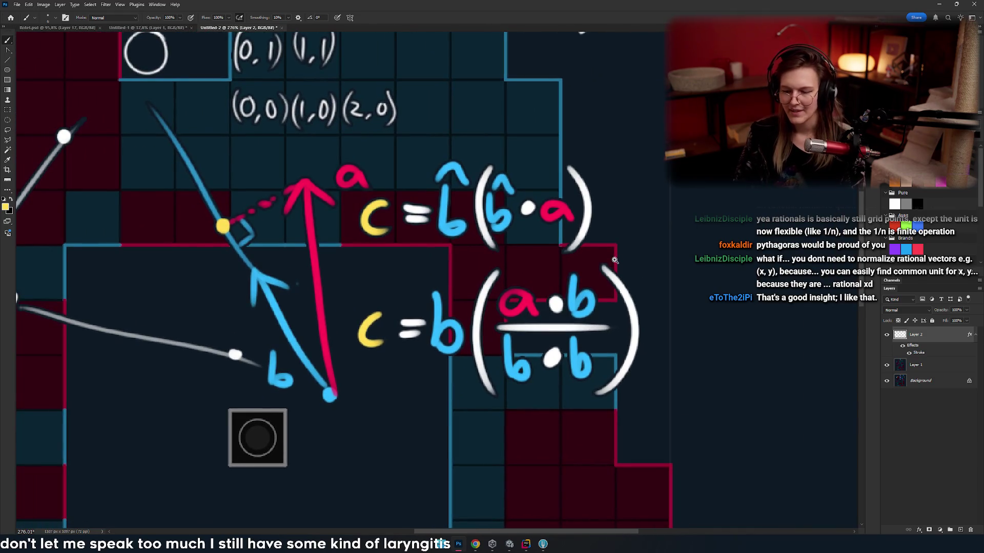
- Try a yellow circle around both formulas, undo it, and shift the view left
{"action": "scroll", "coordinate": [670, 260], "scroll_direction": "up", "scroll_amount": 1}
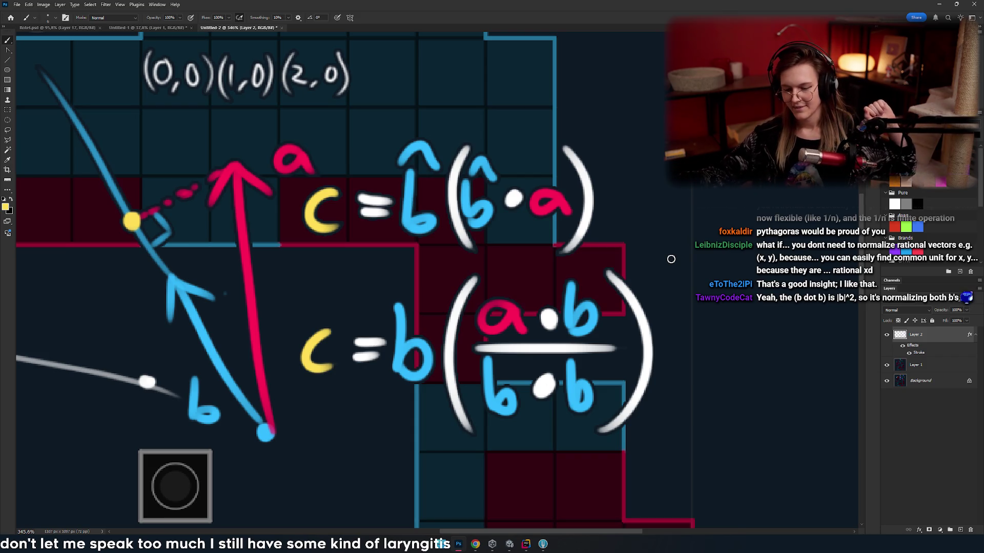
{"action": "scroll", "coordinate": [396, 278], "scroll_direction": "down", "scroll_amount": 5}
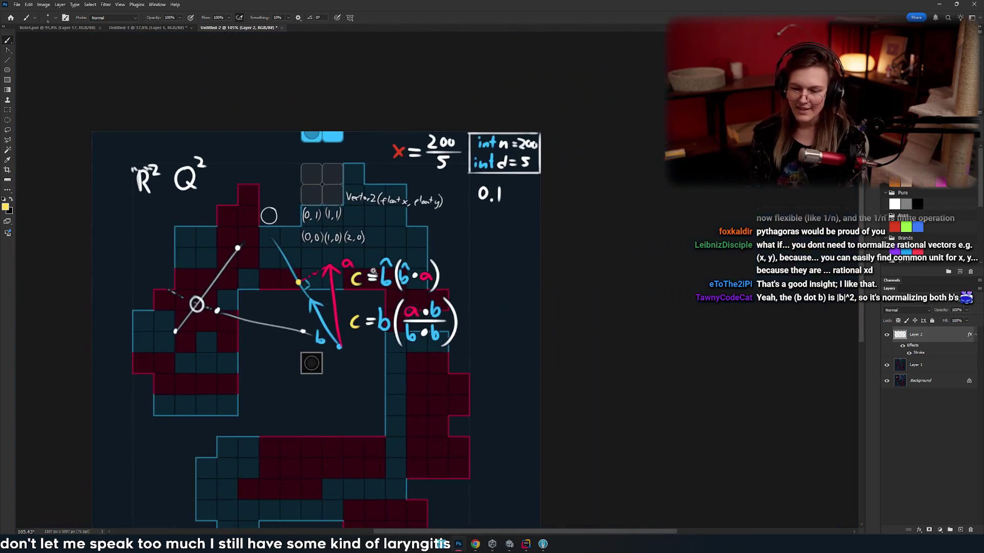
{"action": "scroll", "coordinate": [383, 247], "scroll_direction": "up", "scroll_amount": 4}
{"action": "left_click_drag", "start_coordinate": [482, 199], "coordinate": [487, 208]}
{"action": "key", "text": "ctrl+z"}
{"action": "left_click_drag", "start_coordinate": [416, 269], "coordinate": [368, 269]}
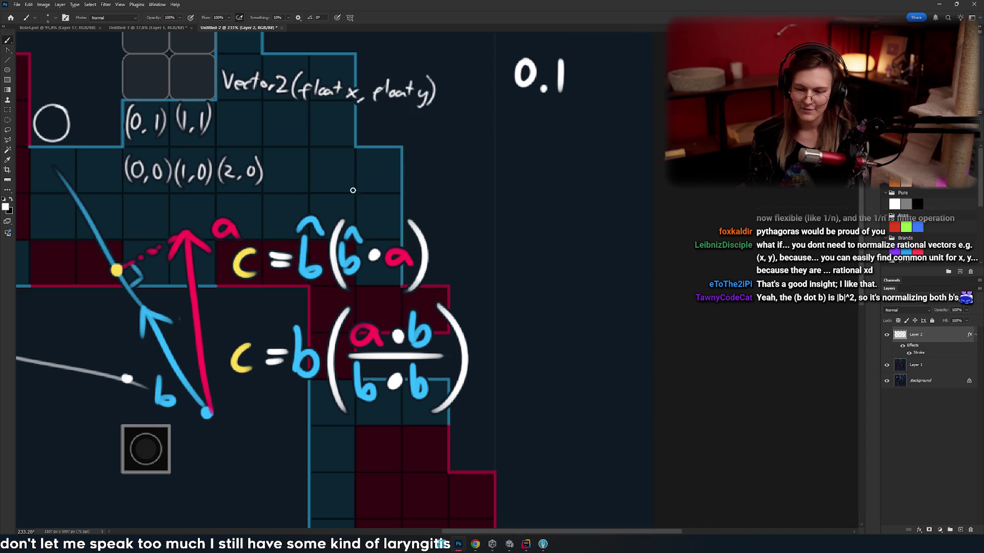
{"action": "scroll", "coordinate": [336, 223], "scroll_direction": "up", "scroll_amount": 3}
{"action": "scroll", "coordinate": [558, 180], "scroll_direction": "up", "scroll_amount": 2}
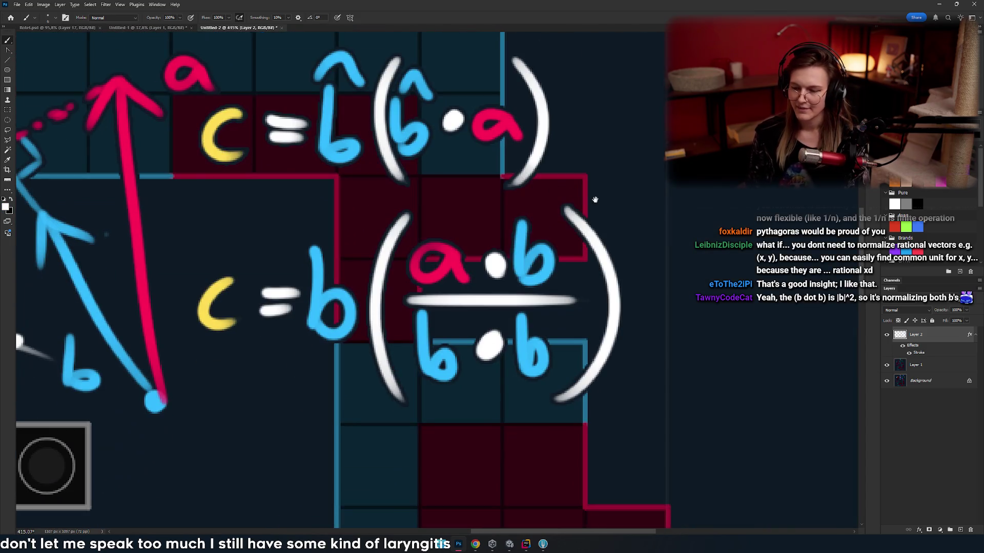
- Brush white boxes around the lower and upper formulas, then undo them
{"action": "mouse_move", "coordinate": [585, 194]}
{"action": "left_mouse_down"}
{"action": "mouse_move", "coordinate": [201, 217]}
{"action": "mouse_move", "coordinate": [189, 410]}
{"action": "mouse_move", "coordinate": [633, 419]}
{"action": "mouse_move", "coordinate": [630, 193]}
{"action": "mouse_move", "coordinate": [549, 195]}
{"action": "left_mouse_up"}
{"action": "left_click_drag", "start_coordinate": [664, 224], "coordinate": [707, 251]}
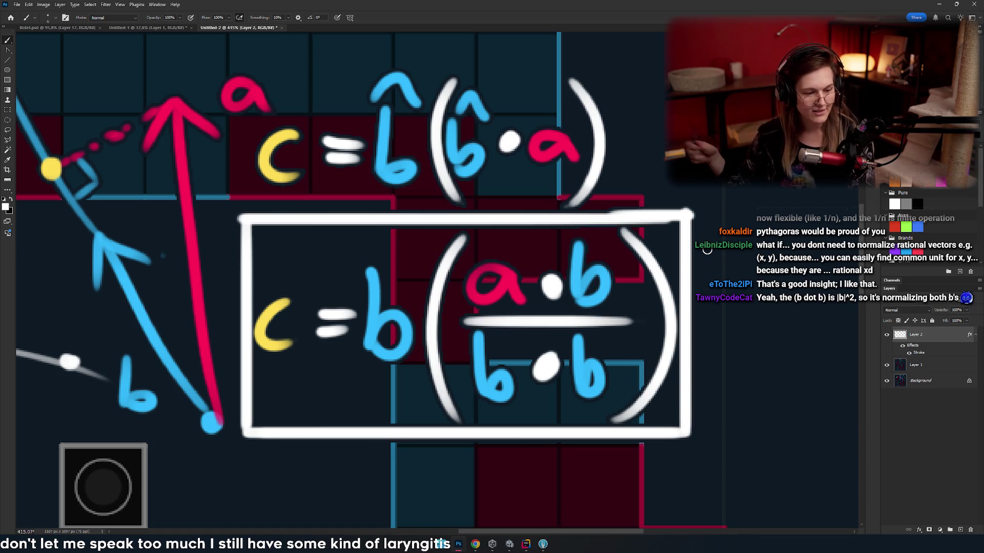
{"action": "key", "text": "ctrl+z"}
{"action": "key", "text": "ctrl+z"}
{"action": "key", "text": "ctrl+z"}
{"action": "key", "text": "ctrl+z"}
{"action": "key", "text": "ctrl+z"}
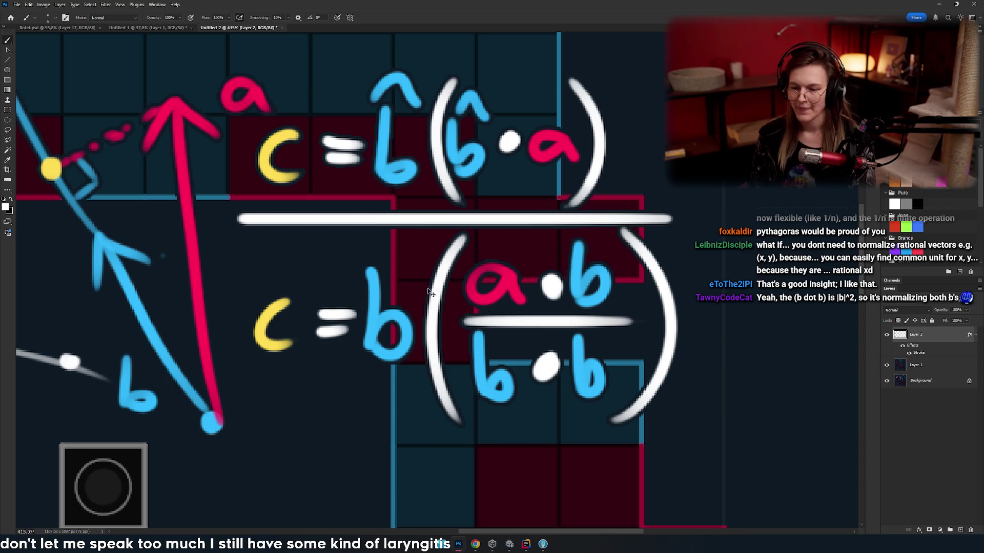
{"action": "scroll", "coordinate": [562, 205], "scroll_direction": "up", "scroll_amount": 3}
{"action": "mouse_move", "coordinate": [169, 192]}
{"action": "left_mouse_down"}
{"action": "mouse_move", "coordinate": [567, 325]}
{"action": "mouse_move", "coordinate": [564, 177]}
{"action": "left_mouse_up"}
{"action": "key", "text": "ctrl+z"}
{"action": "mouse_move", "coordinate": [374, 168]}
{"action": "left_mouse_down"}
{"action": "mouse_move", "coordinate": [432, 178]}
{"action": "mouse_move", "coordinate": [421, 181]}
{"action": "left_mouse_up"}
{"action": "left_click", "coordinate": [448, 186]}
{"action": "key", "text": "ctrl+z"}
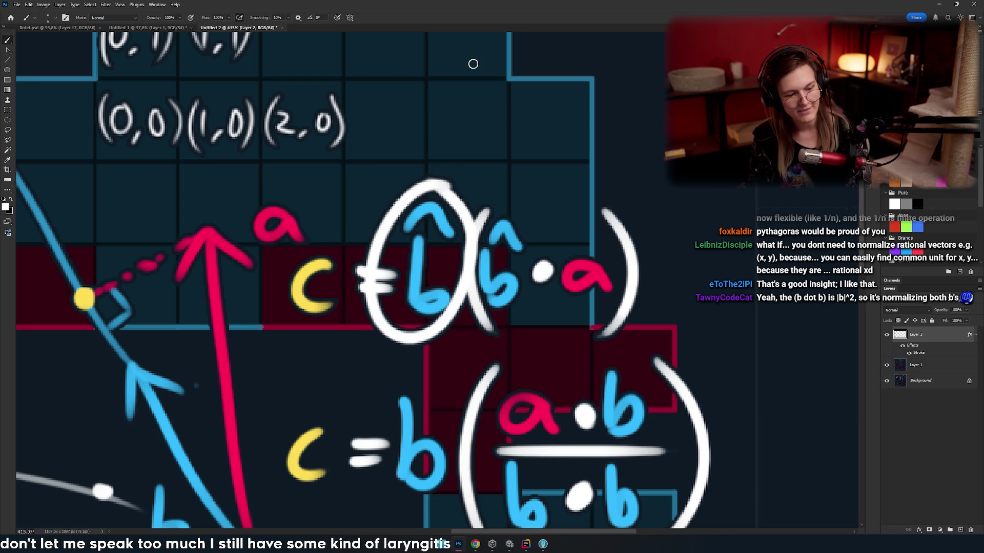
- Sketch a trial arc and ellipse around c = b̂(b̂·a), undoing each
{"action": "key", "text": "ctrl+z"}
{"action": "left_click_drag", "start_coordinate": [473, 64], "coordinate": [482, 48]}
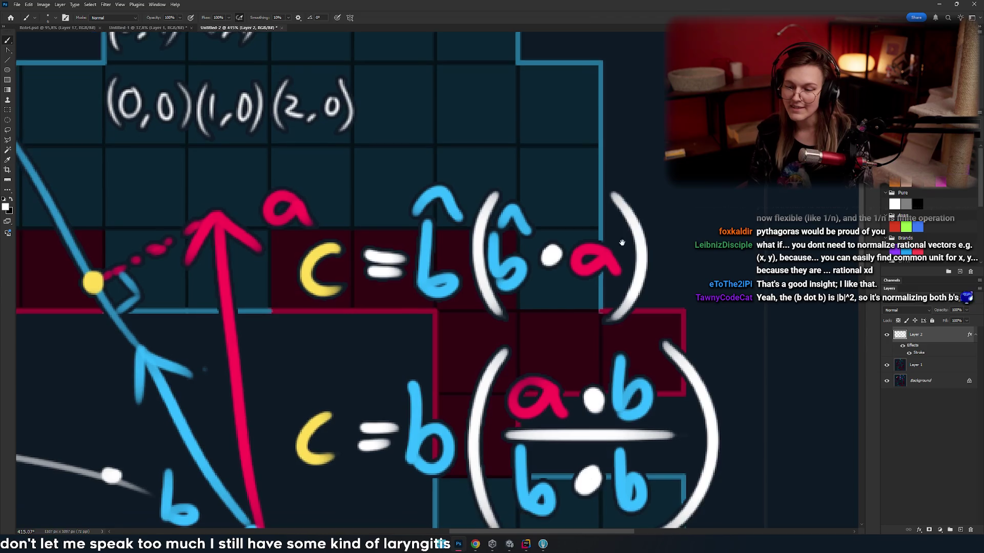
{"action": "left_click_drag", "start_coordinate": [267, 323], "coordinate": [699, 189]}
{"action": "right_click", "coordinate": [311, 271]}
{"action": "key", "text": "Escape"}
{"action": "key", "text": "ctrl+z"}
{"action": "left_click_drag", "start_coordinate": [425, 167], "coordinate": [413, 164]}
{"action": "key", "text": "ctrl+z"}
- Try an ellipse around the lower c = b(a·b / b·b) formula and undo it
{"action": "left_click_drag", "start_coordinate": [384, 244], "coordinate": [366, 177]}
{"action": "left_click_drag", "start_coordinate": [702, 265], "coordinate": [766, 336]}
{"action": "key", "text": "ctrl+z"}
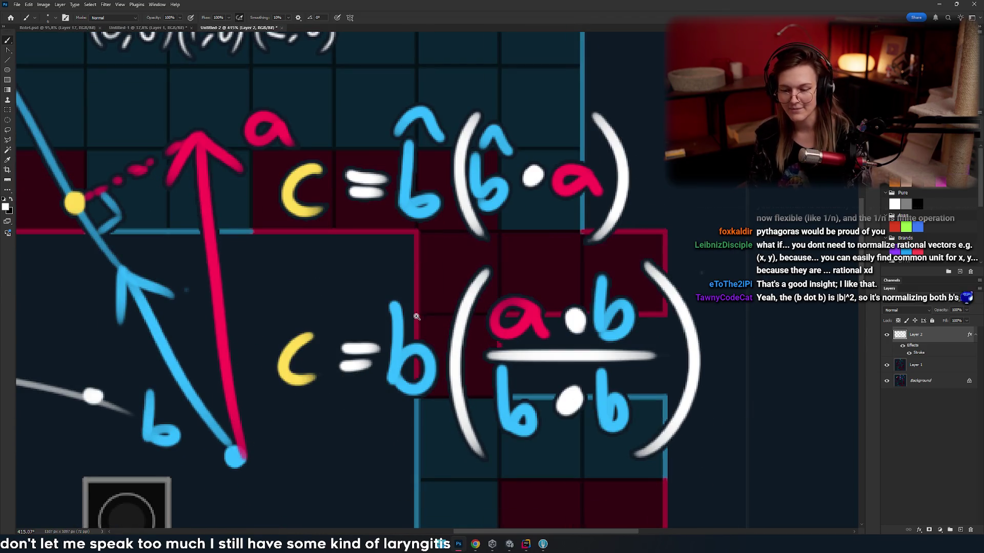
{"action": "scroll", "coordinate": [436, 293], "scroll_direction": "down", "scroll_amount": 3}
{"action": "scroll", "coordinate": [436, 294], "scroll_direction": "down", "scroll_amount": 2}
{"action": "scroll", "coordinate": [391, 308], "scroll_direction": "up", "scroll_amount": 5}
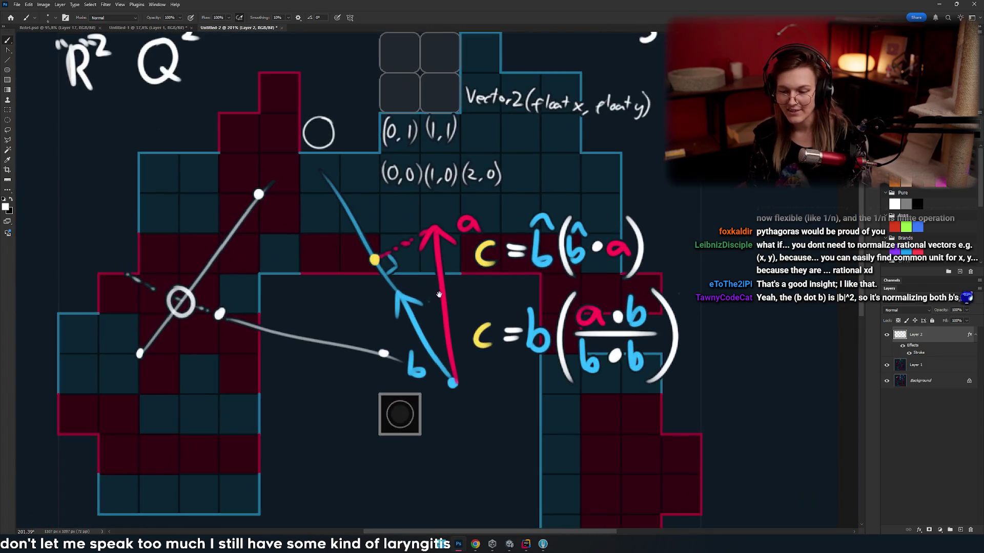
{"action": "scroll", "coordinate": [391, 307], "scroll_direction": "up", "scroll_amount": 1}
{"action": "mouse_move", "coordinate": [404, 231]}
{"action": "left_mouse_down"}
{"action": "mouse_move", "coordinate": [332, 272]}
{"action": "mouse_move", "coordinate": [400, 241]}
{"action": "mouse_move", "coordinate": [348, 285]}
{"action": "mouse_move", "coordinate": [452, 284]}
{"action": "mouse_move", "coordinate": [377, 271]}
{"action": "left_mouse_up"}
{"action": "key", "text": "ctrl+z"}
{"action": "key", "text": "ctrl+z"}
{"action": "scroll", "coordinate": [436, 277], "scroll_direction": "down", "scroll_amount": 3}
{"action": "scroll", "coordinate": [405, 284], "scroll_direction": "up", "scroll_amount": 2}
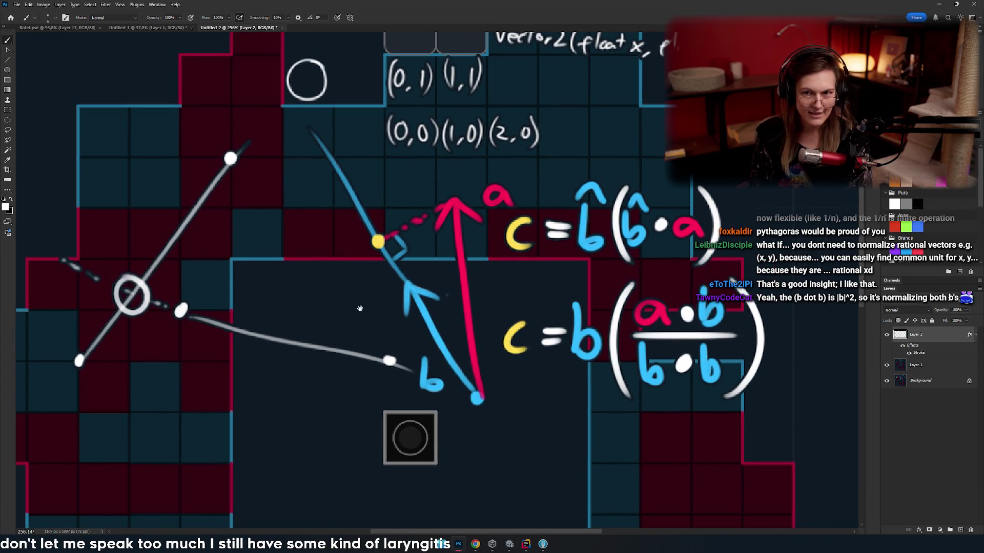
{"action": "mouse_move", "coordinate": [399, 302]}
{"action": "left_mouse_down"}
{"action": "mouse_move", "coordinate": [364, 311]}
{"action": "mouse_move", "coordinate": [405, 307]}
{"action": "left_mouse_up"}
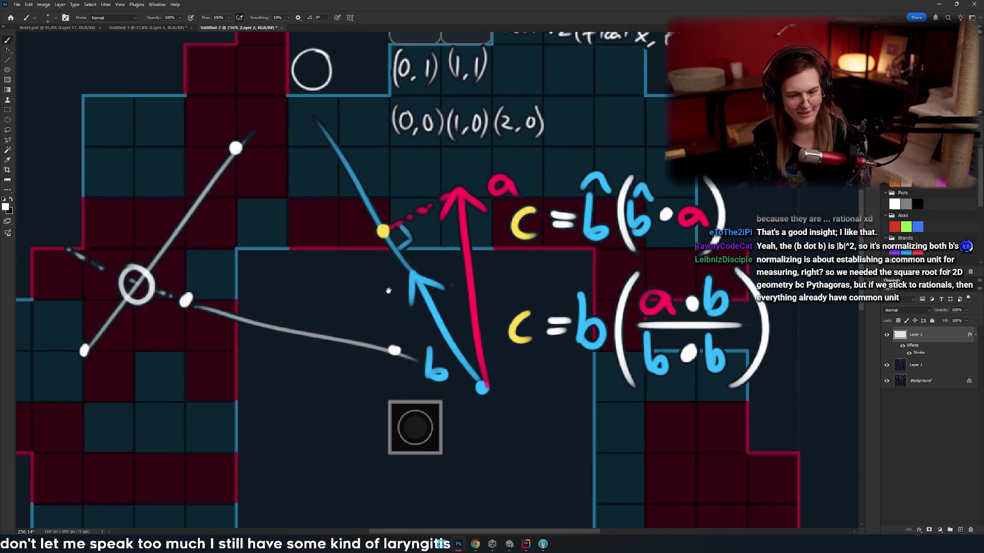
{"action": "mouse_move", "coordinate": [509, 308]}
{"action": "left_mouse_down"}
{"action": "mouse_move", "coordinate": [434, 338]}
{"action": "mouse_move", "coordinate": [424, 328]}
{"action": "left_mouse_up"}
{"action": "mouse_move", "coordinate": [103, 269]}
{"action": "left_mouse_down"}
{"action": "mouse_move", "coordinate": [223, 248]}
{"action": "mouse_move", "coordinate": [332, 256]}
{"action": "mouse_move", "coordinate": [137, 307]}
{"action": "left_mouse_up"}
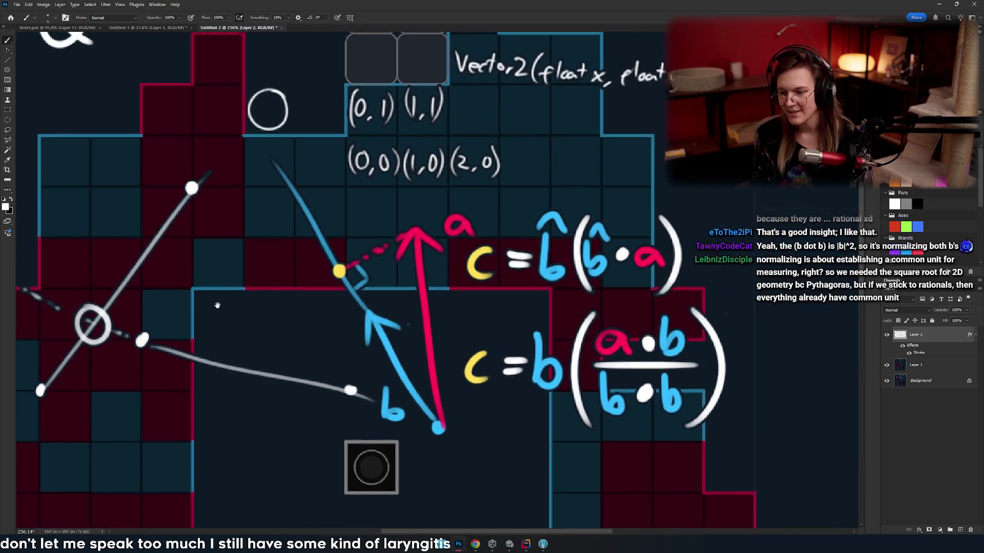
{"action": "left_click_drag", "start_coordinate": [576, 341], "coordinate": [495, 287]}
{"action": "left_click_drag", "start_coordinate": [635, 264], "coordinate": [482, 262]}
{"action": "key", "text": "ctrl+z"}
{"action": "left_click_drag", "start_coordinate": [225, 358], "coordinate": [543, 395]}
{"action": "scroll", "coordinate": [391, 296], "scroll_direction": "up", "scroll_amount": 3}
{"action": "mouse_move", "coordinate": [359, 251]}
{"action": "left_mouse_down"}
{"action": "mouse_move", "coordinate": [409, 365]}
{"action": "mouse_move", "coordinate": [260, 285]}
{"action": "mouse_move", "coordinate": [358, 266]}
{"action": "left_mouse_up"}
{"action": "key", "text": "ctrl+z"}
{"action": "key", "text": "ctrl+z"}
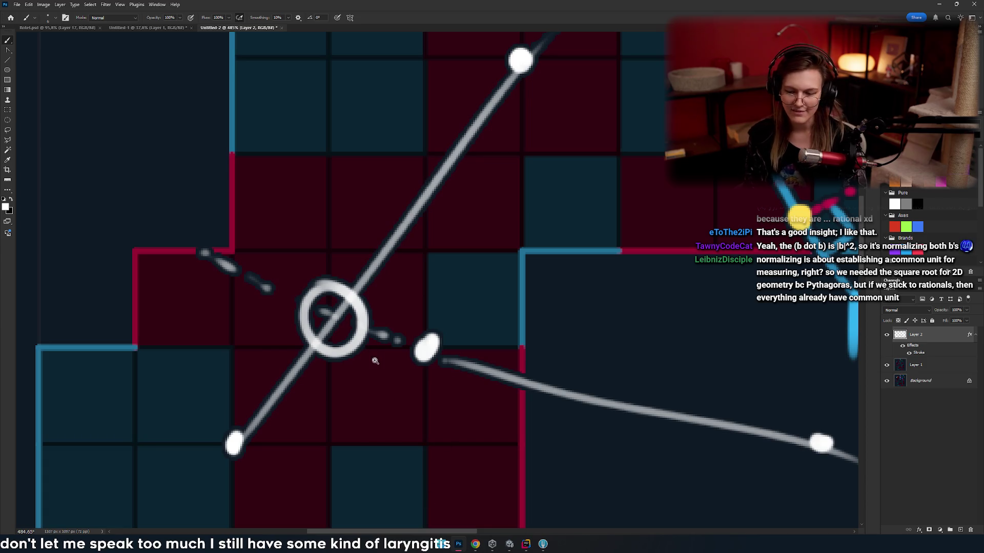
{"action": "scroll", "coordinate": [375, 363], "scroll_direction": "down", "scroll_amount": 6}
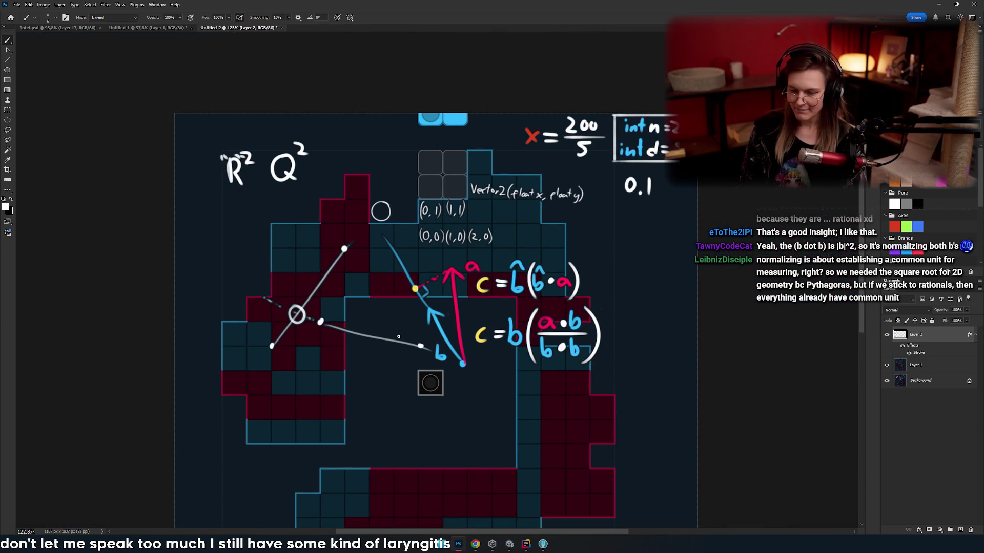
{"action": "left_click_drag", "start_coordinate": [465, 270], "coordinate": [411, 297]}
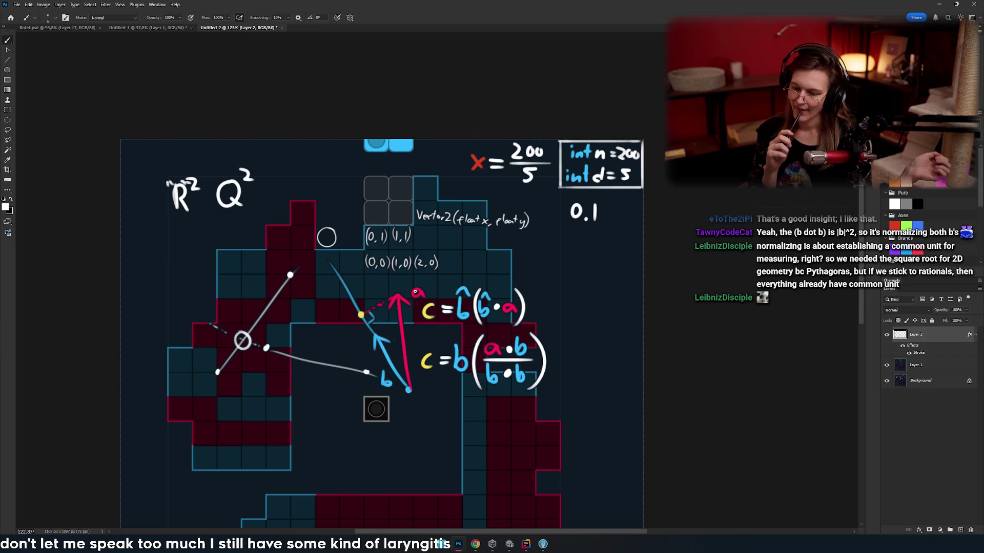
- Hand-write rat2 in blue beneath the R² Q² heading, undoing a stray loop
{"action": "left_click_drag", "start_coordinate": [266, 361], "coordinate": [339, 398]}
{"action": "mouse_move", "coordinate": [310, 304]}
{"action": "left_mouse_down"}
{"action": "mouse_move", "coordinate": [338, 334]}
{"action": "mouse_move", "coordinate": [368, 297]}
{"action": "left_mouse_up"}
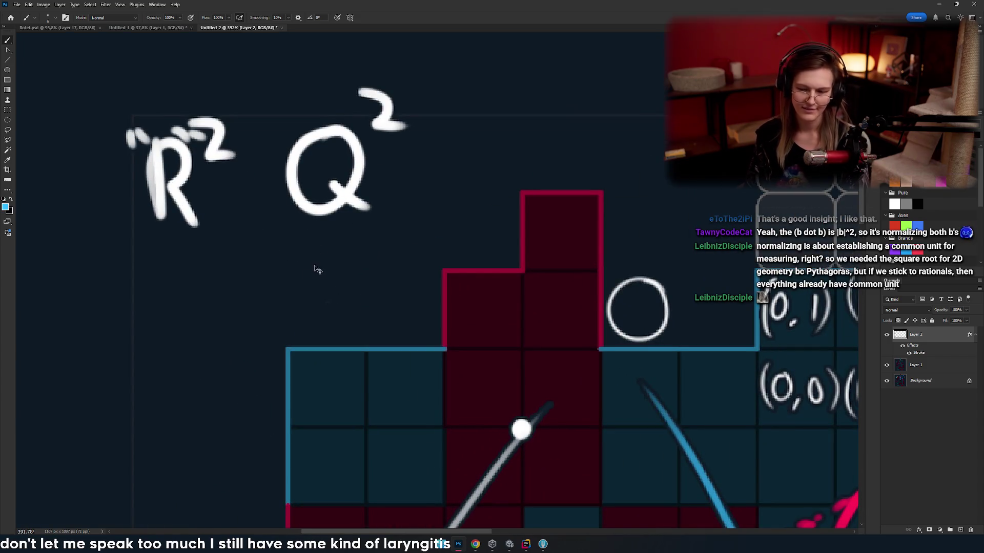
{"action": "mouse_move", "coordinate": [298, 263]}
{"action": "left_mouse_down"}
{"action": "mouse_move", "coordinate": [334, 245]}
{"action": "mouse_move", "coordinate": [310, 279]}
{"action": "mouse_move", "coordinate": [339, 248]}
{"action": "mouse_move", "coordinate": [358, 275]}
{"action": "mouse_move", "coordinate": [380, 257]}
{"action": "left_mouse_up"}
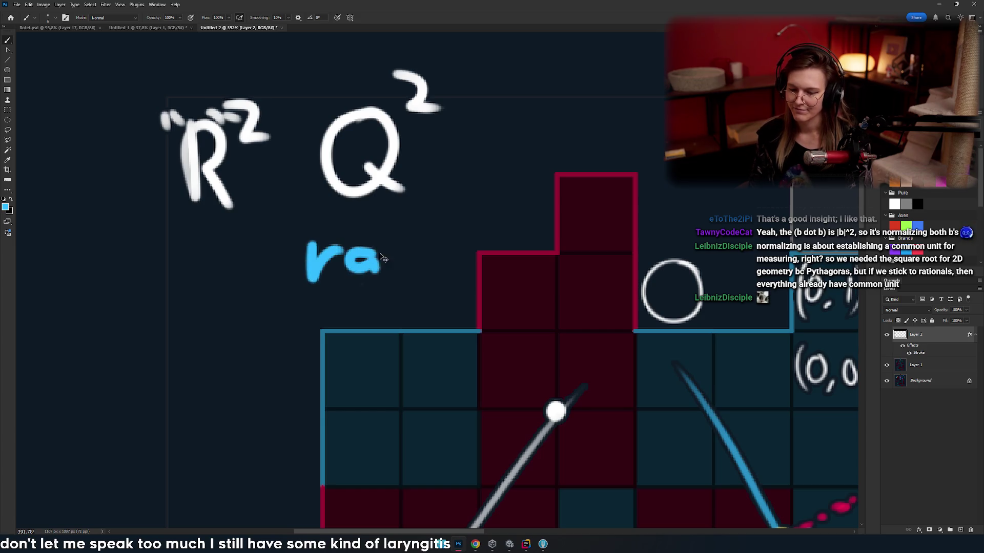
{"action": "left_click_drag", "start_coordinate": [404, 218], "coordinate": [408, 281]}
{"action": "mouse_move", "coordinate": [384, 250]}
{"action": "left_mouse_down"}
{"action": "mouse_move", "coordinate": [419, 247]}
{"action": "mouse_move", "coordinate": [464, 282]}
{"action": "left_mouse_up"}
{"action": "key", "text": "ctrl+z"}
{"action": "left_click_drag", "start_coordinate": [424, 227], "coordinate": [464, 282]}
{"action": "left_click_drag", "start_coordinate": [392, 282], "coordinate": [376, 264]}
{"action": "mouse_move", "coordinate": [464, 186]}
{"action": "left_mouse_down"}
{"action": "mouse_move", "coordinate": [415, 187]}
{"action": "mouse_move", "coordinate": [490, 247]}
{"action": "mouse_move", "coordinate": [428, 177]}
{"action": "left_mouse_up"}
{"action": "key", "text": "ctrl+z"}
- Write float2 in blue below rat2, redoing misdrawn strokes
{"action": "mouse_move", "coordinate": [384, 308]}
{"action": "left_mouse_down"}
{"action": "mouse_move", "coordinate": [384, 275]}
{"action": "mouse_move", "coordinate": [447, 258]}
{"action": "left_mouse_up"}
{"action": "left_click_drag", "start_coordinate": [453, 303], "coordinate": [432, 291]}
{"action": "mouse_move", "coordinate": [388, 259]}
{"action": "left_mouse_down"}
{"action": "mouse_move", "coordinate": [385, 323]}
{"action": "mouse_move", "coordinate": [400, 292]}
{"action": "mouse_move", "coordinate": [387, 323]}
{"action": "left_mouse_up"}
{"action": "key", "text": "ctrl+z"}
{"action": "key", "text": "ctrl+z"}
{"action": "key", "text": "ctrl+z"}
{"action": "left_click_drag", "start_coordinate": [367, 297], "coordinate": [402, 291]}
{"action": "mouse_move", "coordinate": [417, 259]}
{"action": "left_mouse_down"}
{"action": "mouse_move", "coordinate": [451, 314]}
{"action": "mouse_move", "coordinate": [397, 320]}
{"action": "mouse_move", "coordinate": [425, 323]}
{"action": "left_mouse_up"}
{"action": "scroll", "coordinate": [450, 314], "scroll_direction": "left", "scroll_amount": 5}
{"action": "key", "text": "ctrl+z"}
{"action": "key", "text": "ctrl+z"}
{"action": "left_click_drag", "start_coordinate": [371, 295], "coordinate": [345, 282]}
{"action": "scroll", "coordinate": [345, 281], "scroll_direction": "left", "scroll_amount": 5}
{"action": "mouse_move", "coordinate": [414, 248]}
{"action": "left_mouse_down"}
{"action": "mouse_move", "coordinate": [410, 289]}
{"action": "mouse_move", "coordinate": [379, 334]}
{"action": "mouse_move", "coordinate": [395, 307]}
{"action": "left_mouse_up"}
- Write int2 in blue beneath float2, redoing the misdrawn 2
{"action": "key", "text": "ctrl+z"}
{"action": "key", "text": "ctrl+z"}
{"action": "left_click_drag", "start_coordinate": [393, 261], "coordinate": [377, 332]}
{"action": "left_click_drag", "start_coordinate": [362, 291], "coordinate": [395, 295]}
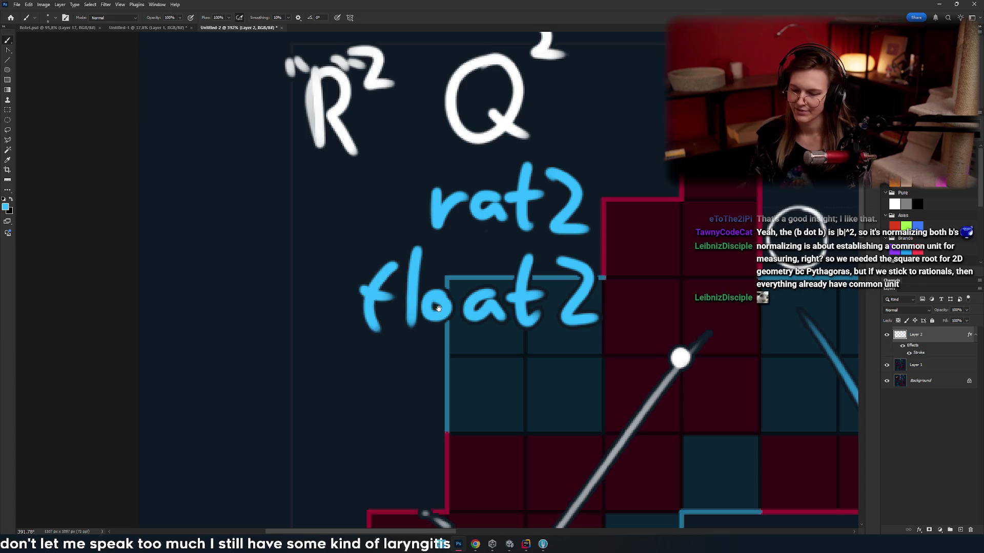
{"action": "scroll", "coordinate": [451, 316], "scroll_direction": "right", "scroll_amount": 10}
{"action": "scroll", "coordinate": [439, 318], "scroll_direction": "down", "scroll_amount": 5}
{"action": "scroll", "coordinate": [428, 240], "scroll_direction": "left", "scroll_amount": 1}
{"action": "left_click_drag", "start_coordinate": [412, 281], "coordinate": [450, 334]}
{"action": "key", "text": "ctrl+z"}
{"action": "mouse_move", "coordinate": [407, 279]}
{"action": "left_mouse_down"}
{"action": "mouse_move", "coordinate": [453, 333]}
{"action": "mouse_move", "coordinate": [377, 292]}
{"action": "mouse_move", "coordinate": [385, 338]}
{"action": "left_mouse_up"}
{"action": "mouse_move", "coordinate": [356, 306]}
{"action": "left_mouse_down"}
{"action": "mouse_move", "coordinate": [391, 305]}
{"action": "mouse_move", "coordinate": [342, 325]}
{"action": "mouse_move", "coordinate": [352, 339]}
{"action": "left_mouse_up"}
- Loop around rat2, float2 and int2, then try circling rat2 and undo that ellipse
{"action": "key", "text": "ctrl+z"}
{"action": "left_click_drag", "start_coordinate": [319, 316], "coordinate": [382, 336]}
{"action": "left_click", "coordinate": [357, 311]}
{"action": "mouse_move", "coordinate": [359, 328]}
{"action": "left_mouse_down"}
{"action": "mouse_move", "coordinate": [359, 353]}
{"action": "mouse_move", "coordinate": [254, 326]}
{"action": "mouse_move", "coordinate": [177, 403]}
{"action": "mouse_move", "coordinate": [161, 385]}
{"action": "left_mouse_up"}
{"action": "left_click_drag", "start_coordinate": [321, 144], "coordinate": [98, 410]}
{"action": "left_click_drag", "start_coordinate": [136, 466], "coordinate": [333, 137]}
{"action": "key", "text": "ctrl+z"}
{"action": "key", "text": "ctrl+z"}
{"action": "left_click_drag", "start_coordinate": [299, 171], "coordinate": [316, 179]}
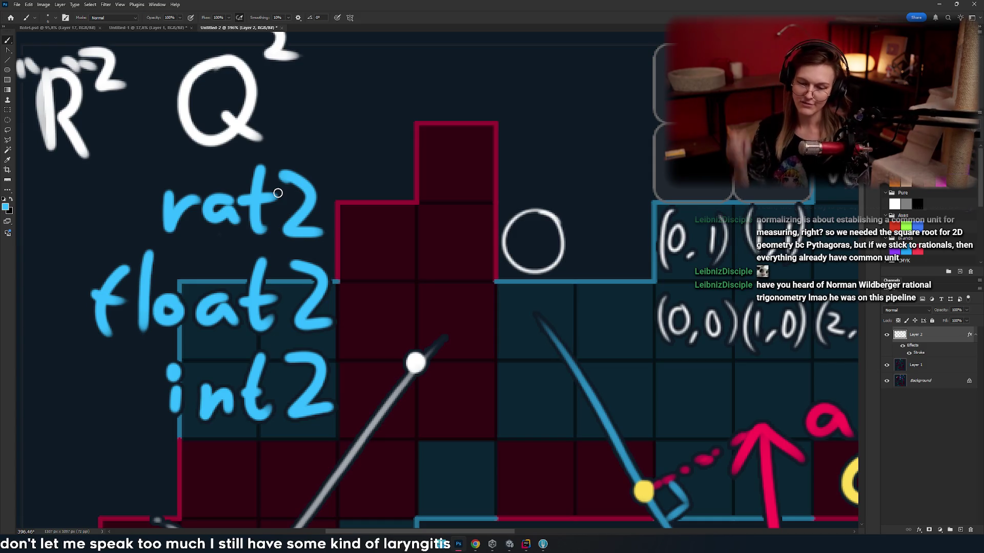
{"action": "mouse_move", "coordinate": [376, 159]}
{"action": "left_mouse_down"}
{"action": "mouse_move", "coordinate": [390, 154]}
{"action": "mouse_move", "coordinate": [215, 148]}
{"action": "left_mouse_up"}
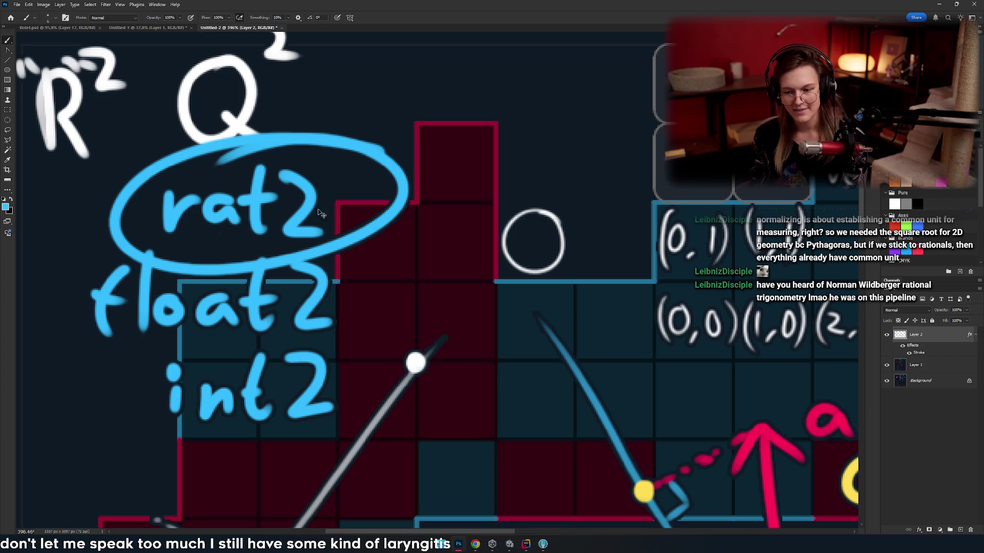
{"action": "key", "text": "ctrl+z"}
{"action": "scroll", "coordinate": [410, 248], "scroll_direction": "down", "scroll_amount": 5}
{"action": "scroll", "coordinate": [411, 248], "scroll_direction": "up", "scroll_amount": 5}
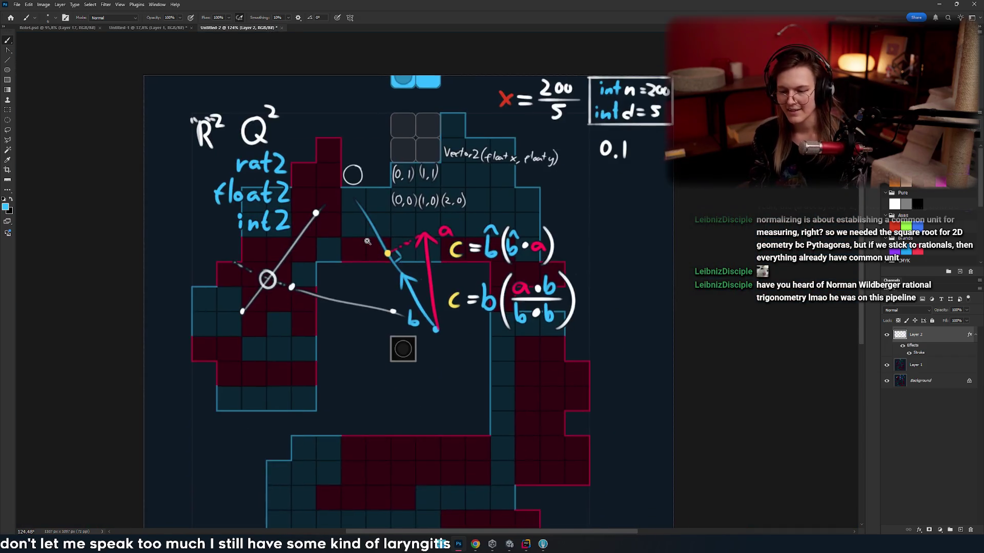
{"action": "left_click_drag", "start_coordinate": [384, 234], "coordinate": [354, 258]}
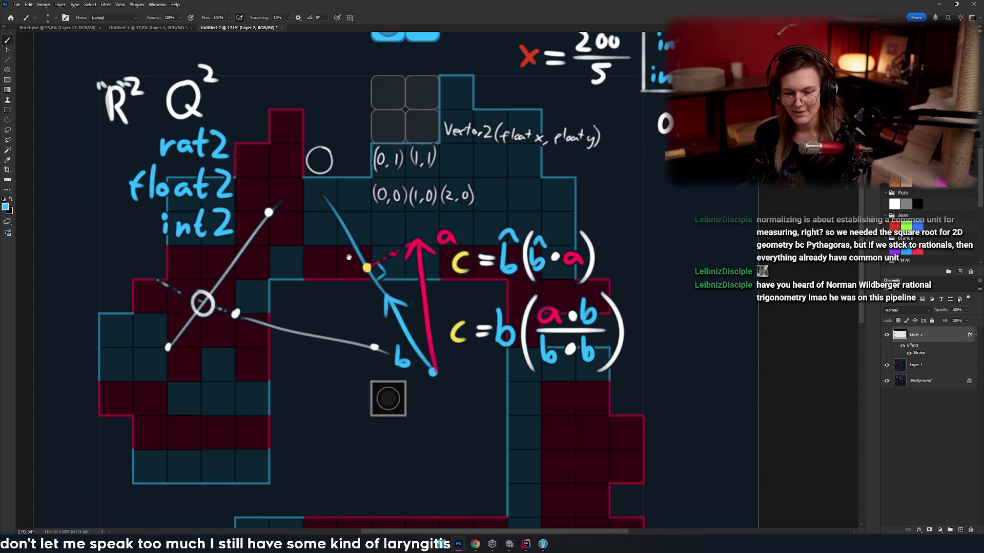
{"action": "mouse_move", "coordinate": [472, 321]}
{"action": "left_mouse_down"}
{"action": "mouse_move", "coordinate": [574, 358]}
{"action": "mouse_move", "coordinate": [673, 306]}
{"action": "left_mouse_up"}
{"action": "scroll", "coordinate": [409, 274], "scroll_direction": "up", "scroll_amount": 5}
{"action": "left_click_drag", "start_coordinate": [561, 251], "coordinate": [548, 309]}
{"action": "key", "text": "ctrl+z"}
{"action": "mouse_move", "coordinate": [466, 231]}
{"action": "left_mouse_down"}
{"action": "mouse_move", "coordinate": [360, 253]}
{"action": "mouse_move", "coordinate": [313, 228]}
{"action": "mouse_move", "coordinate": [296, 234]}
{"action": "mouse_move", "coordinate": [313, 231]}
{"action": "left_mouse_up"}
{"action": "key", "text": "ctrl+z"}
{"action": "key", "text": "ctrl+z"}
{"action": "left_click_drag", "start_coordinate": [369, 251], "coordinate": [403, 307]}
{"action": "key", "text": "ctrl+z"}
{"action": "scroll", "coordinate": [393, 304], "scroll_direction": "down", "scroll_amount": 3}
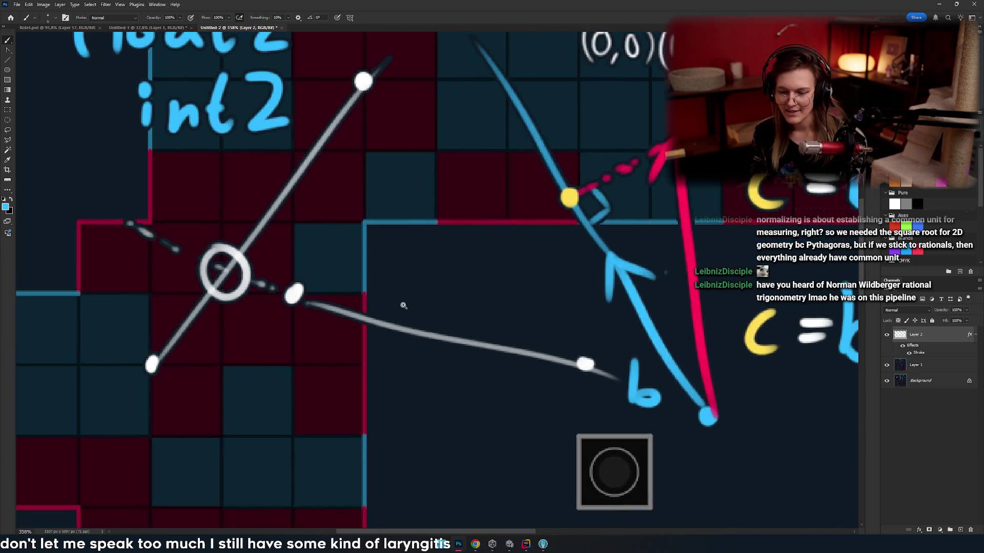
{"action": "scroll", "coordinate": [393, 305], "scroll_direction": "down", "scroll_amount": 3}
{"action": "scroll", "coordinate": [351, 321], "scroll_direction": "left", "scroll_amount": 3}
{"action": "scroll", "coordinate": [305, 310], "scroll_direction": "up", "scroll_amount": 5}
{"action": "mouse_move", "coordinate": [429, 268]}
{"action": "left_mouse_down"}
{"action": "mouse_move", "coordinate": [445, 267]}
{"action": "mouse_move", "coordinate": [513, 405]}
{"action": "left_mouse_up"}
{"action": "key", "text": "ctrl+z"}
{"action": "key", "text": "ctrl+z"}
{"action": "scroll", "coordinate": [379, 307], "scroll_direction": "down", "scroll_amount": 5}
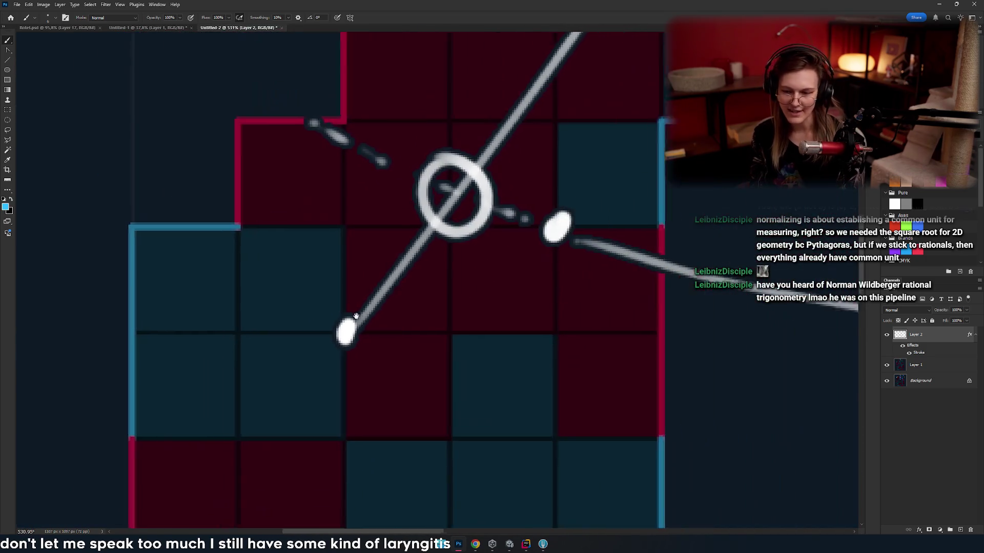
{"action": "left_click_drag", "start_coordinate": [297, 367], "coordinate": [307, 383]}
{"action": "key", "text": "ctrl+z"}
{"action": "scroll", "coordinate": [318, 345], "scroll_direction": "up", "scroll_amount": 1}
{"action": "scroll", "coordinate": [318, 345], "scroll_direction": "right", "scroll_amount": 1}
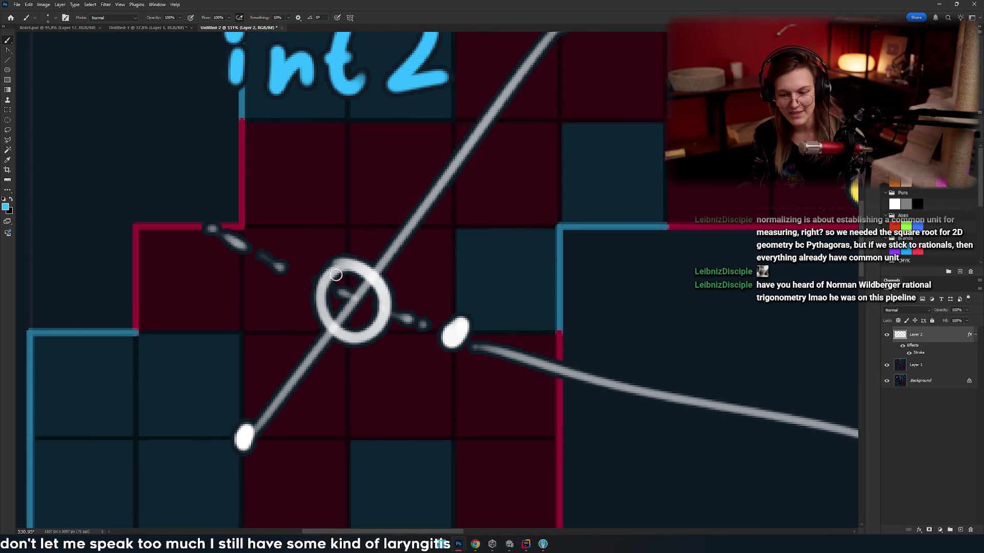
{"action": "scroll", "coordinate": [262, 268], "scroll_direction": "right", "scroll_amount": 1}
{"action": "left_click_drag", "start_coordinate": [279, 225], "coordinate": [323, 229]}
{"action": "key", "text": "ctrl+z"}
{"action": "key", "text": "ctrl+z"}
{"action": "scroll", "coordinate": [294, 263], "scroll_direction": "down", "scroll_amount": 3}
{"action": "scroll", "coordinate": [294, 263], "scroll_direction": "down", "scroll_amount": 1}
{"action": "mouse_move", "coordinate": [405, 291]}
{"action": "left_mouse_down"}
{"action": "mouse_move", "coordinate": [487, 295]}
{"action": "mouse_move", "coordinate": [375, 255]}
{"action": "mouse_move", "coordinate": [364, 173]}
{"action": "left_mouse_up"}
{"action": "scroll", "coordinate": [380, 261], "scroll_direction": "up", "scroll_amount": 2}
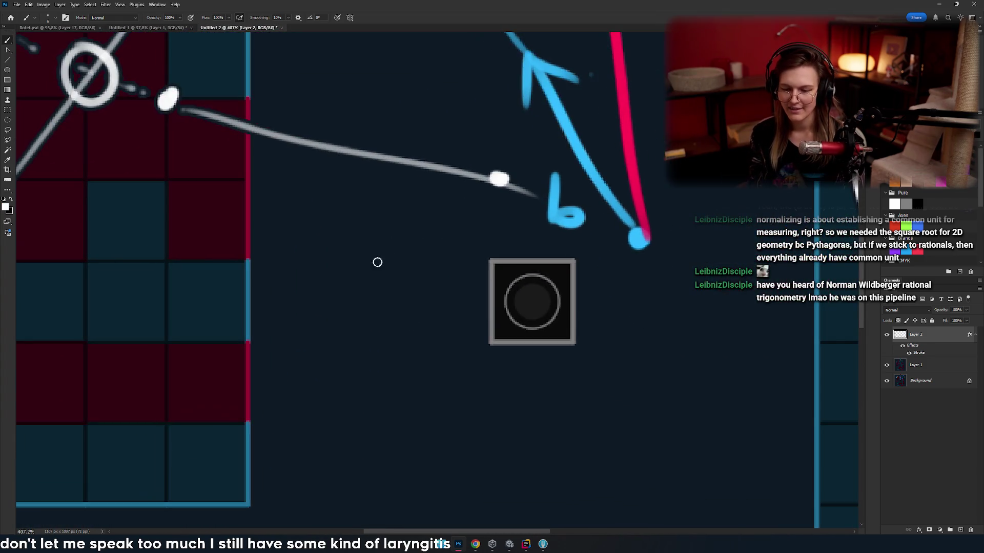
- Draw a white horizontal bar under vector b with scribbles above and below it
{"action": "left_click_drag", "start_coordinate": [235, 310], "coordinate": [585, 310]}
{"action": "mouse_move", "coordinate": [280, 232]}
{"action": "left_mouse_down"}
{"action": "mouse_move", "coordinate": [277, 255]}
{"action": "mouse_move", "coordinate": [398, 266]}
{"action": "mouse_move", "coordinate": [551, 221]}
{"action": "mouse_move", "coordinate": [577, 231]}
{"action": "left_mouse_up"}
{"action": "mouse_move", "coordinate": [330, 351]}
{"action": "left_mouse_down"}
{"action": "mouse_move", "coordinate": [370, 298]}
{"action": "mouse_move", "coordinate": [321, 327]}
{"action": "mouse_move", "coordinate": [385, 341]}
{"action": "mouse_move", "coordinate": [584, 313]}
{"action": "left_mouse_up"}
{"action": "left_click_drag", "start_coordinate": [475, 291], "coordinate": [544, 304]}
{"action": "scroll", "coordinate": [521, 303], "scroll_direction": "down", "scroll_amount": 5}
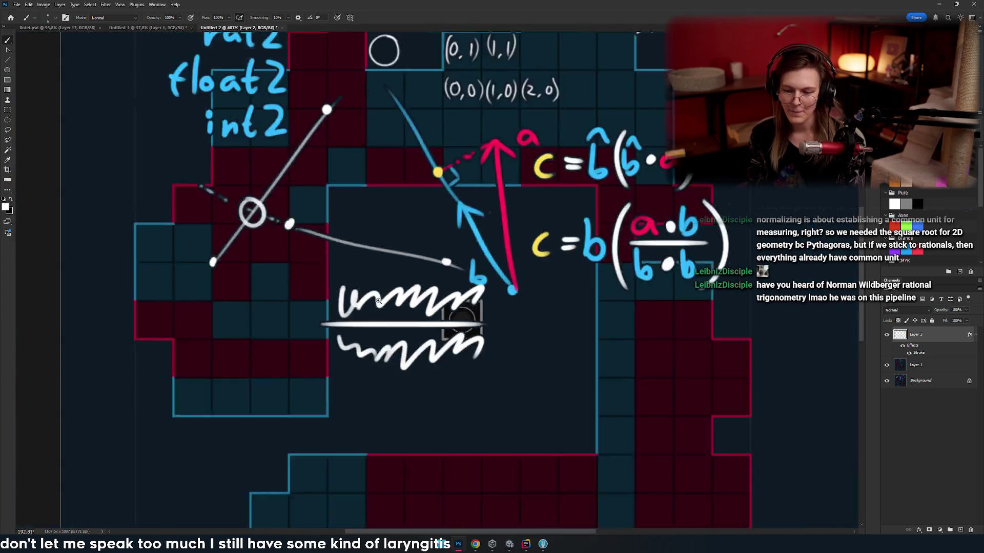
{"action": "scroll", "coordinate": [410, 307], "scroll_direction": "up", "scroll_amount": 3}
- Add a small white downward arrow above the scribbled fraction
{"action": "mouse_move", "coordinate": [358, 287]}
{"action": "left_mouse_down"}
{"action": "mouse_move", "coordinate": [379, 315]}
{"action": "mouse_move", "coordinate": [375, 328]}
{"action": "mouse_move", "coordinate": [383, 310]}
{"action": "mouse_move", "coordinate": [437, 328]}
{"action": "left_mouse_up"}
{"action": "key", "text": "ctrl+z"}
{"action": "key", "text": "ctrl+z"}
{"action": "key", "text": "ctrl+z"}
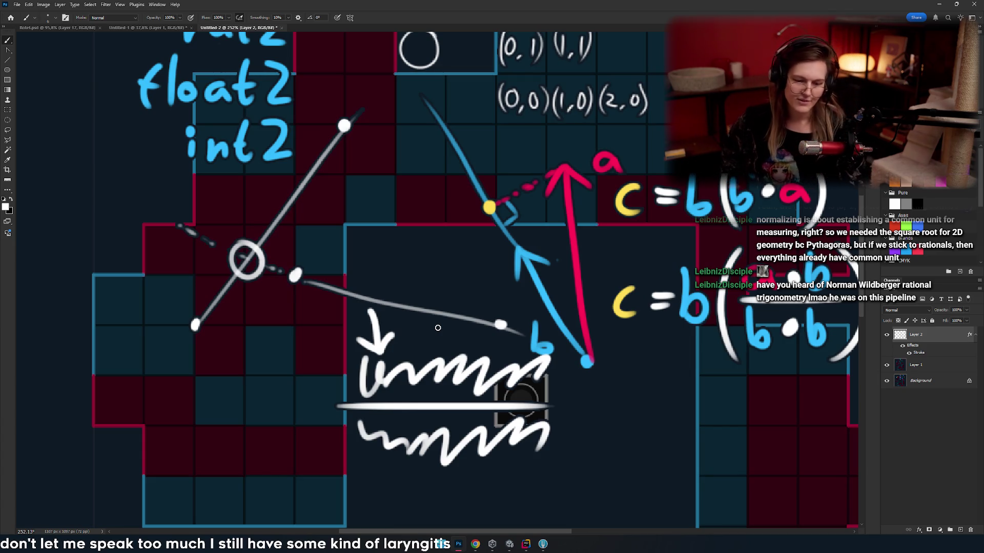
{"action": "left_click_drag", "start_coordinate": [437, 328], "coordinate": [436, 249]}
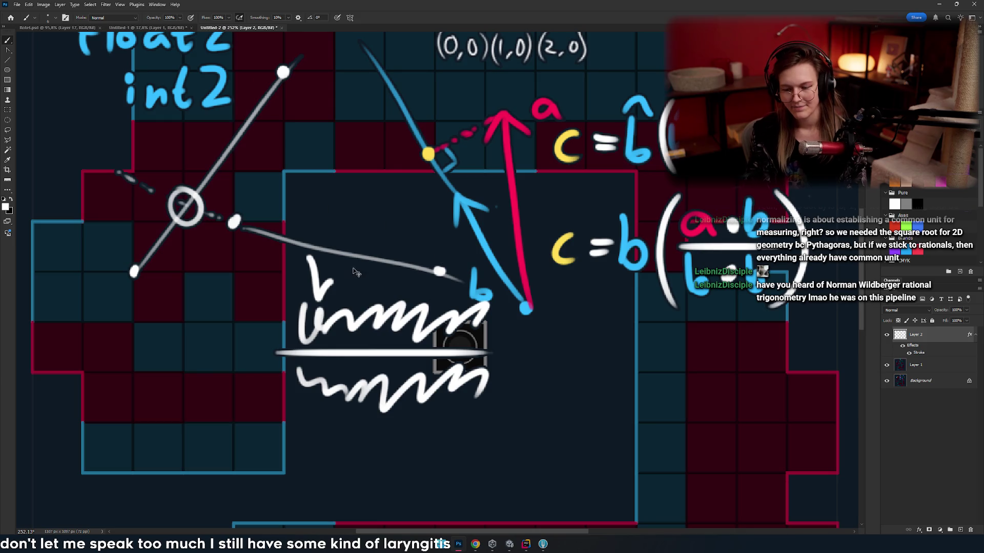
{"action": "scroll", "coordinate": [393, 314], "scroll_direction": "down", "scroll_amount": 5}
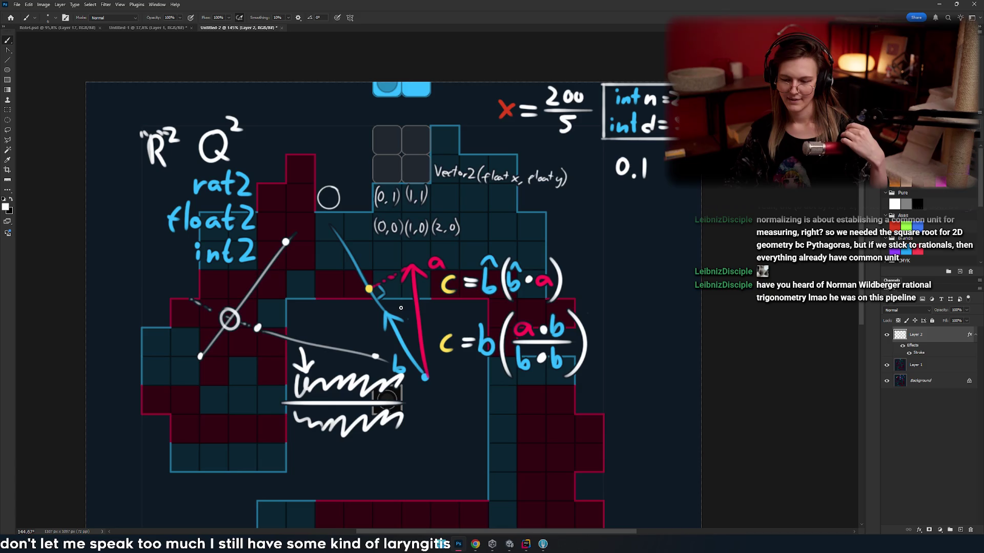
{"action": "left_click_drag", "start_coordinate": [401, 308], "coordinate": [459, 258]}
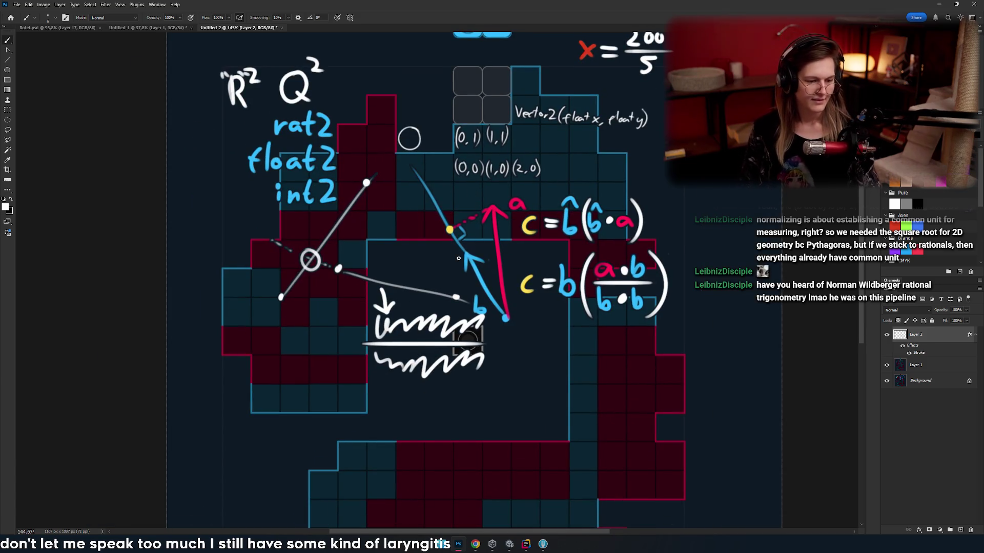